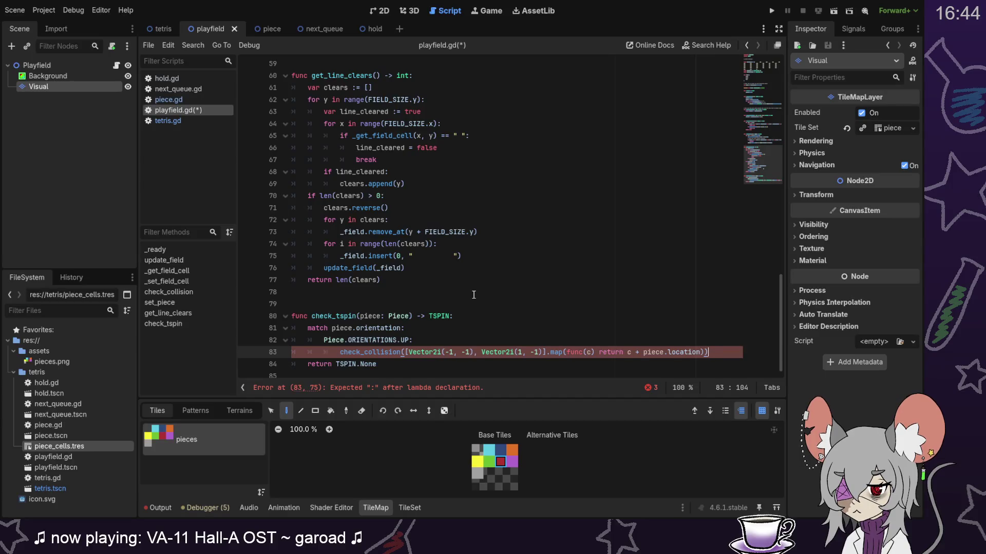
Step: Add the missing colon after func(c) on line 83 and delete Vector2i(-1, -1) from the array
{"action": "left_click", "coordinate": [595, 349]}
{"action": "type", "text": ":"}
{"action": "left_click", "coordinate": [564, 330]}
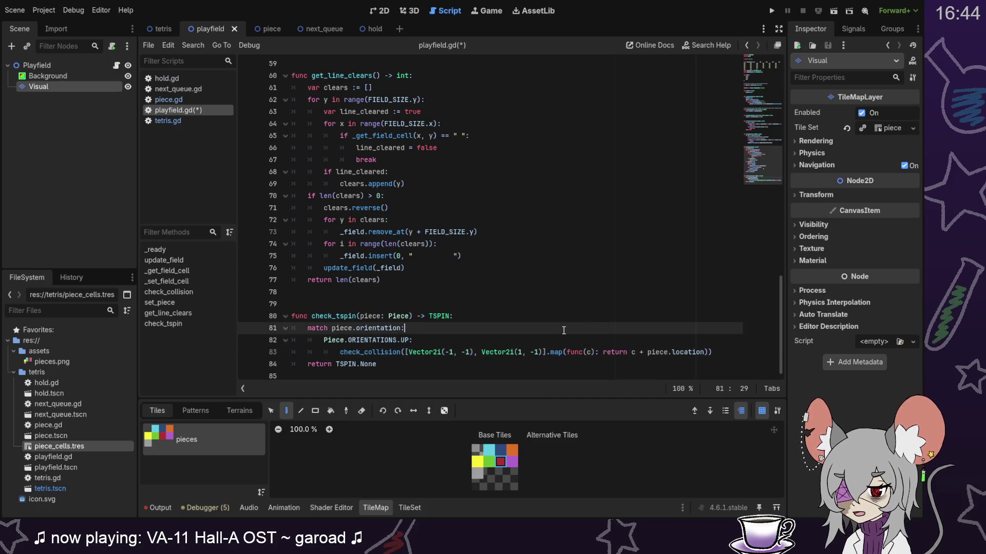
{"action": "left_click_drag", "start_coordinate": [405, 352], "coordinate": [543, 352]}
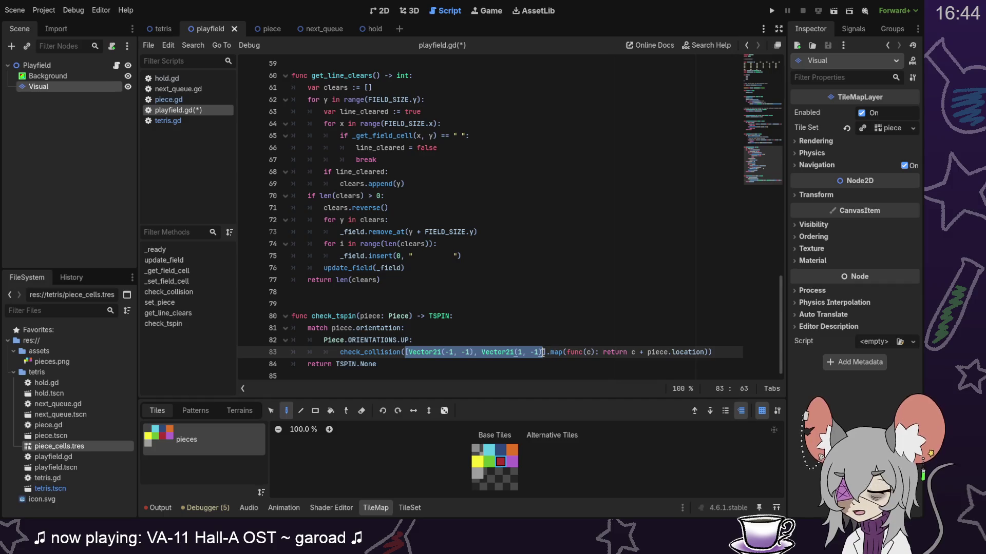
{"action": "left_click", "coordinate": [574, 352]}
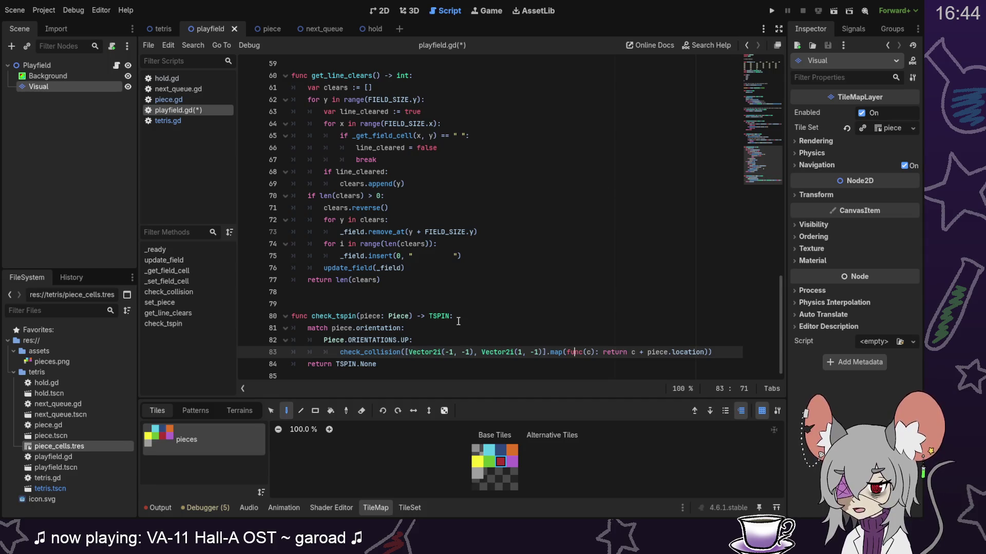
{"action": "left_click_drag", "start_coordinate": [409, 353], "coordinate": [480, 352]}
{"action": "key", "text": "BackSpace"}
Step: Add const OFFSET_NW := Vector2i(-1, -1) below SPAWN_LOCATION
{"action": "scroll", "coordinate": [766, 127], "scroll_direction": "up", "scroll_amount": 4}
{"action": "left_click_drag", "start_coordinate": [765, 127], "coordinate": [765, 76]}
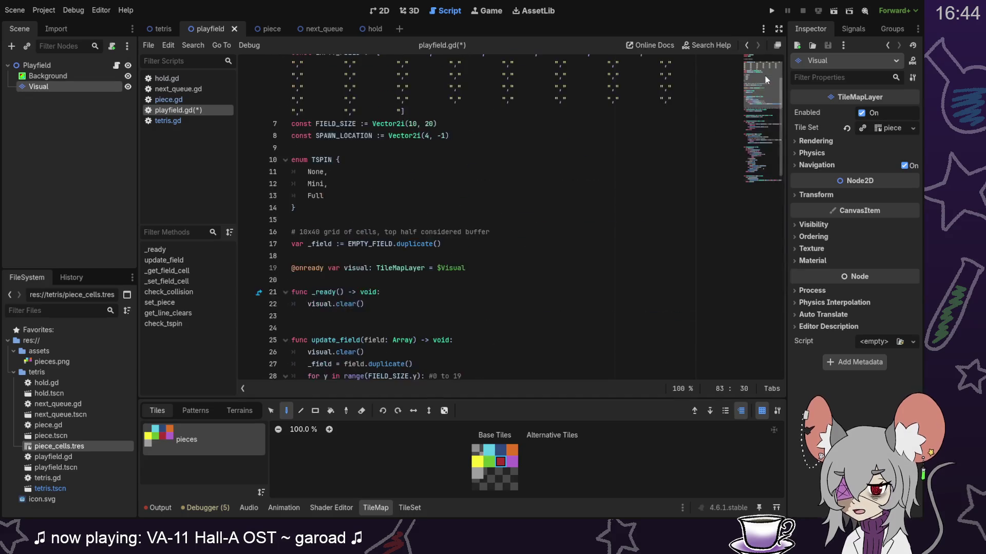
{"action": "left_click", "coordinate": [482, 208]}
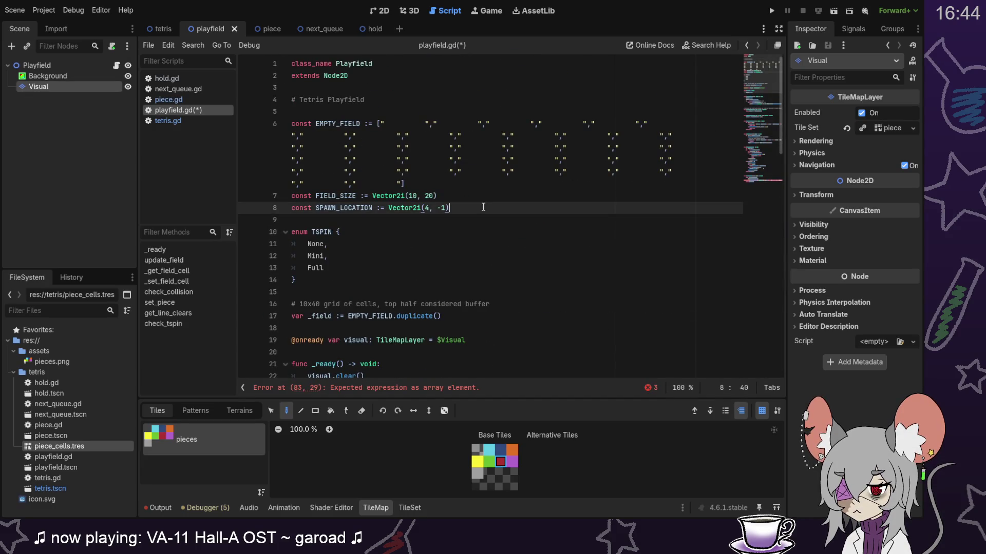
{"action": "key", "text": "Return"}
{"action": "type", "text": "const OFFSET_"}
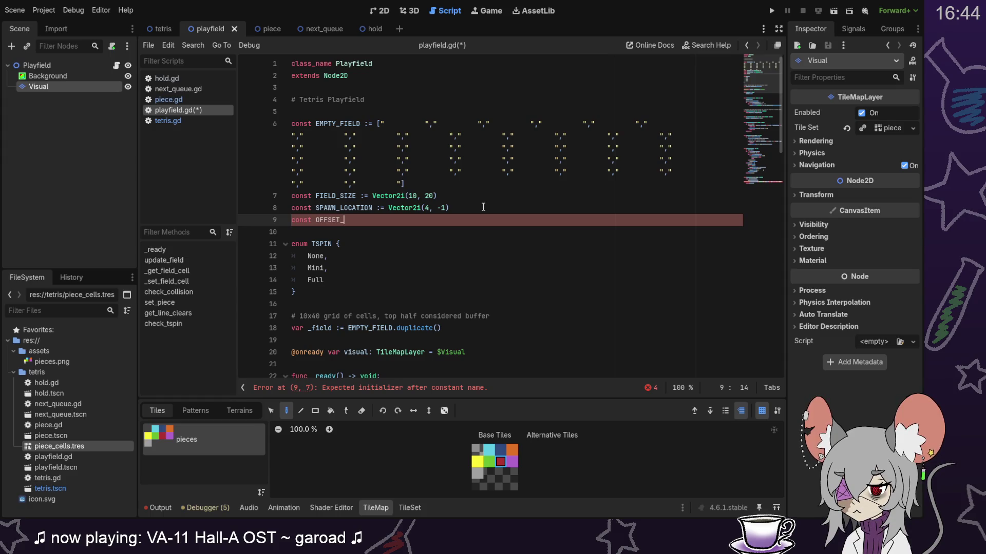
{"action": "type", "text": "NW "}
{"action": "type", "text": ":"}
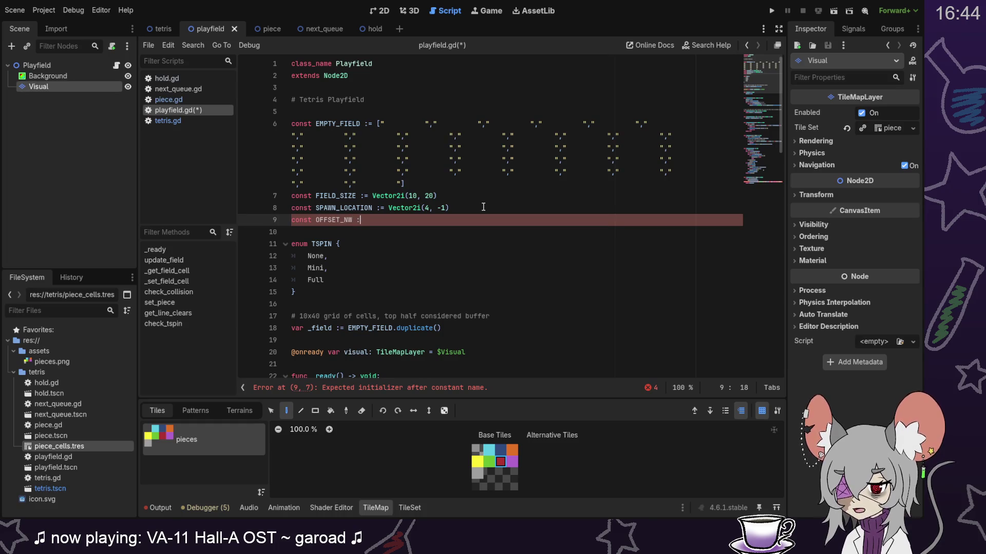
{"action": "type", "text": "= Vector2i(-1, -1)"}
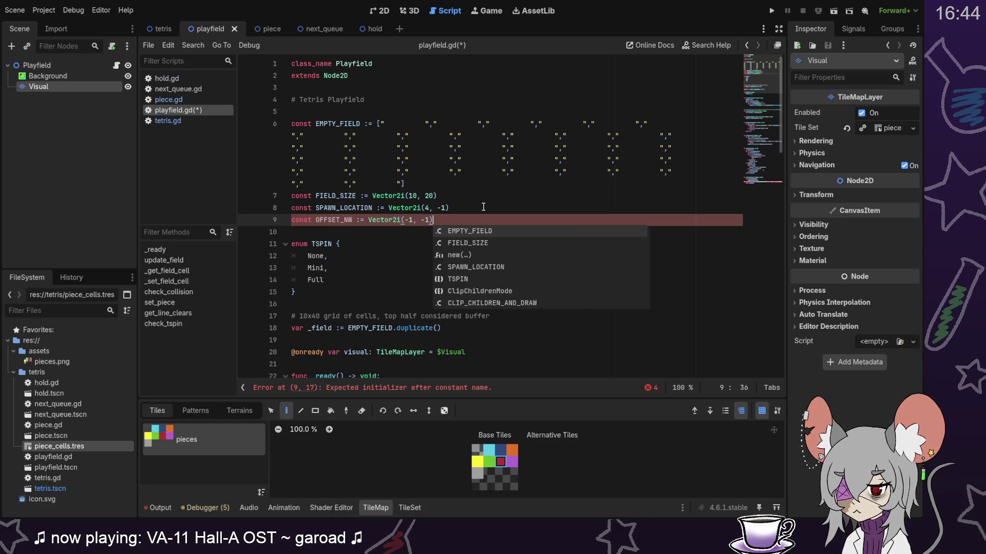
{"action": "key", "text": "Return"}
{"action": "key", "text": "ctrl+BackSpace"}
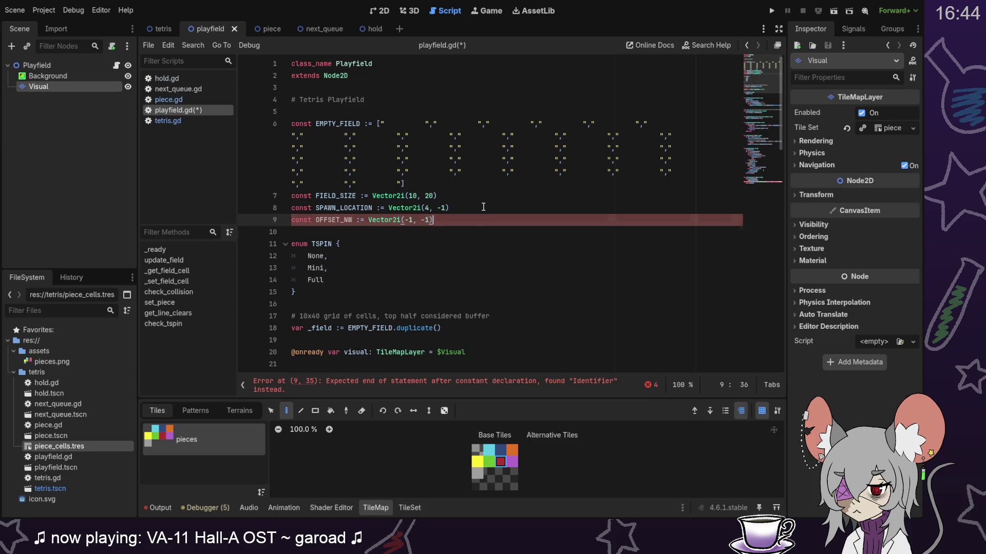
Step: Add const OFFSET_NE := Vector2i(1, -1), correcting the x sign
{"action": "key", "text": "Return"}
{"action": "type", "text": "const OF"}
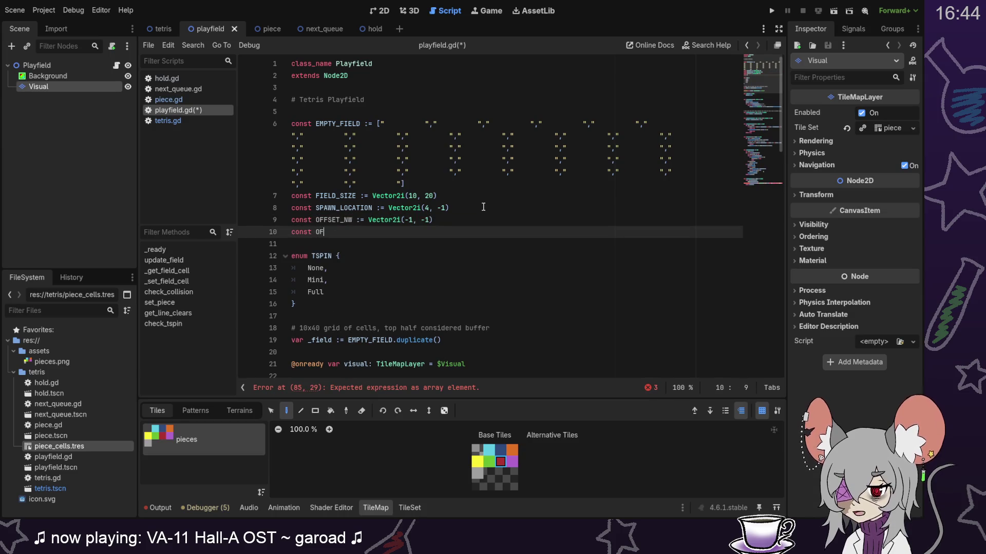
{"action": "type", "text": "FSET_"}
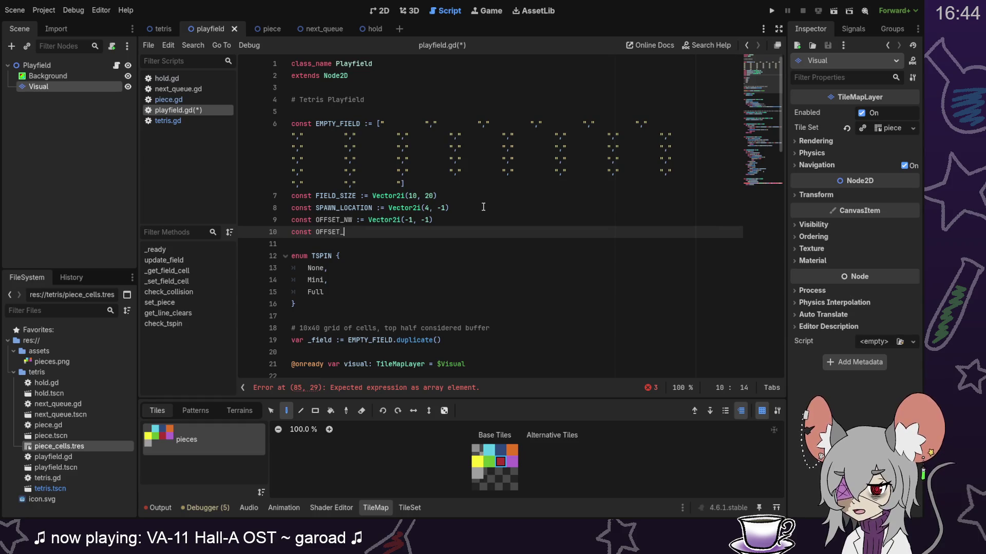
{"action": "type", "text": "NE := Vector2i(-1, -1)"}
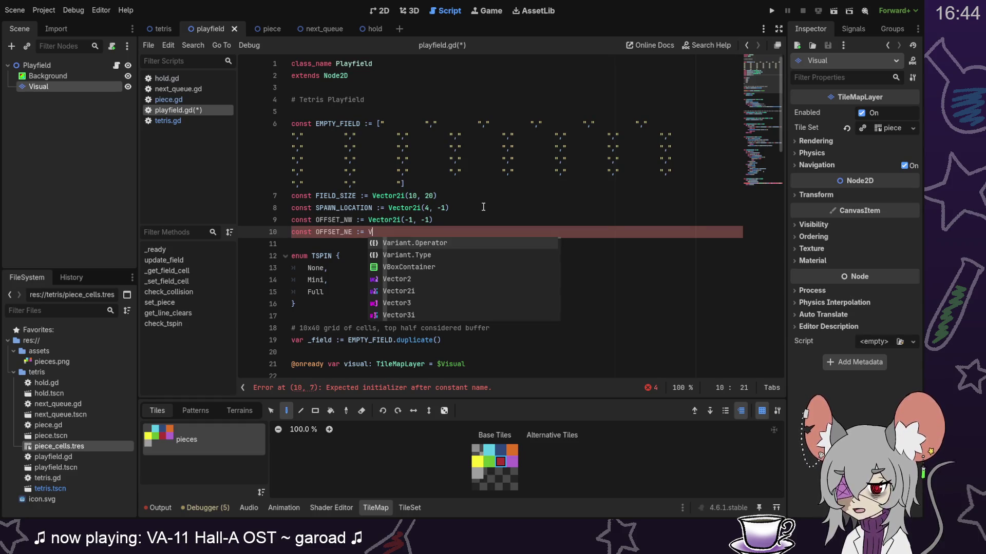
{"action": "key", "text": "Left"}
{"action": "key", "text": "Left"}
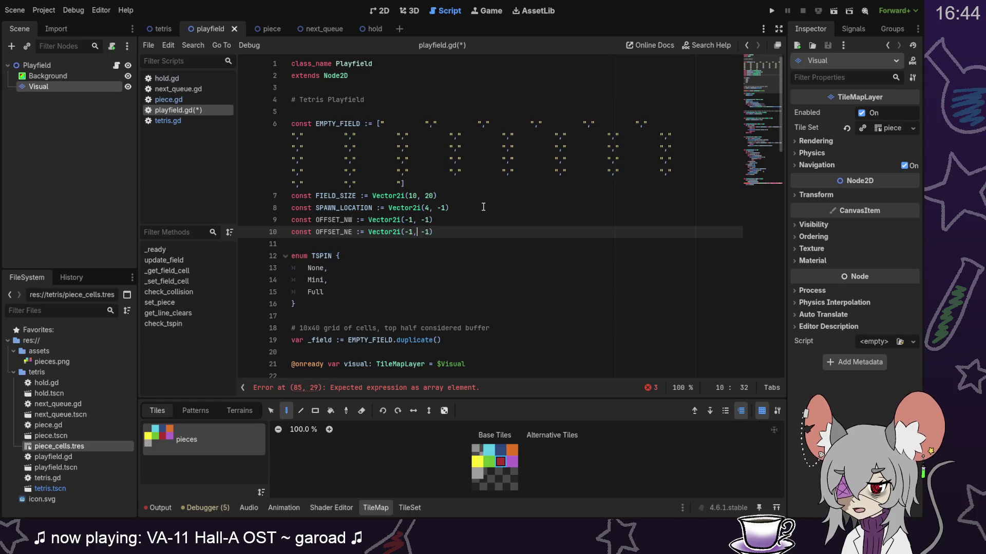
{"action": "key", "text": "Left"}
{"action": "key", "text": "Left"}
{"action": "key", "text": "BackSpace"}
{"action": "key", "text": "End"}
{"action": "key", "text": "Down"}
{"action": "key", "text": "Up"}
{"action": "key", "text": "BackSpace"}
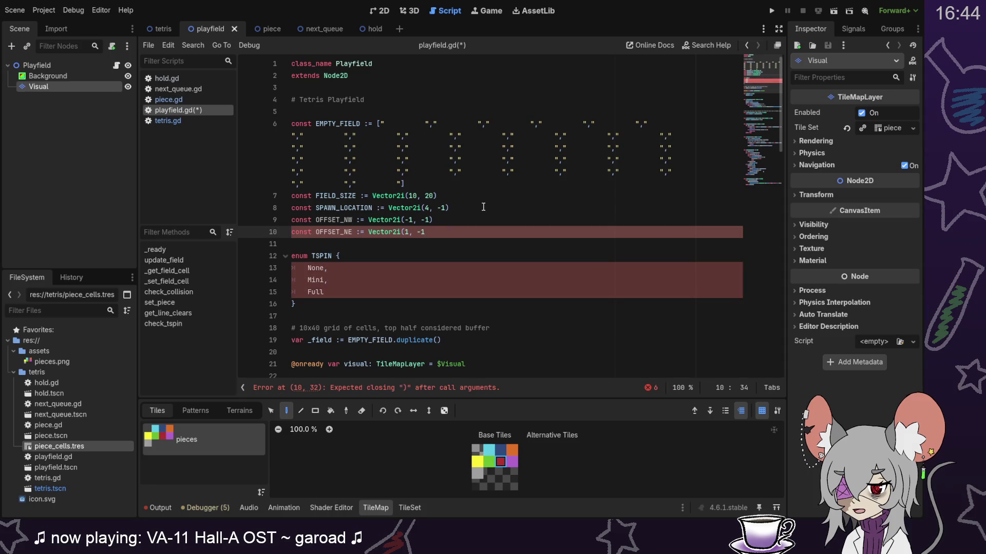
{"action": "type", "text": ")"}
Step: Add OFFSET_SW := Vector2i(-1, 1) and OFFSET_SE := Vector2i(1, 1)
{"action": "key", "text": "Return"}
{"action": "type", "text": "const OFFSET_SW :="}
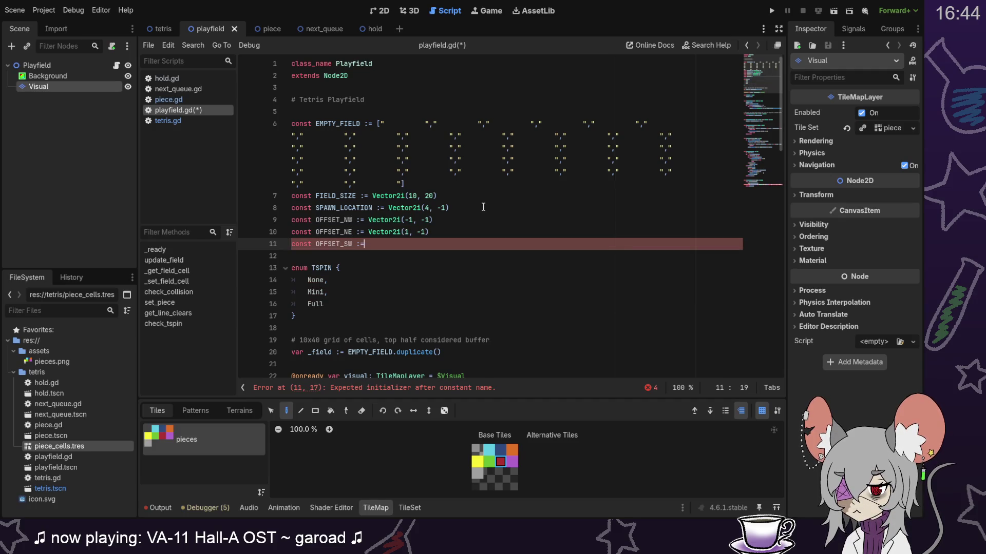
{"action": "type", "text": " Vector2i(-1, 1"}
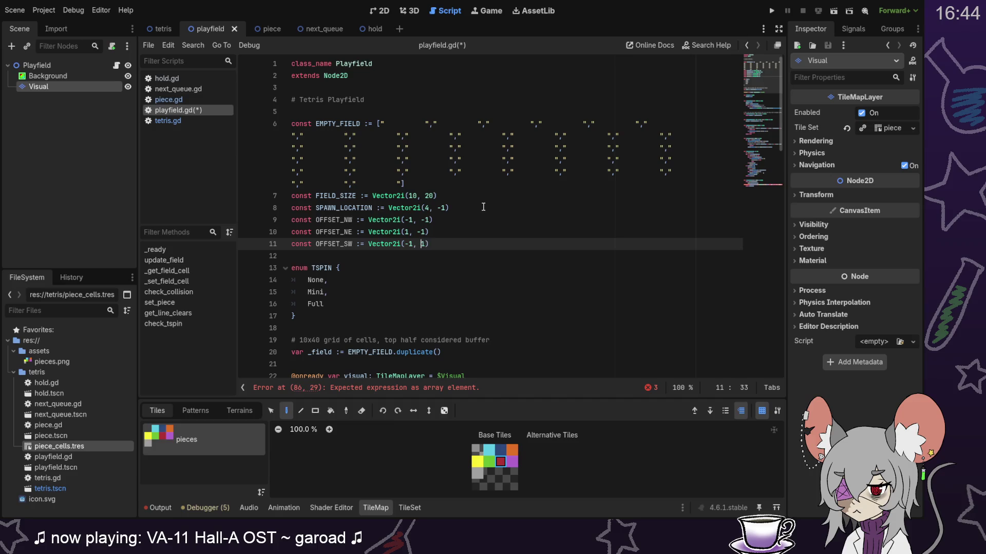
{"action": "key", "text": "Return"}
{"action": "type", "text": "const"}
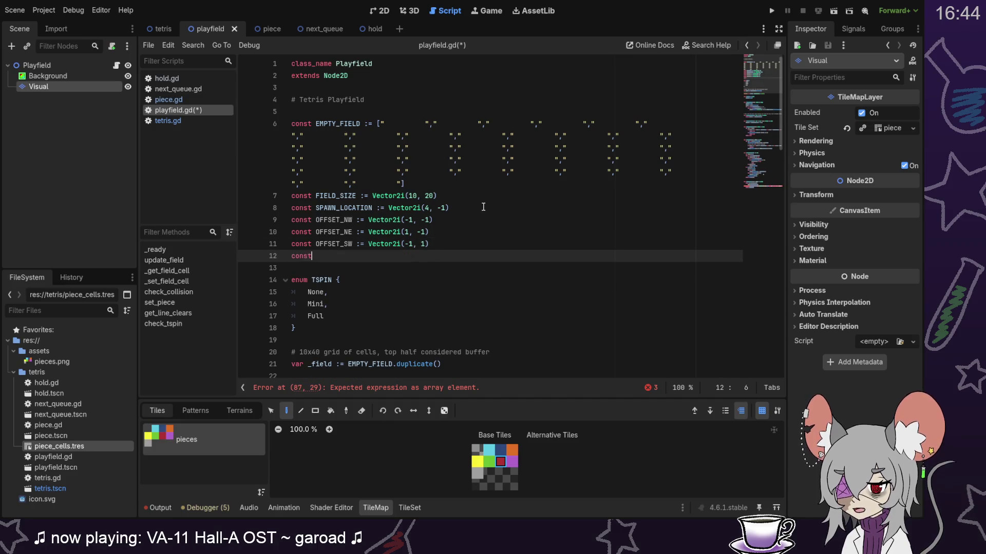
{"action": "type", "text": " OFFSET_SE :="}
{"action": "type", "text": " Vector2i(-1, 1"}
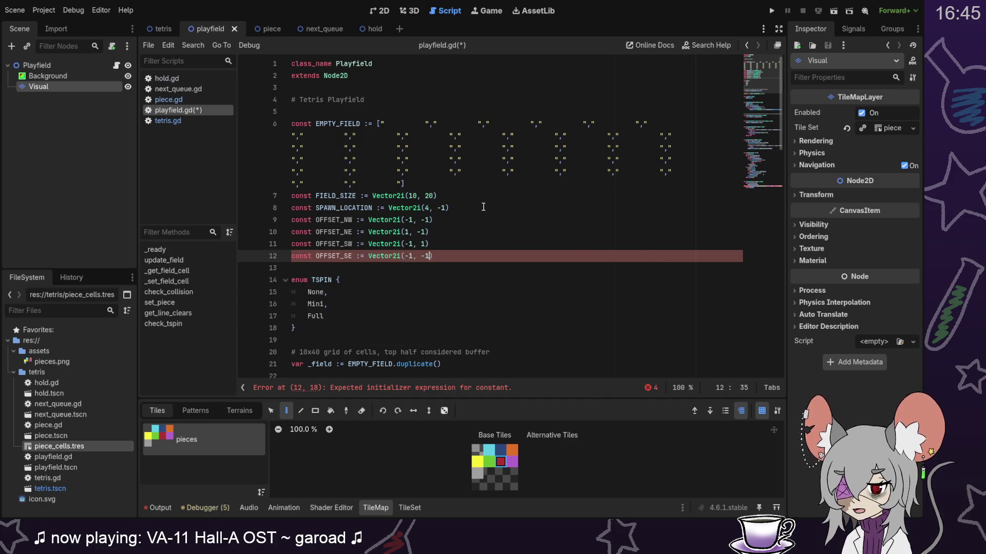
{"action": "key", "text": "BackSpace"}
{"action": "scroll", "coordinate": [523, 233], "scroll_direction": "down", "scroll_amount": 15}
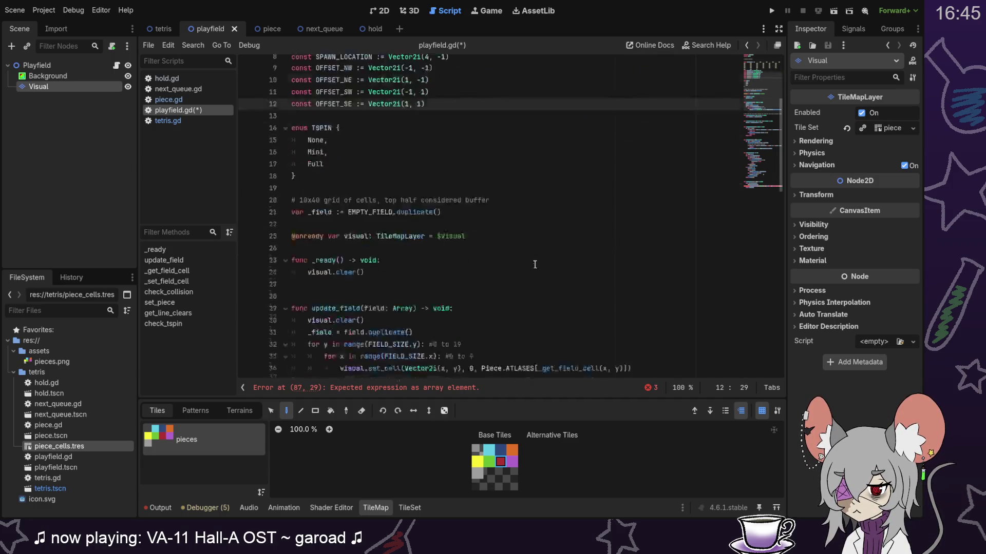
Step: Replace the check_collision array on line 87 with [OFFSET_NW, OFFSET_NE]
{"action": "left_click_drag", "start_coordinate": [409, 353], "coordinate": [478, 353]}
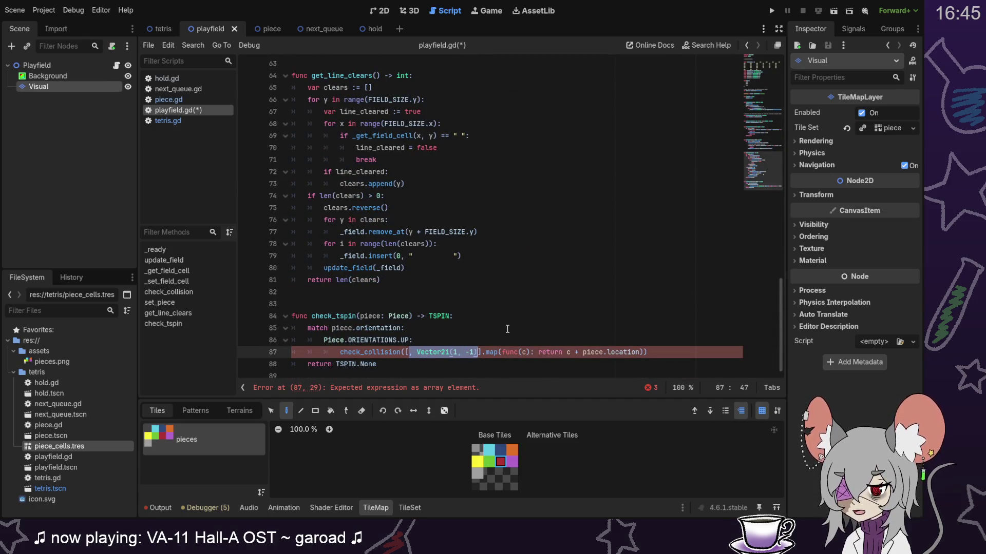
{"action": "type", "text": "NW, NE"}
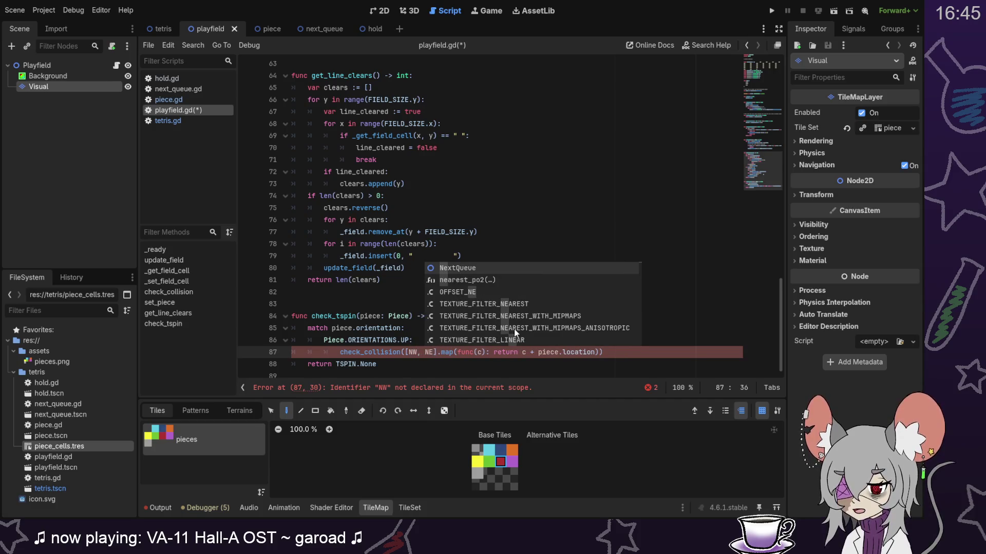
{"action": "left_click", "coordinate": [502, 363]}
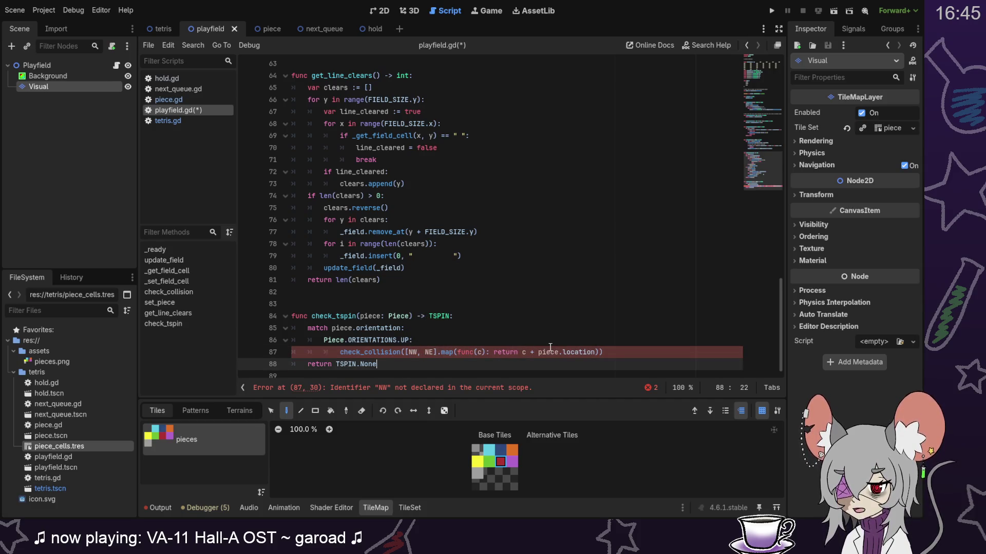
{"action": "left_click", "coordinate": [414, 351]}
{"action": "type", "text": "OFFSET_"}
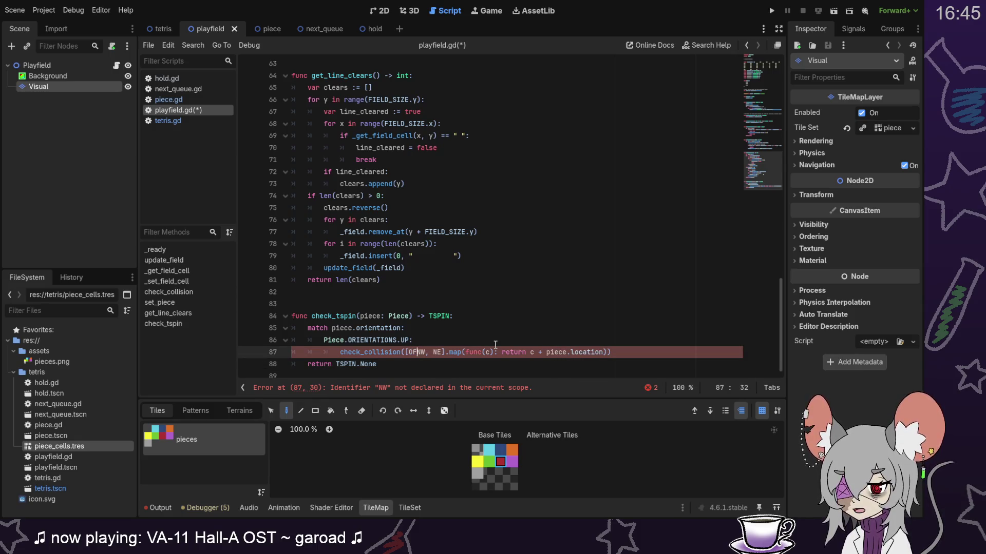
{"action": "key", "text": "Right"}
{"action": "key", "text": "Right"}
{"action": "key", "text": "Right"}
{"action": "key", "text": "Right"}
{"action": "type", "text": "OFFSET_"}
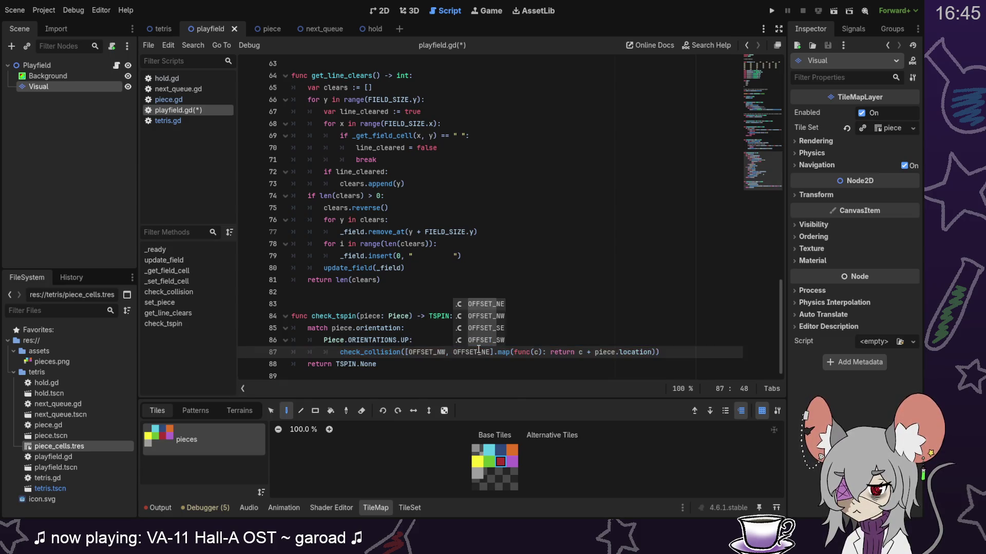
{"action": "left_click", "coordinate": [478, 365]}
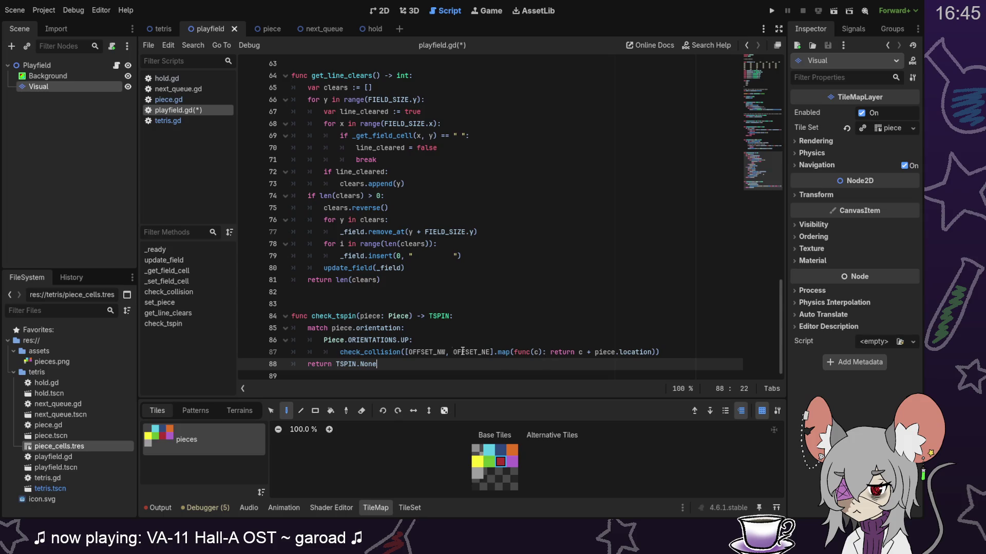
Step: Insert an empty line below the first check_collision call
{"action": "double_click", "coordinate": [377, 353]}
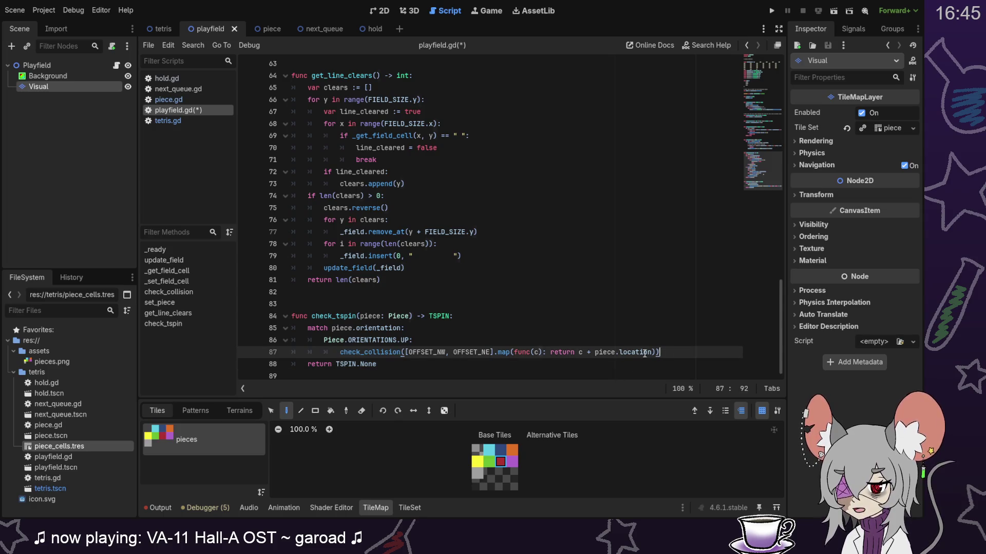
{"action": "left_click_drag", "start_coordinate": [659, 352], "coordinate": [338, 352]}
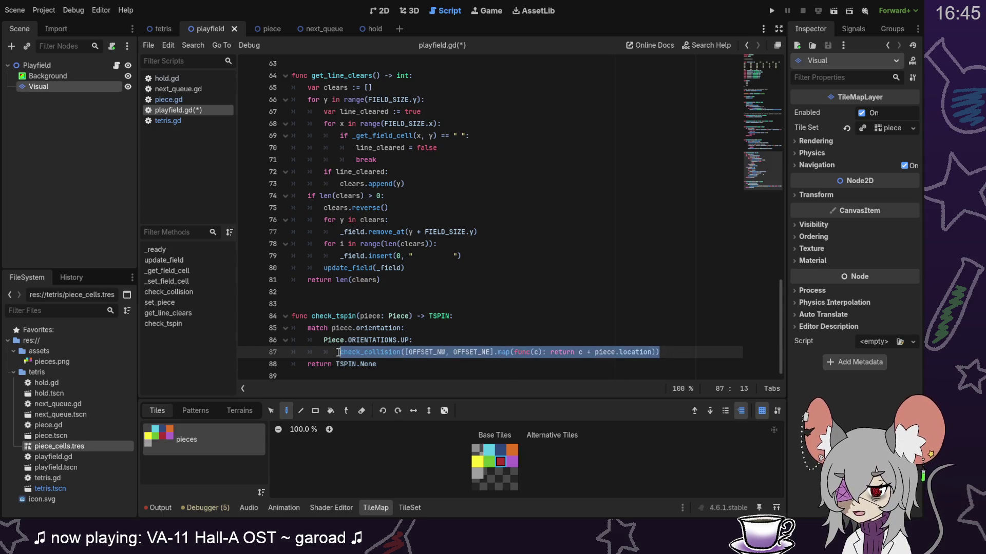
{"action": "left_click", "coordinate": [670, 355]}
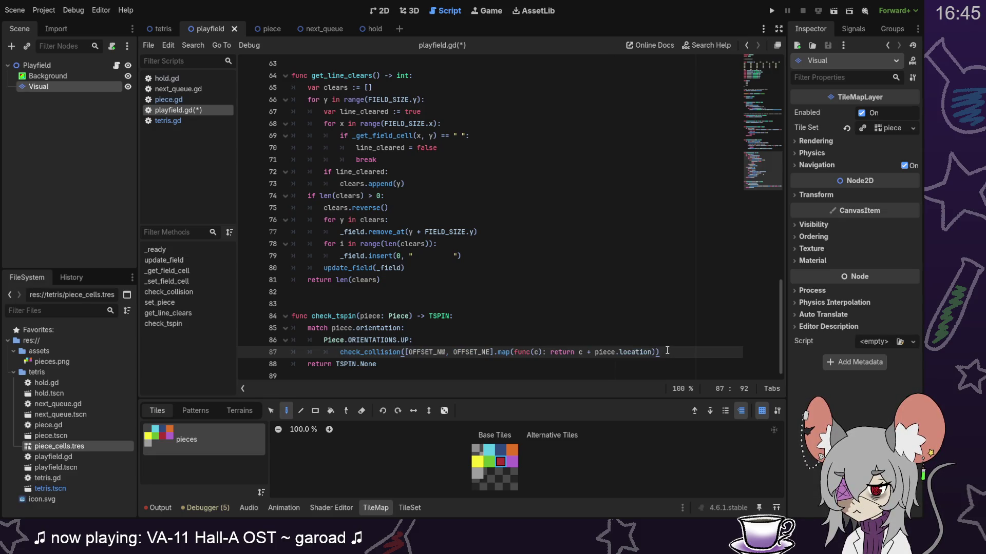
{"action": "key", "text": "Return"}
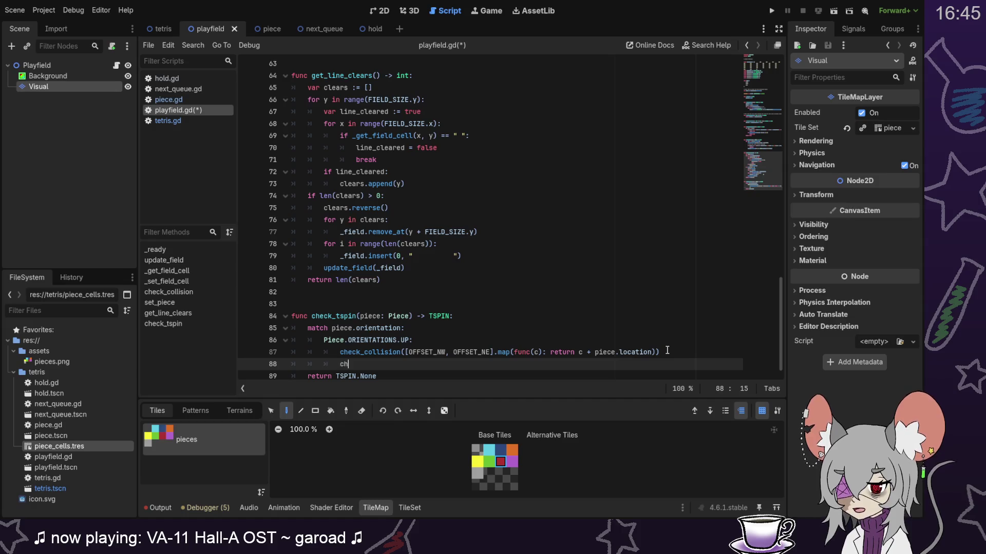
Step: On line 88, add a check_collision call with an opening [ array argument
{"action": "type", "text": "ch"}
{"action": "key", "text": "Return"}
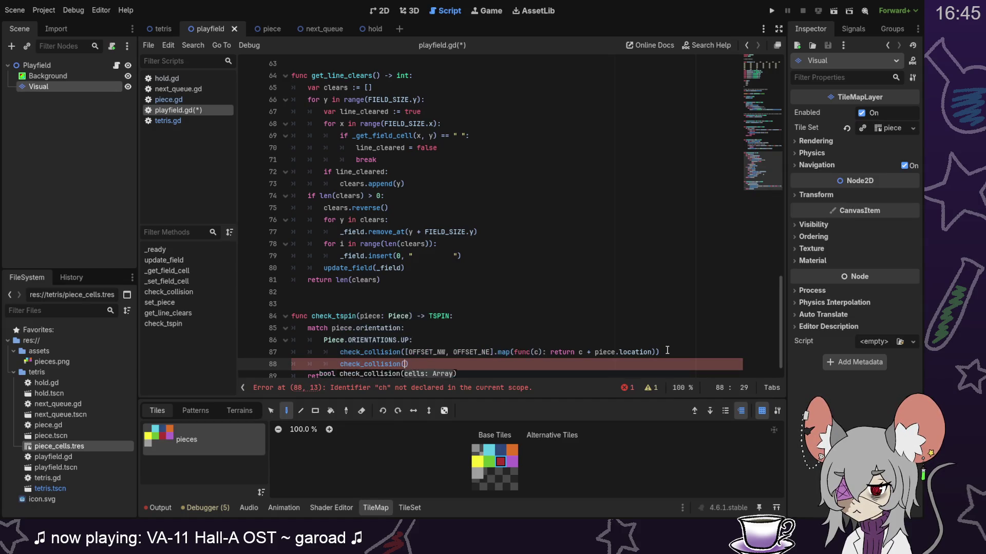
{"action": "type", "text": "["}
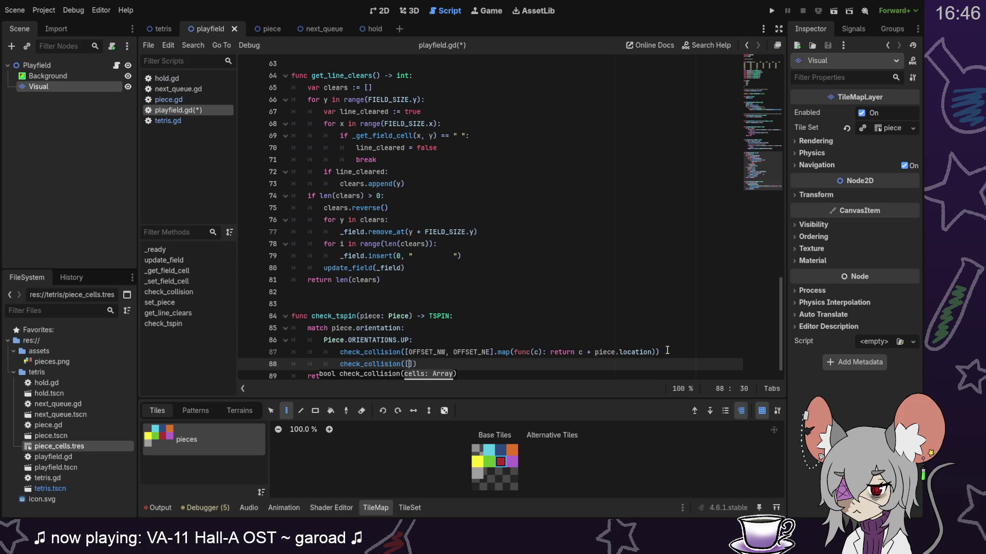
{"action": "scroll", "coordinate": [646, 236], "scroll_direction": "up", "scroll_amount": 8}
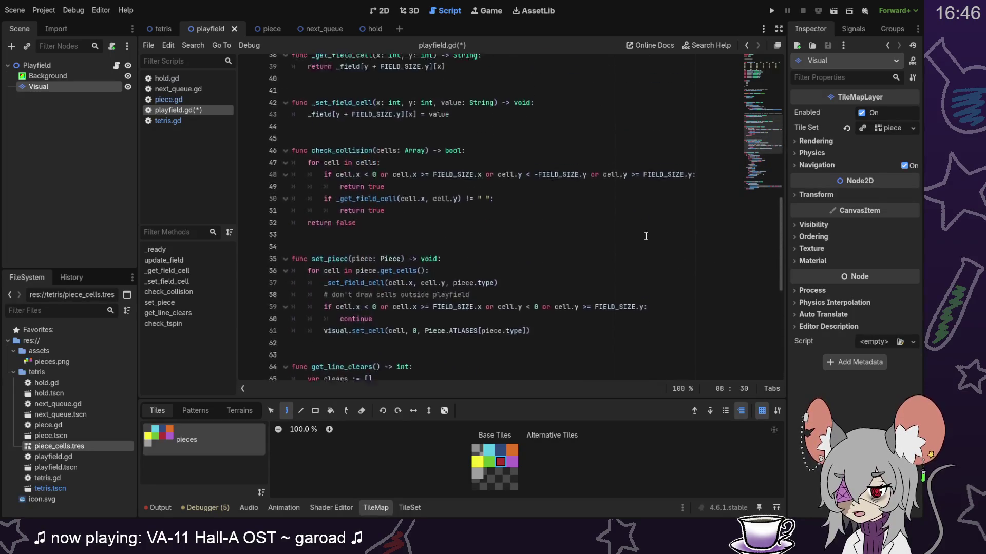
{"action": "scroll", "coordinate": [646, 237], "scroll_direction": "up", "scroll_amount": 2}
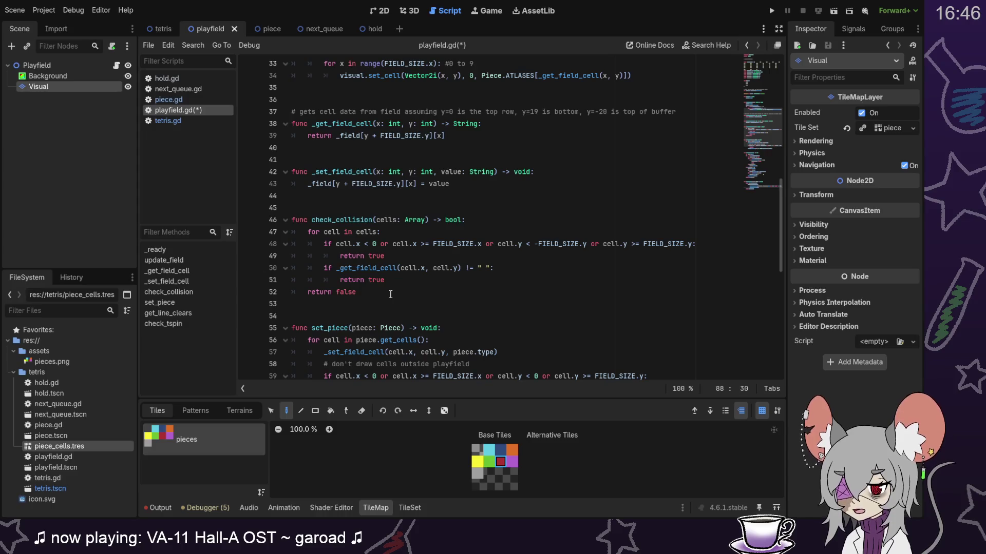
{"action": "left_click_drag", "start_coordinate": [760, 132], "coordinate": [765, 185]}
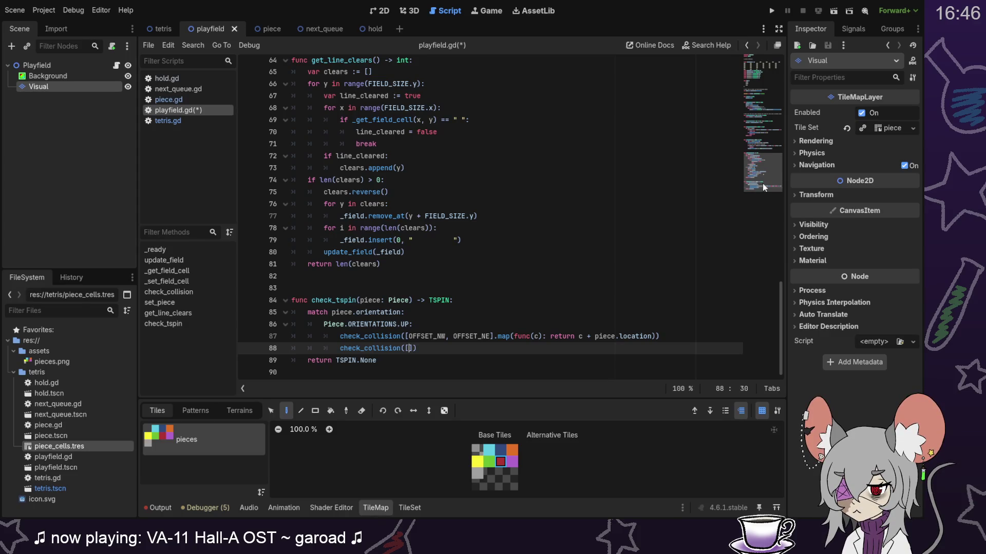
{"action": "left_click_drag", "start_coordinate": [764, 188], "coordinate": [762, 122]}
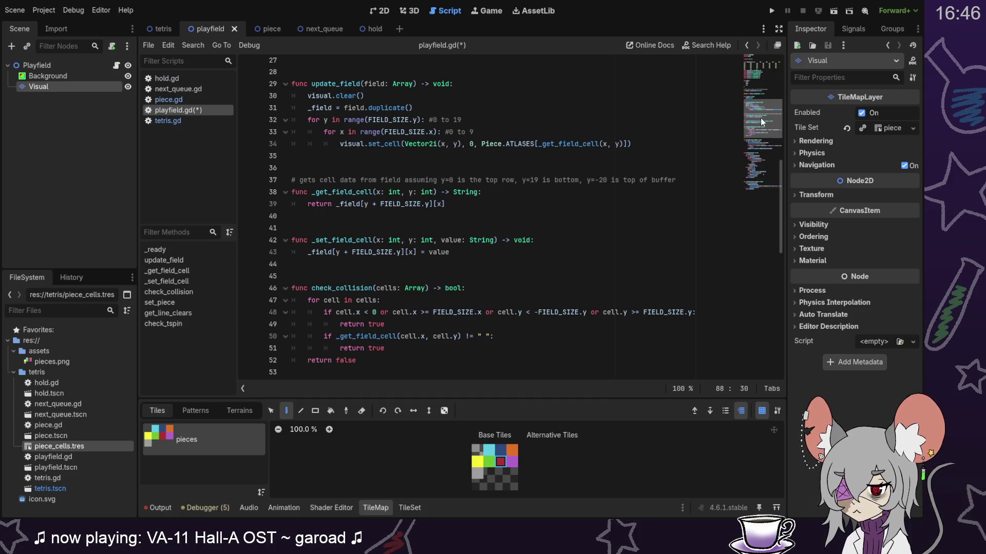
{"action": "left_click_drag", "start_coordinate": [760, 118], "coordinate": [760, 189]}
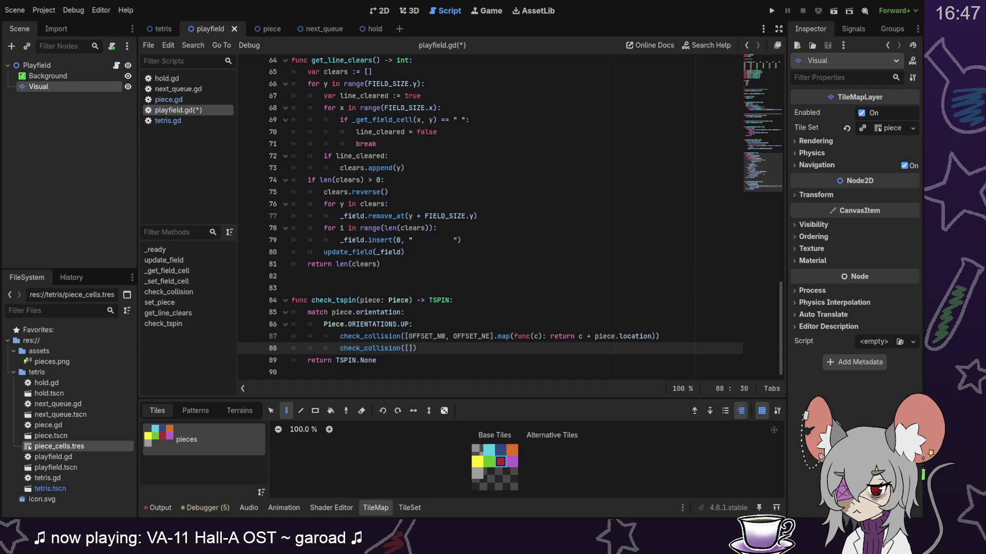
{"action": "left_click_drag", "start_coordinate": [759, 161], "coordinate": [761, 122]}
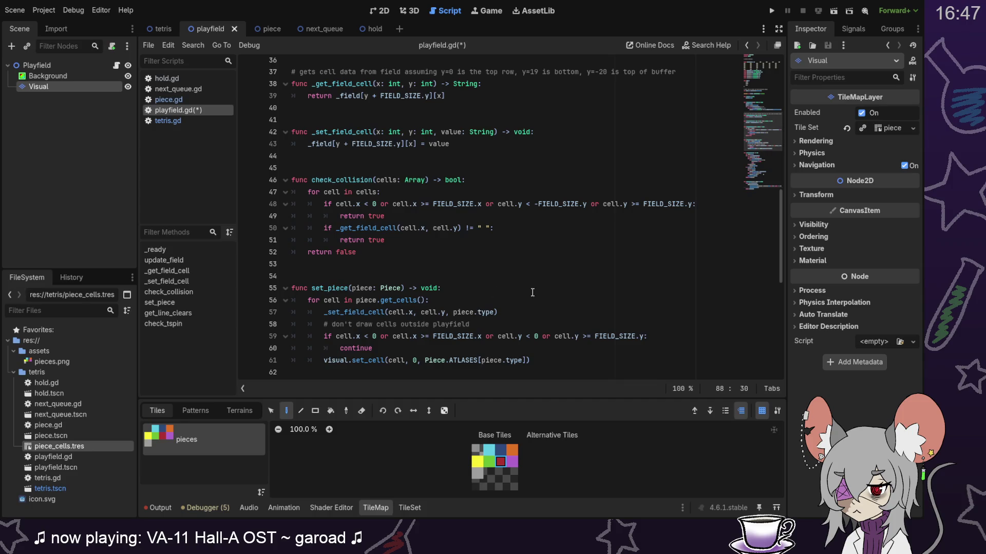
{"action": "left_click_drag", "start_coordinate": [332, 260], "coordinate": [477, 147]}
{"action": "key", "text": "ctrl+c"}
{"action": "left_click", "coordinate": [382, 252]}
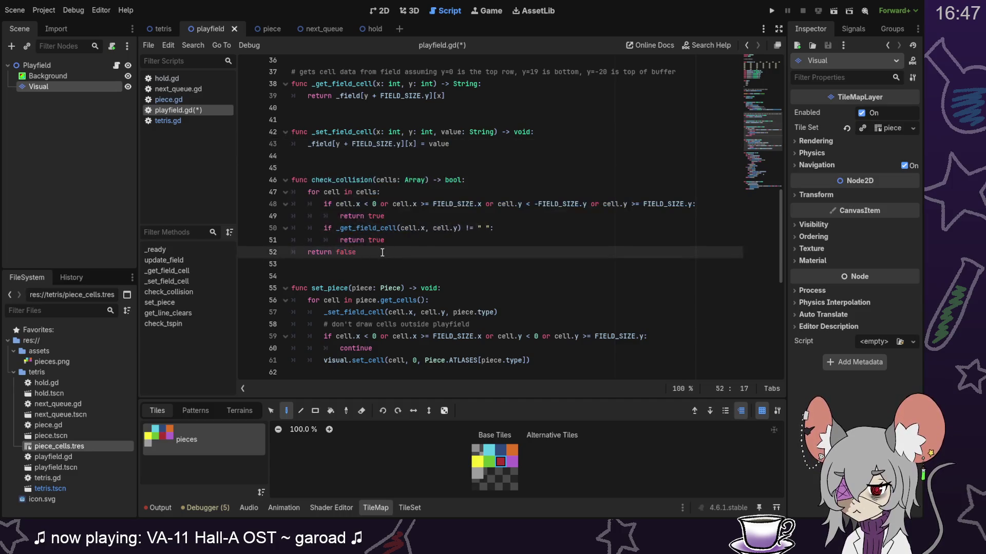
Step: Paste a copy of check_collision and rename it count_collision returning int
{"action": "key", "text": "ctrl+v"}
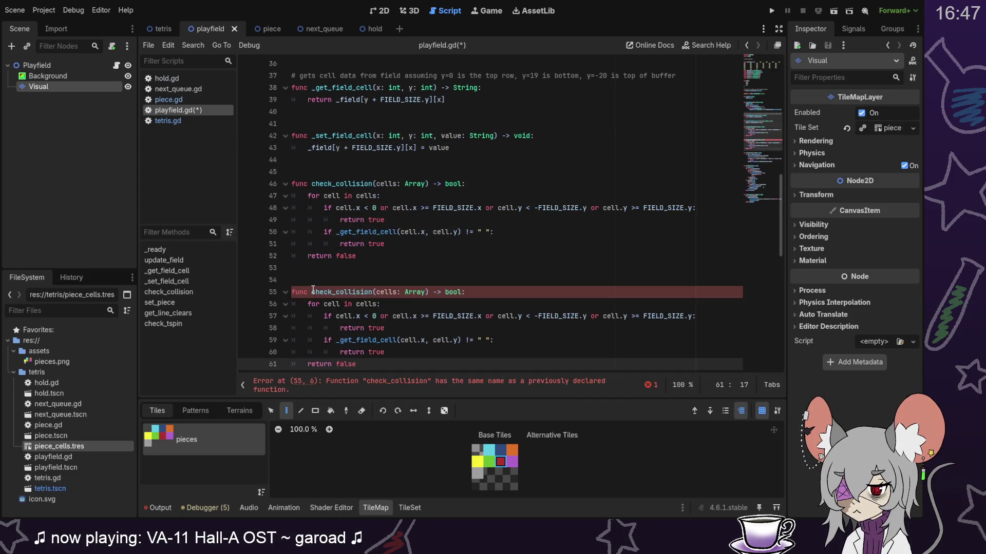
{"action": "left_click_drag", "start_coordinate": [312, 292], "coordinate": [332, 292]}
{"action": "type", "text": "count"}
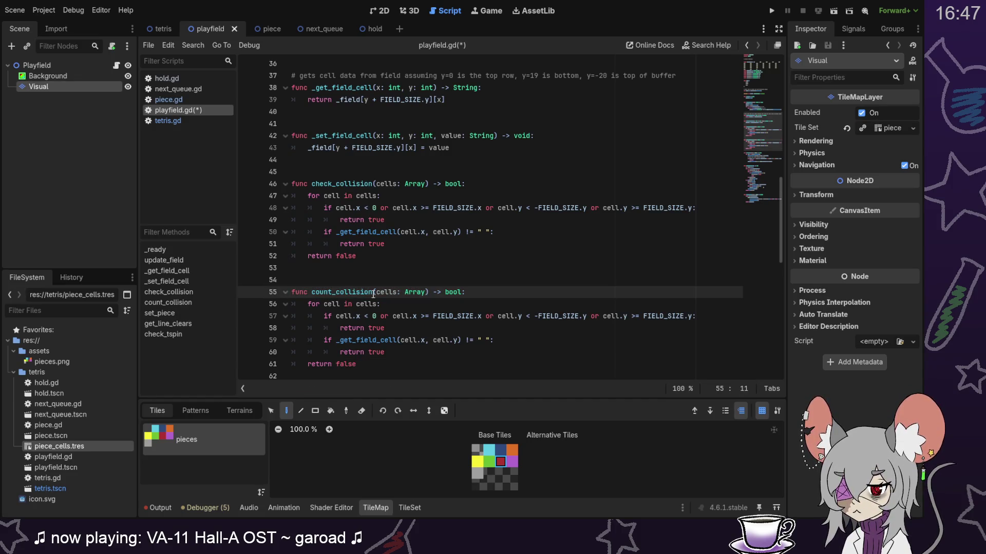
{"action": "double_click", "coordinate": [450, 292]}
{"action": "type", "text": "int"}
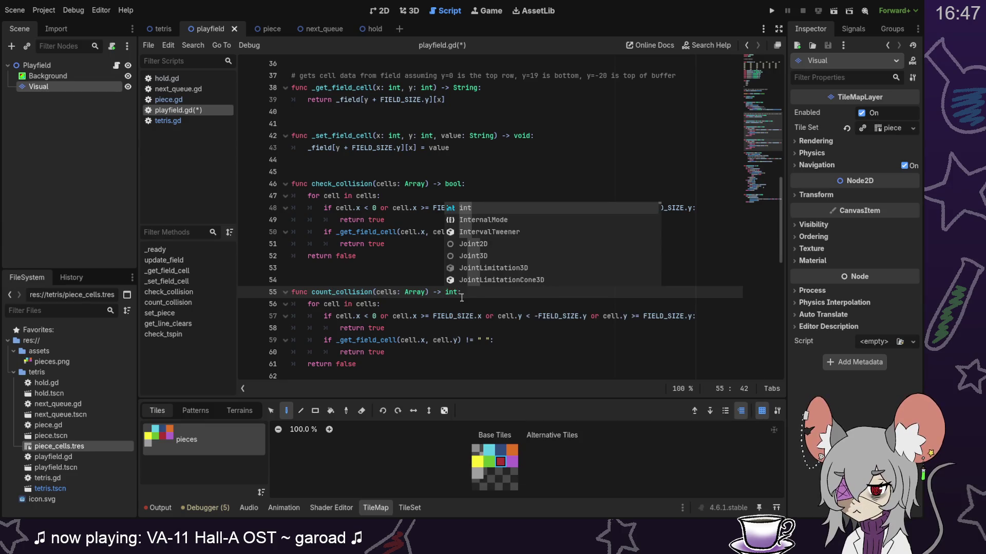
Step: Declare var collisions = 0 at the start of count_collision
{"action": "left_click", "coordinate": [484, 292]}
{"action": "key", "text": "Return"}
{"action": "type", "text": "var collissions"}
{"action": "key", "text": "Left"}
{"action": "key", "text": "Left"}
{"action": "key", "text": "Left"}
{"action": "key", "text": "BackSpace"}
{"action": "key", "text": "End"}
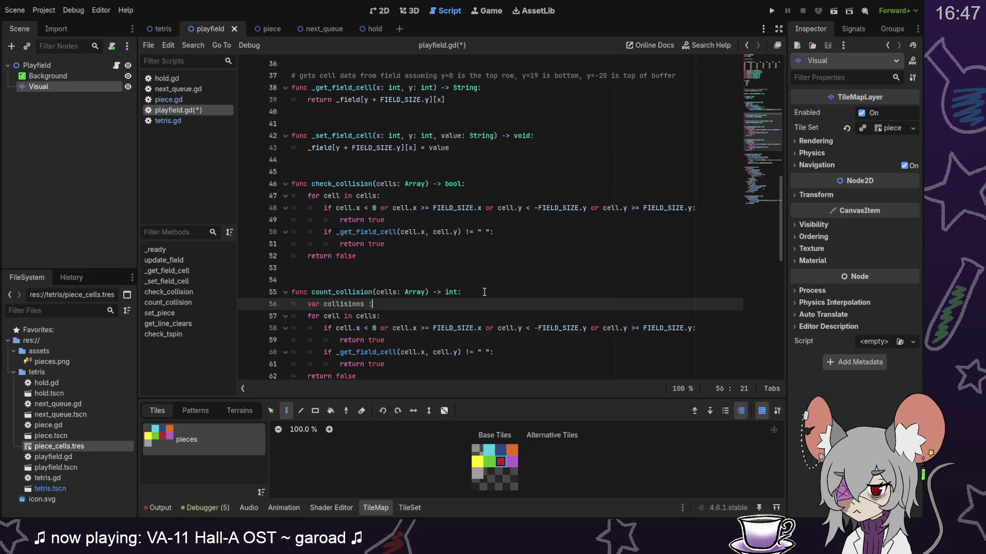
{"action": "type", "text": "= 0"}
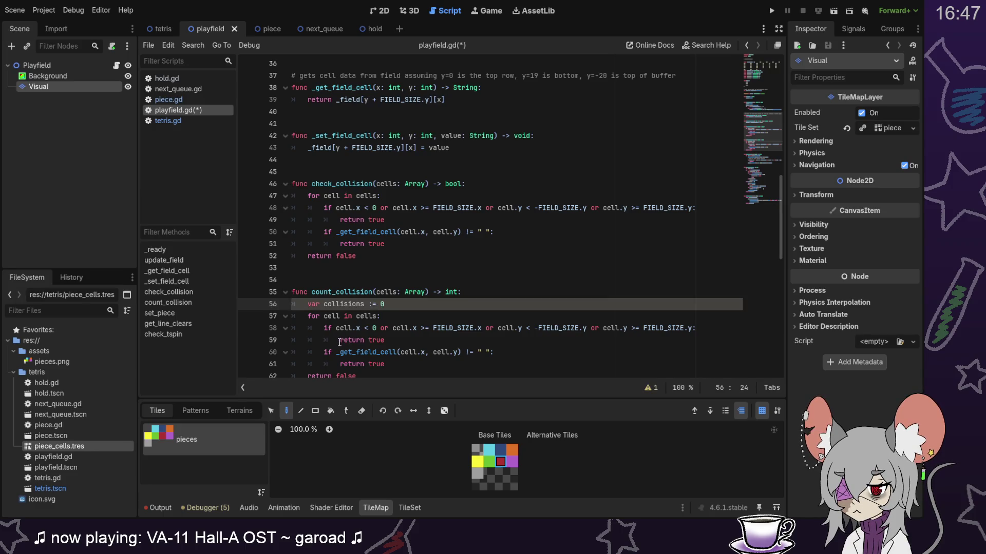
Step: Replace both return true statements with collisions += 1
{"action": "left_click_drag", "start_coordinate": [339, 342], "coordinate": [459, 343]}
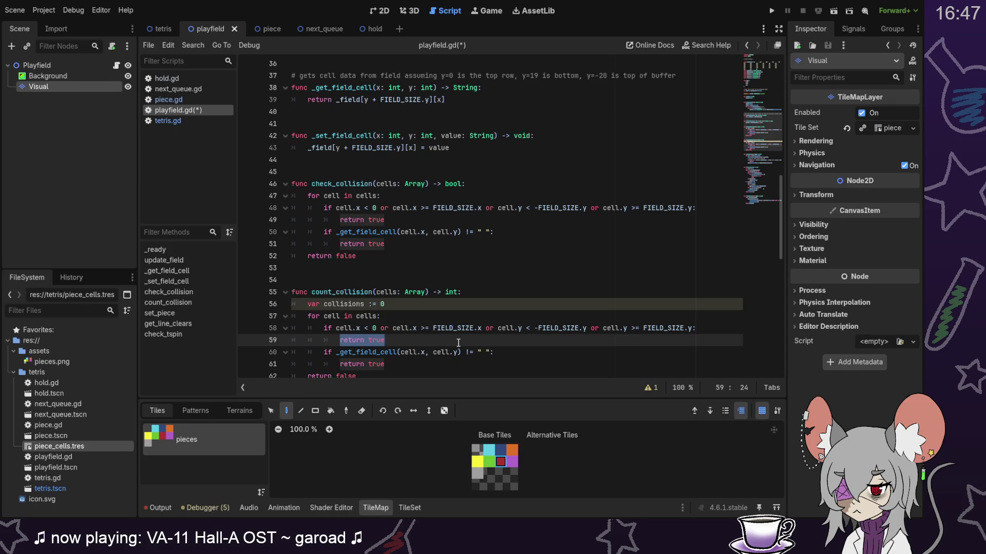
{"action": "type", "text": "col"}
{"action": "key", "text": "Return"}
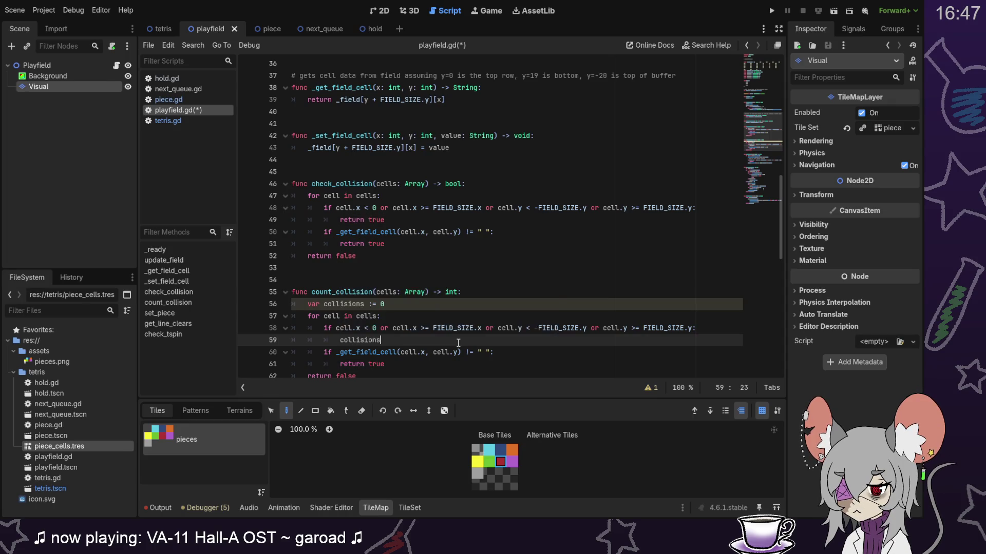
{"action": "type", "text": " += 1"}
{"action": "left_click_drag", "start_coordinate": [341, 364], "coordinate": [424, 363]}
{"action": "type", "text": "col"}
{"action": "key", "text": "Return"}
{"action": "type", "text": "+=1"}
{"action": "key", "text": "Left"}
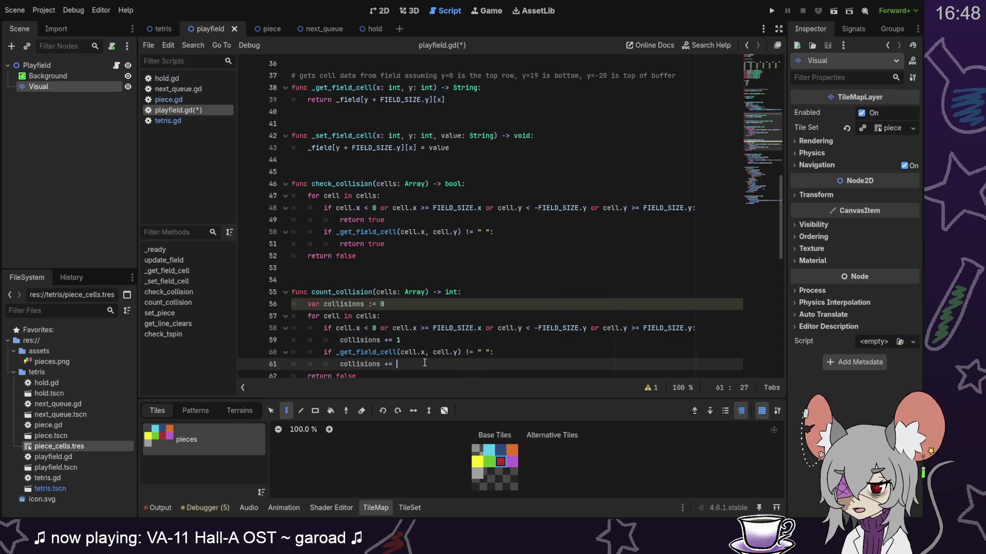
Step: Change the final return false to return collisions
{"action": "scroll", "coordinate": [385, 334], "scroll_direction": "down", "scroll_amount": 2}
{"action": "left_click", "coordinate": [347, 303]}
{"action": "double_click", "coordinate": [347, 304]}
{"action": "type", "text": "col"}
{"action": "key", "text": "Return"}
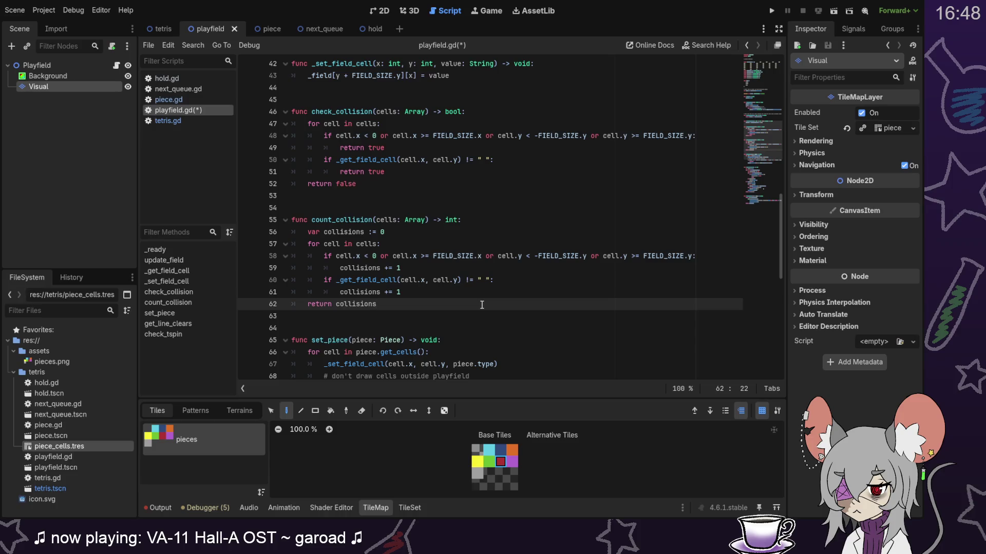
{"action": "scroll", "coordinate": [482, 304], "scroll_direction": "down", "scroll_amount": 1}
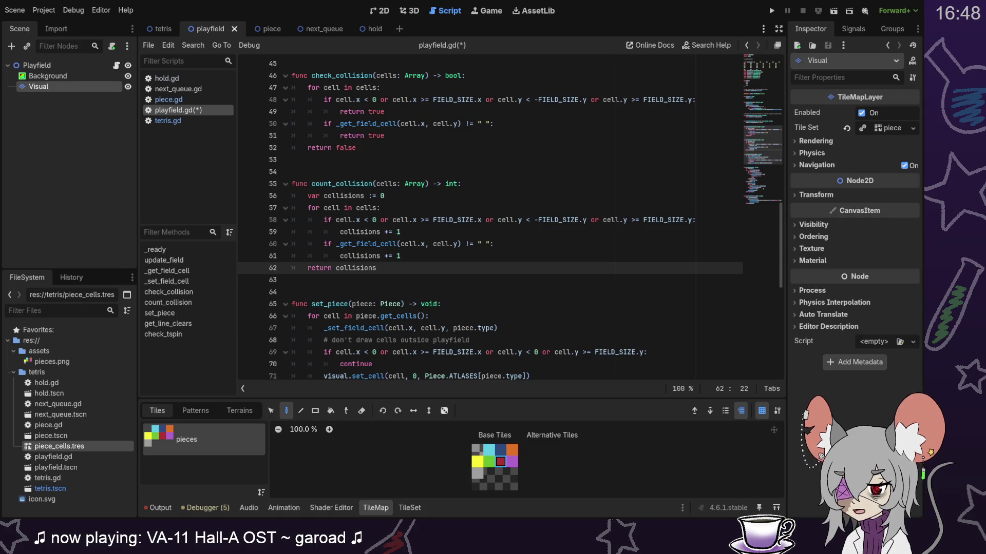
{"action": "scroll", "coordinate": [451, 264], "scroll_direction": "down", "scroll_amount": 10}
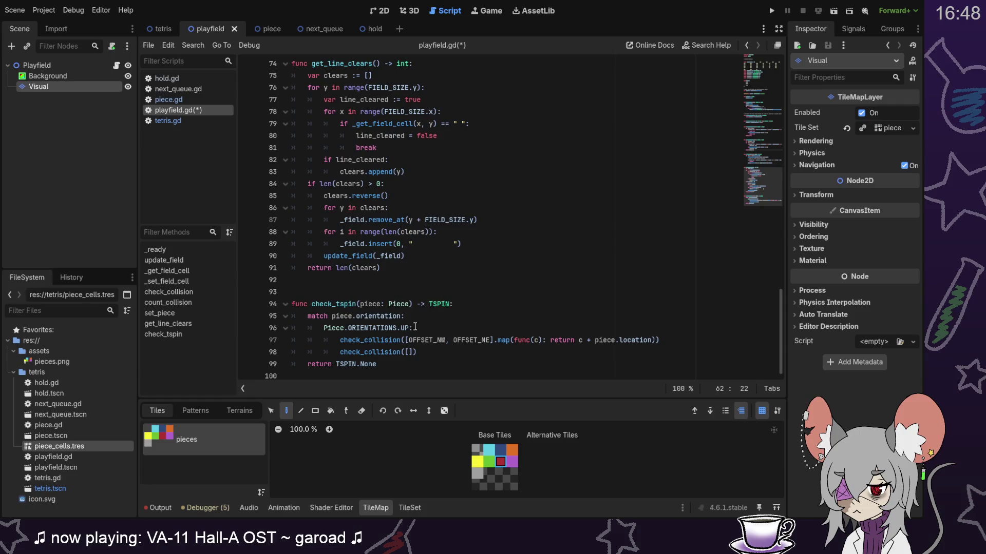
Step: Cut the corner check_collision line from the UP case and replace it with pass
{"action": "left_click", "coordinate": [484, 305]}
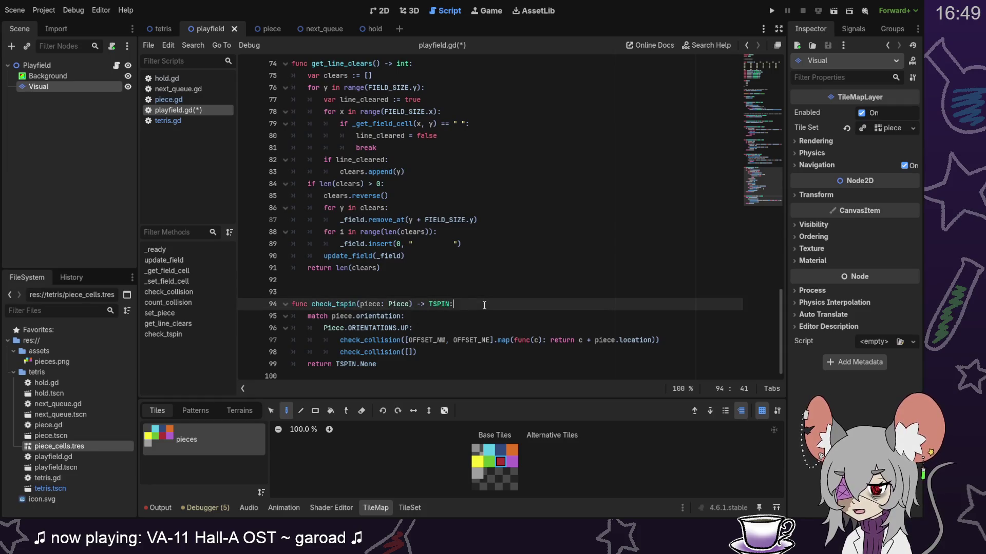
{"action": "left_click_drag", "start_coordinate": [406, 341], "coordinate": [417, 341]}
{"action": "mouse_move", "coordinate": [488, 342]}
{"action": "left_mouse_down"}
{"action": "mouse_move", "coordinate": [673, 342]}
{"action": "mouse_move", "coordinate": [340, 341]}
{"action": "left_mouse_up"}
{"action": "key", "text": "End"}
{"action": "key", "text": "BackSpace"}
{"action": "left_click_drag", "start_coordinate": [418, 352], "coordinate": [434, 339]}
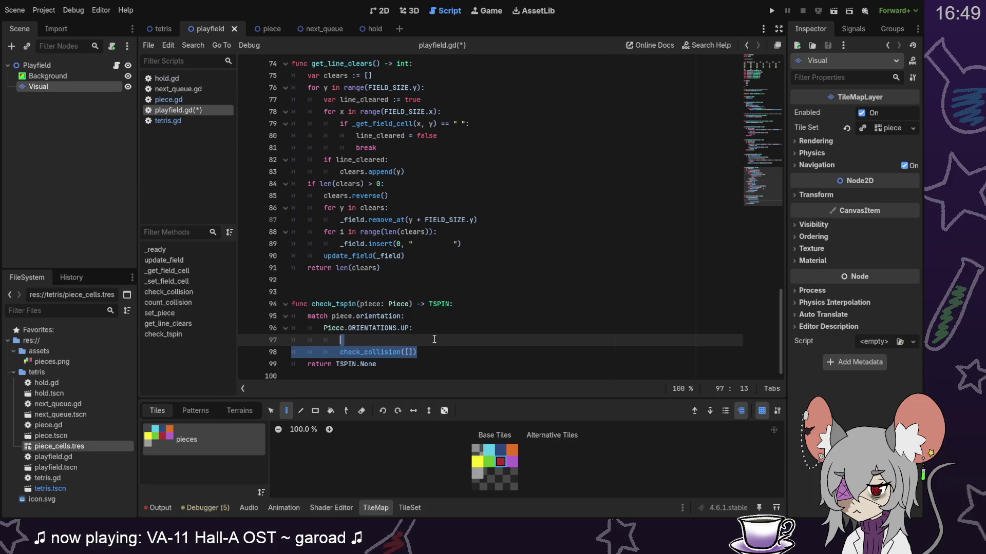
{"action": "type", "text": "pass"}
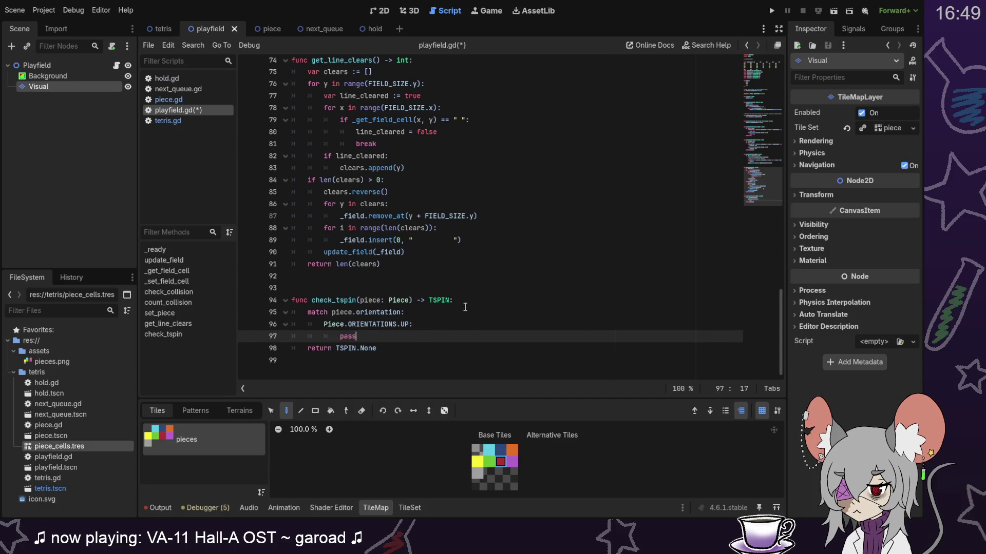
Step: Start check_tspin with an if count_collision condition using the pasted corner check
{"action": "left_click", "coordinate": [469, 300]}
{"action": "key", "text": "Return"}
{"action": "type", "text": "var"}
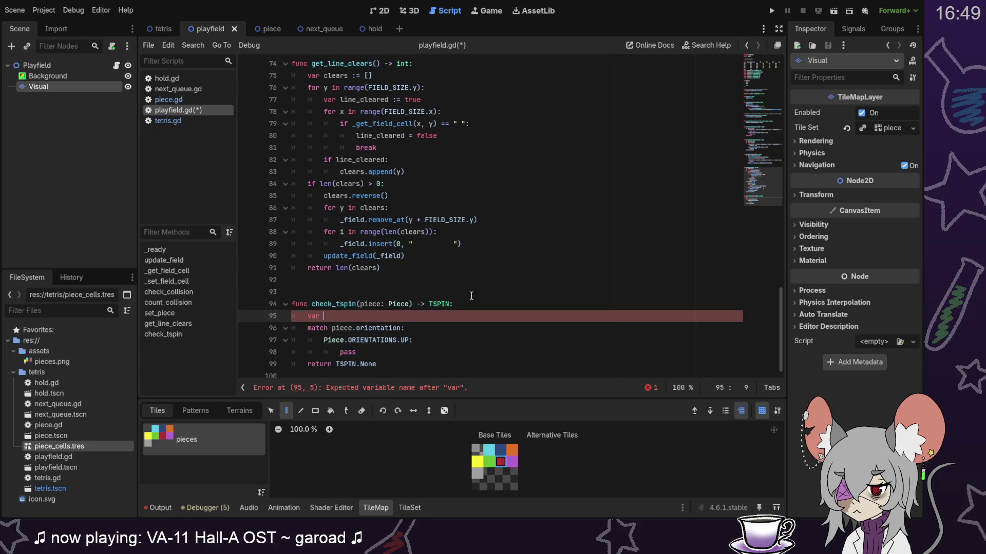
{"action": "key", "text": "BackSpace"}
{"action": "key", "text": "BackSpace"}
{"action": "key", "text": "BackSpace"}
{"action": "type", "text": "if chou"}
{"action": "key", "text": "Return"}
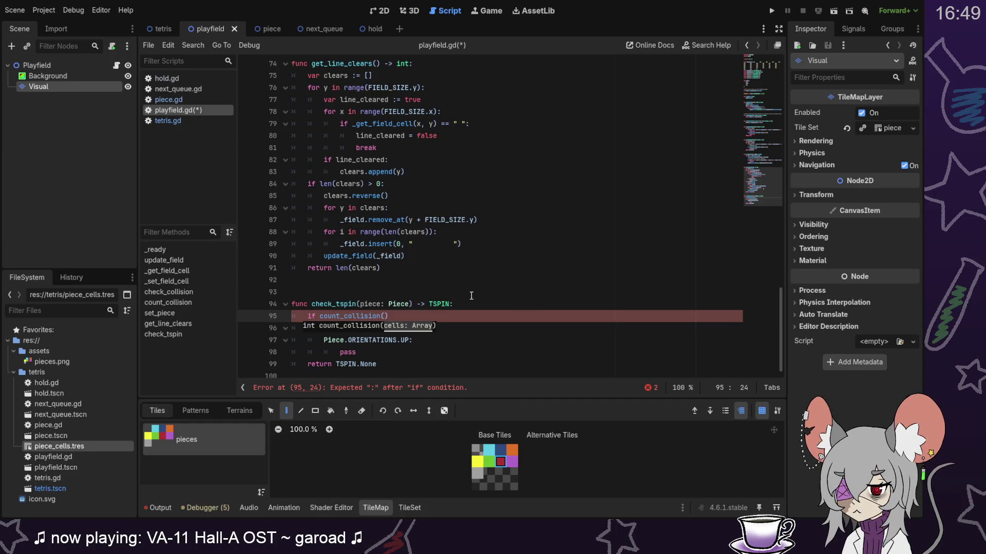
{"action": "double_click", "coordinate": [334, 315]}
{"action": "key", "text": "ctrl+v"}
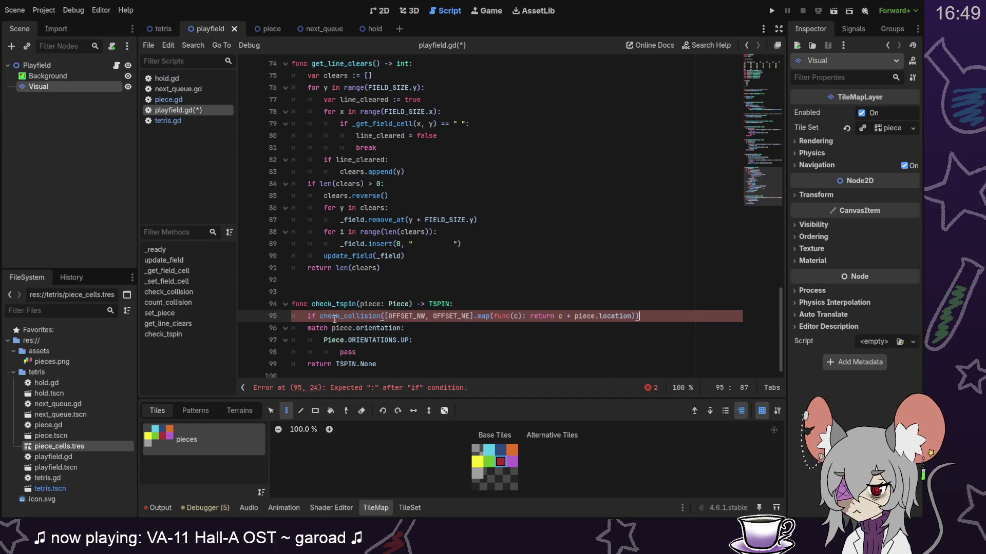
{"action": "double_click", "coordinate": [335, 316]}
{"action": "type", "text": "cou"}
{"action": "key", "text": "Return"}
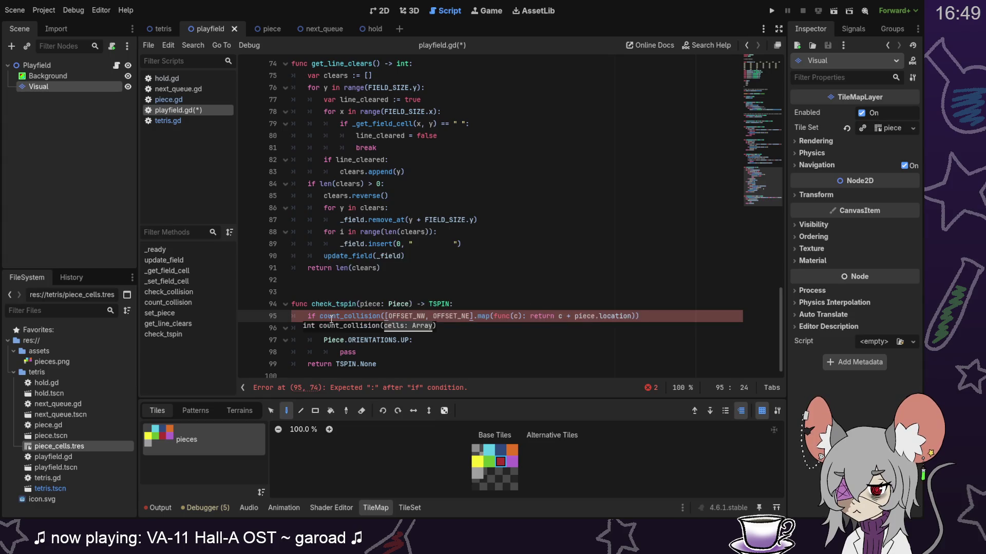
Step: Add OFFSET_SW and OFFSET_SE to the condition, test < 3, and return TSPIN.None
{"action": "left_click", "coordinate": [471, 316]}
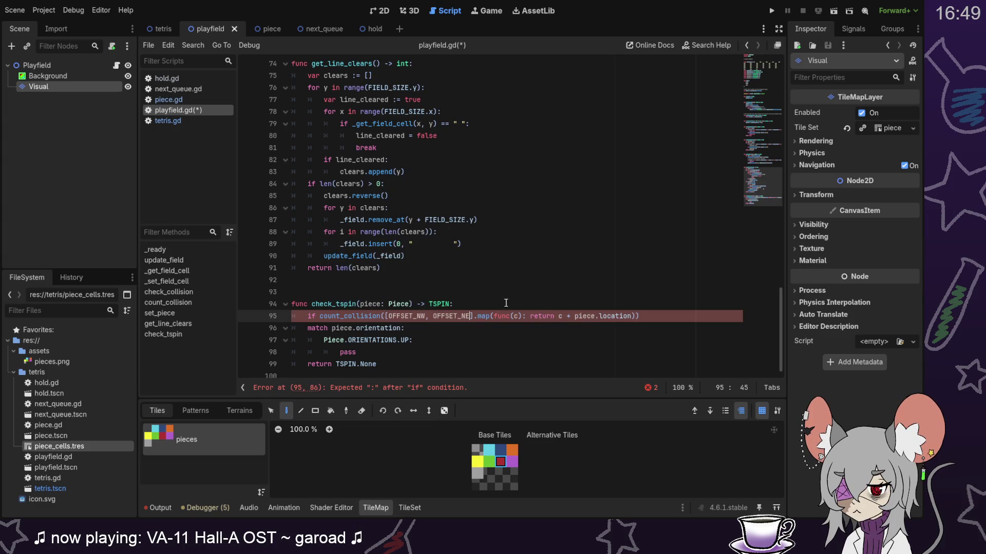
{"action": "type", "text": ", OFFSET_SW, OFFSE"}
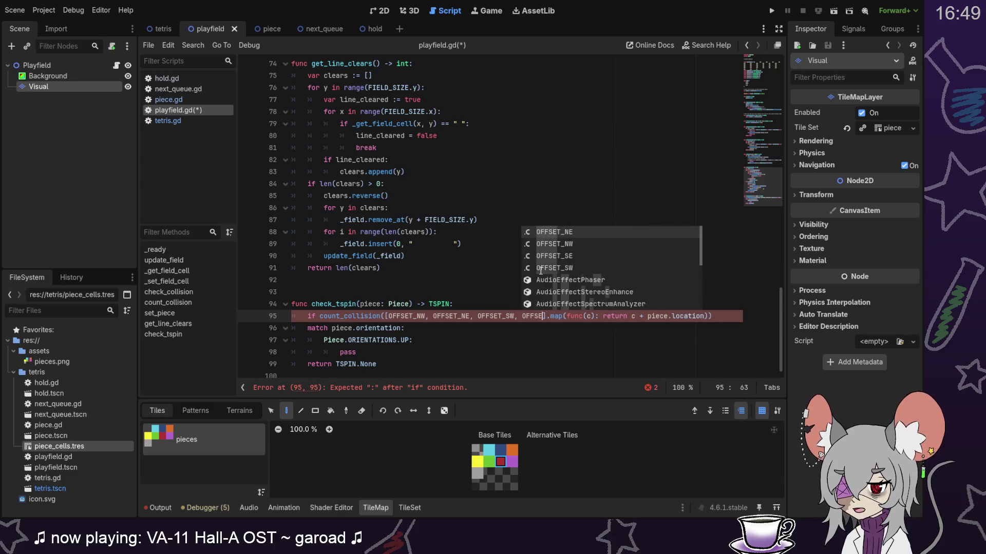
{"action": "type", "text": "T_SE"}
{"action": "key", "text": "End"}
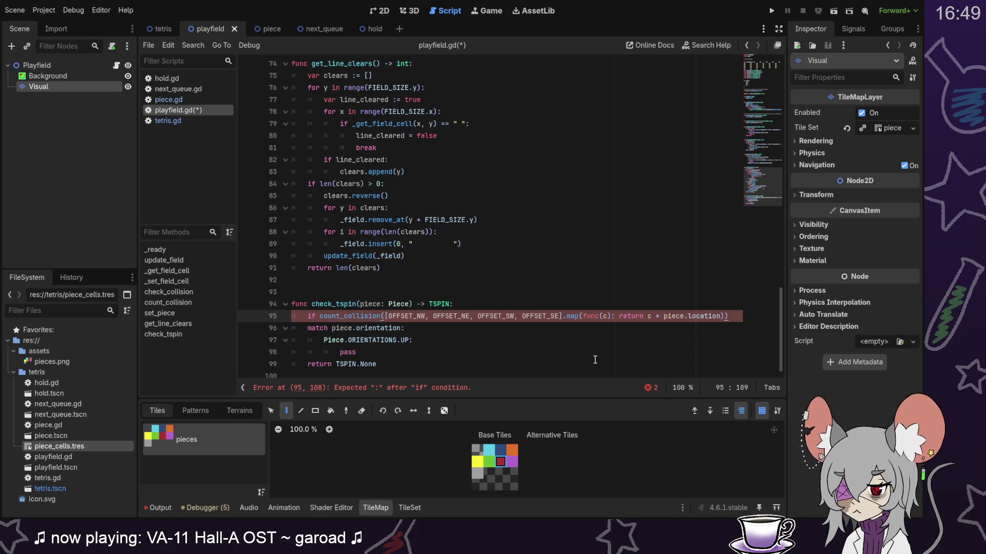
{"action": "type", "text": ">"}
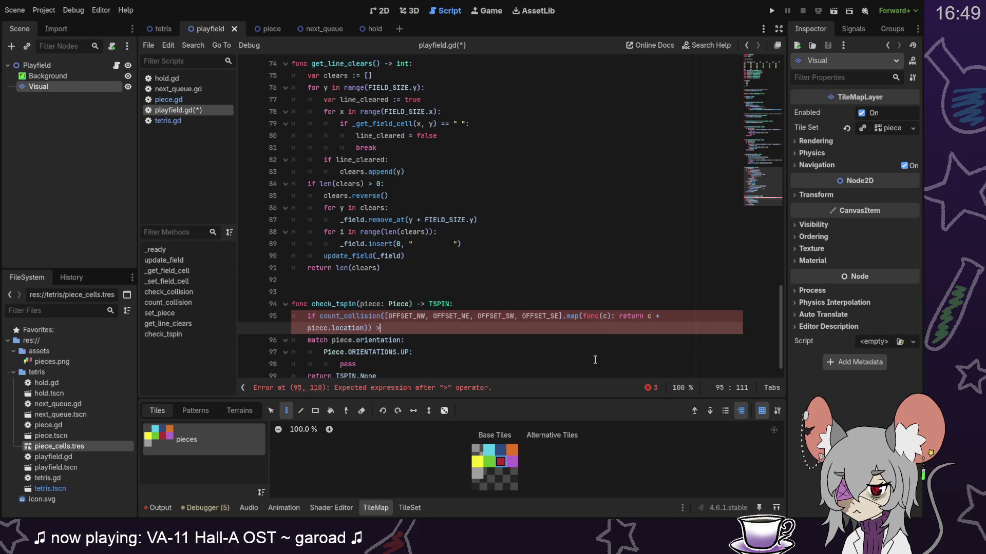
{"action": "key", "text": "BackSpace"}
{"action": "type", "text": "< "}
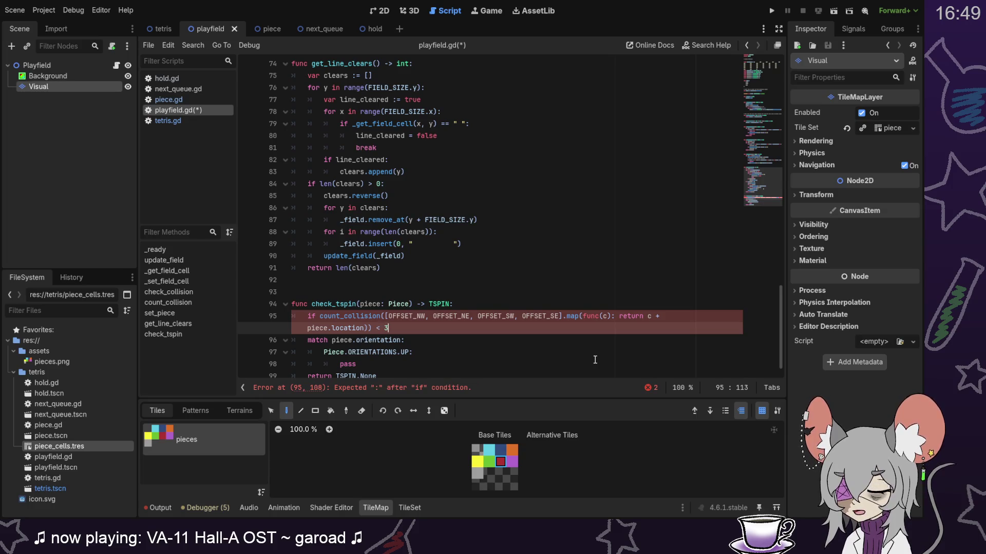
{"action": "type", "text": "3:"}
{"action": "key", "text": "Return"}
{"action": "type", "text": "re"}
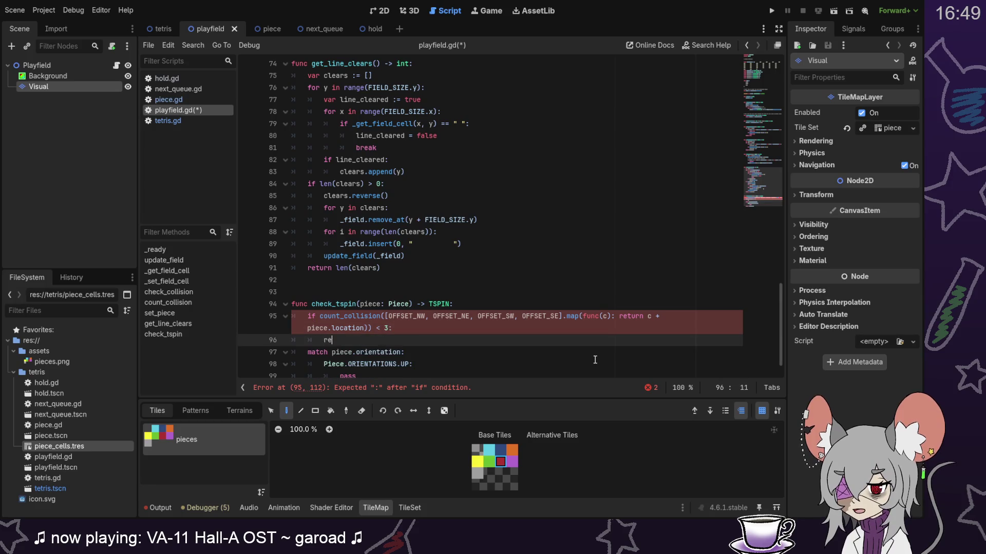
{"action": "type", "text": "turn TSPIN.None"}
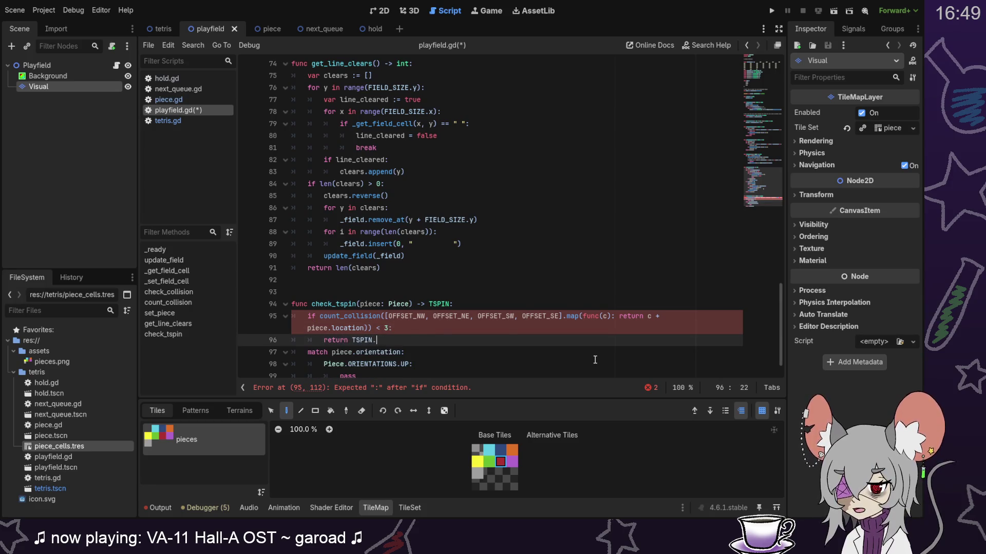
{"action": "left_click", "coordinate": [480, 333]}
{"action": "scroll", "coordinate": [479, 308], "scroll_direction": "down", "scroll_amount": 1}
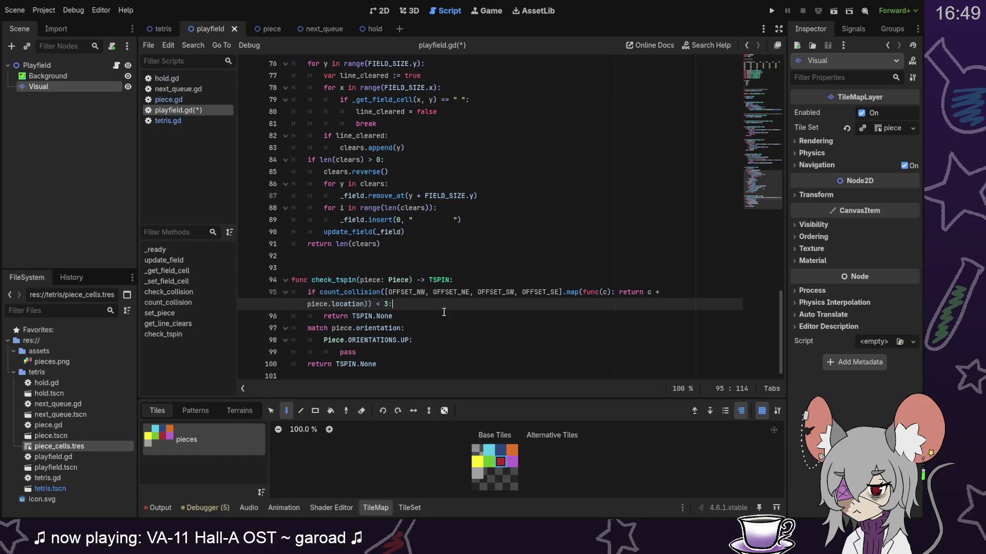
{"action": "key", "text": "Home"}
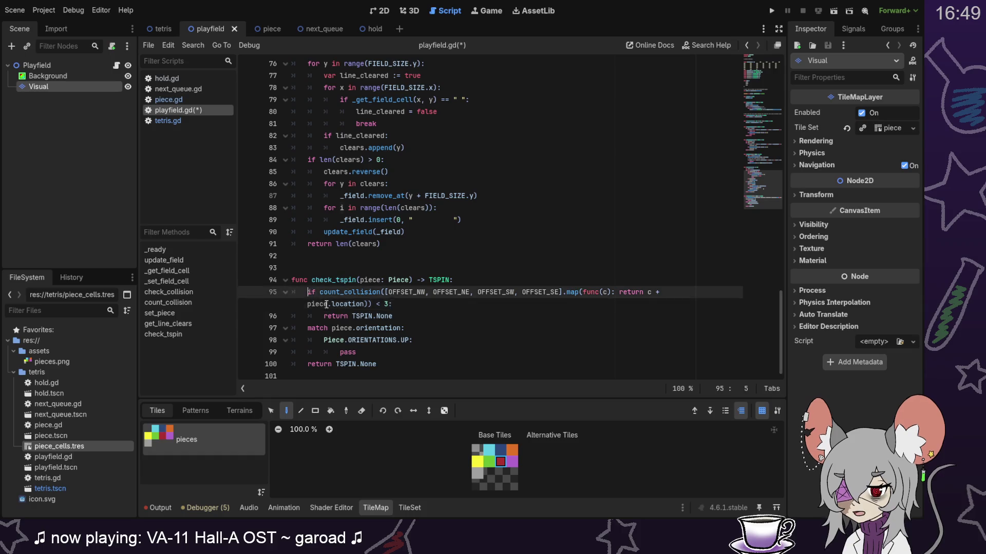
{"action": "key", "text": "shift+Down"}
{"action": "key", "text": "shift+Down"}
{"action": "key", "text": "End"}
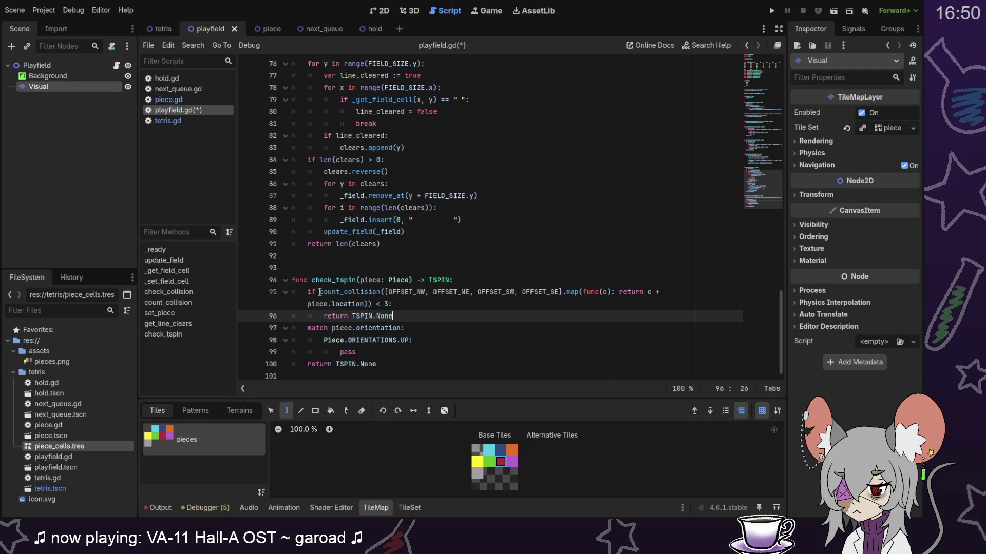
{"action": "mouse_move", "coordinate": [320, 292]}
{"action": "left_mouse_down"}
{"action": "mouse_move", "coordinate": [398, 305]}
{"action": "mouse_move", "coordinate": [388, 304]}
{"action": "left_mouse_up"}
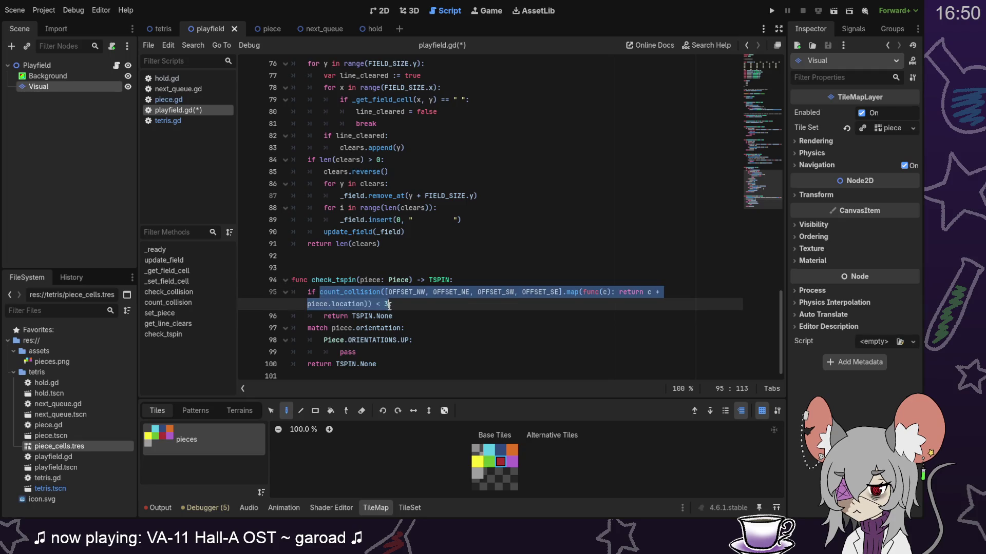
{"action": "key", "text": "ctrl+c"}
Step: Paste the condition over pass under UP, keep only OFFSET_SW and OFFSET_SE, and compare == 2
{"action": "double_click", "coordinate": [353, 352]}
{"action": "key", "text": "ctrl+v"}
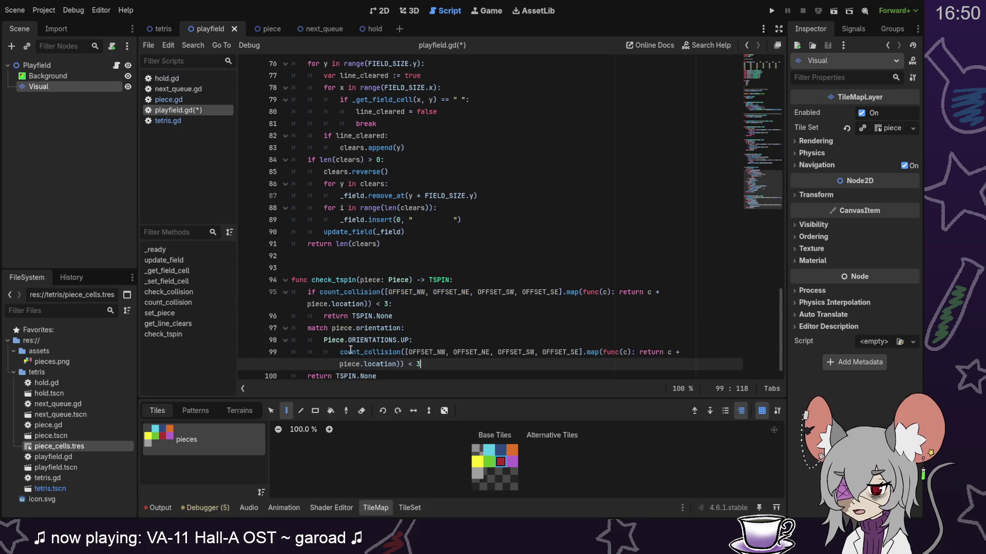
{"action": "left_click", "coordinate": [435, 341], "text": "shift"}
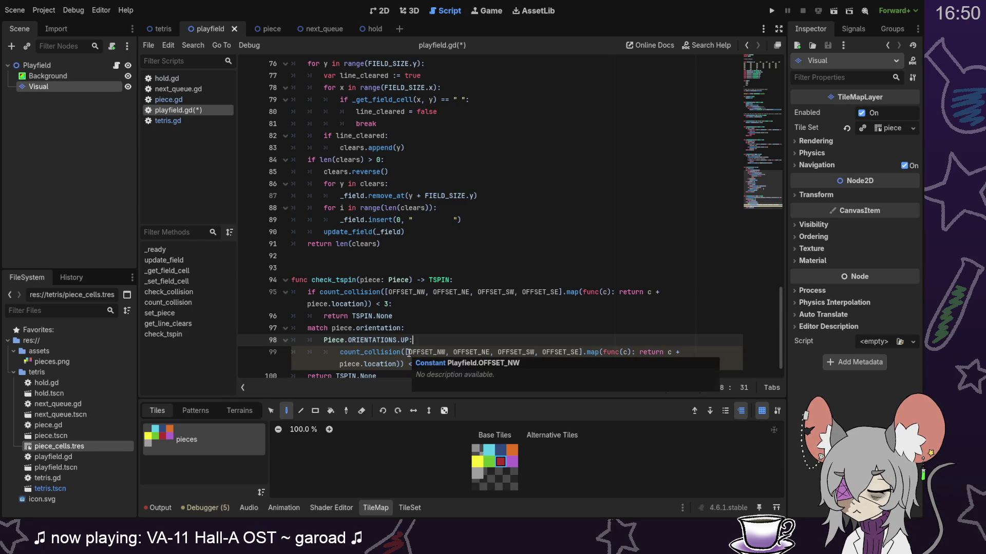
{"action": "left_click", "coordinate": [409, 352]}
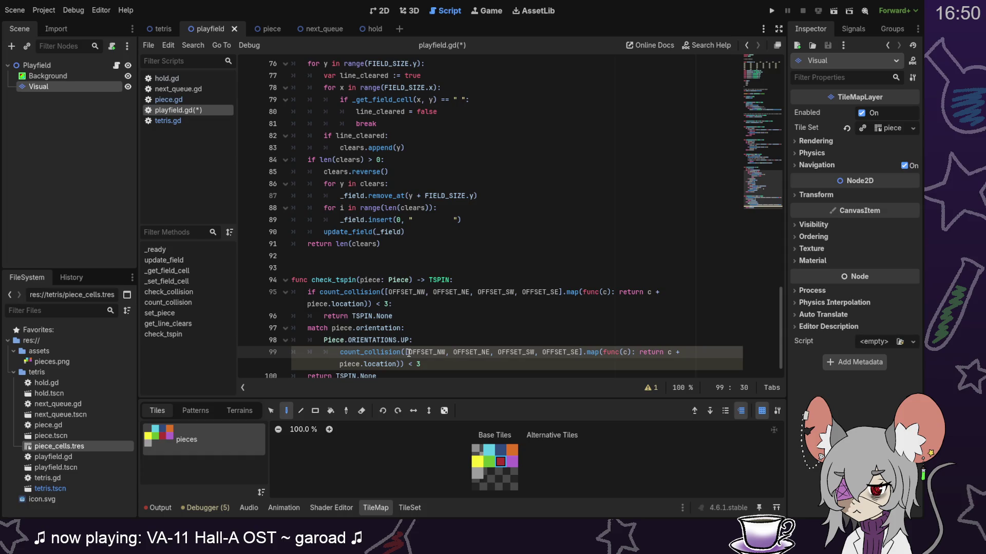
{"action": "left_click_drag", "start_coordinate": [409, 352], "coordinate": [498, 352]}
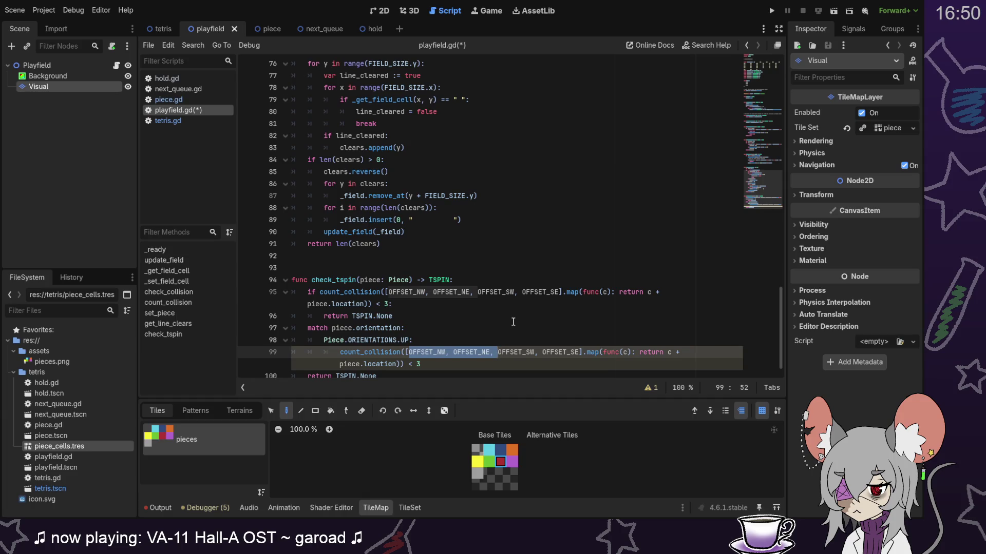
{"action": "key", "text": "BackSpace"}
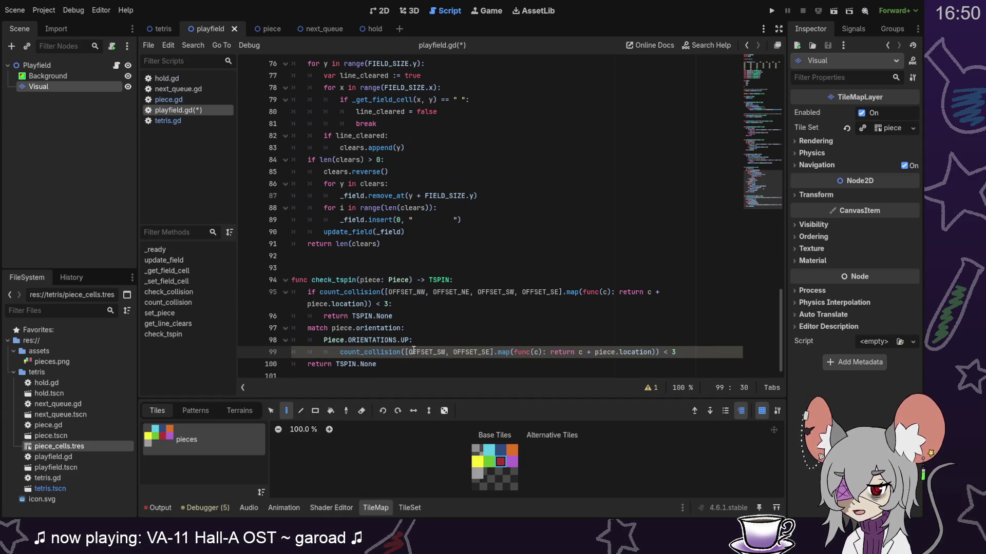
{"action": "left_click_drag", "start_coordinate": [663, 352], "coordinate": [684, 353]}
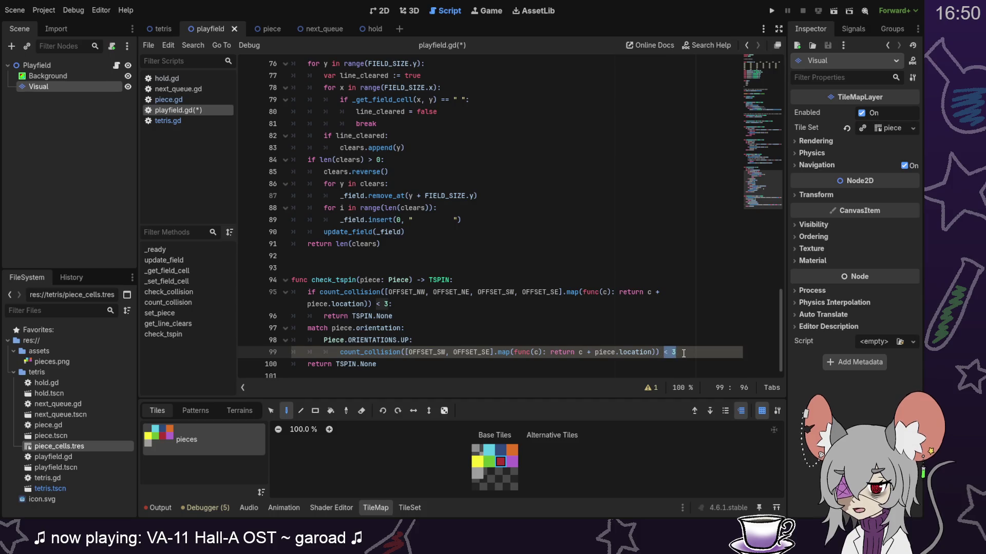
{"action": "type", "text": "== "}
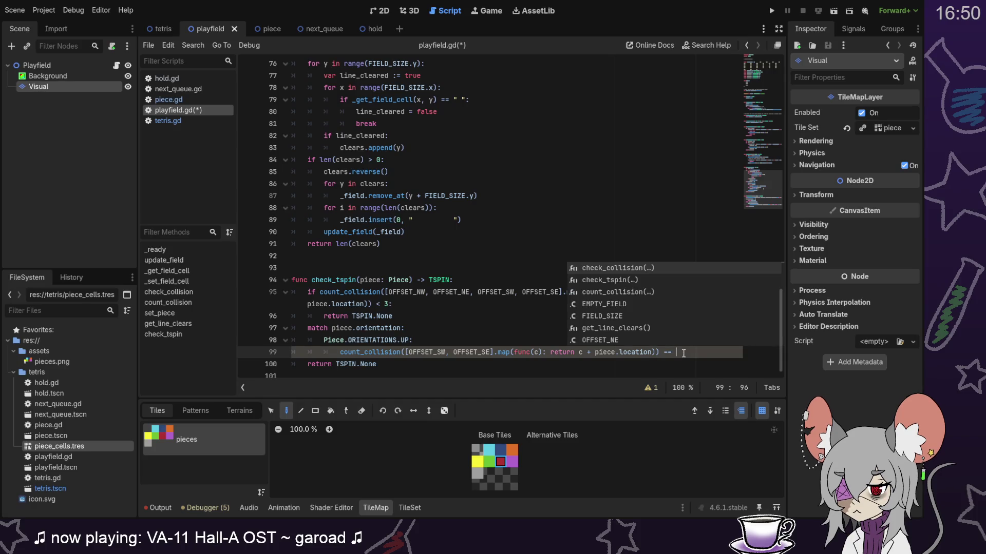
{"action": "type", "text": "2"}
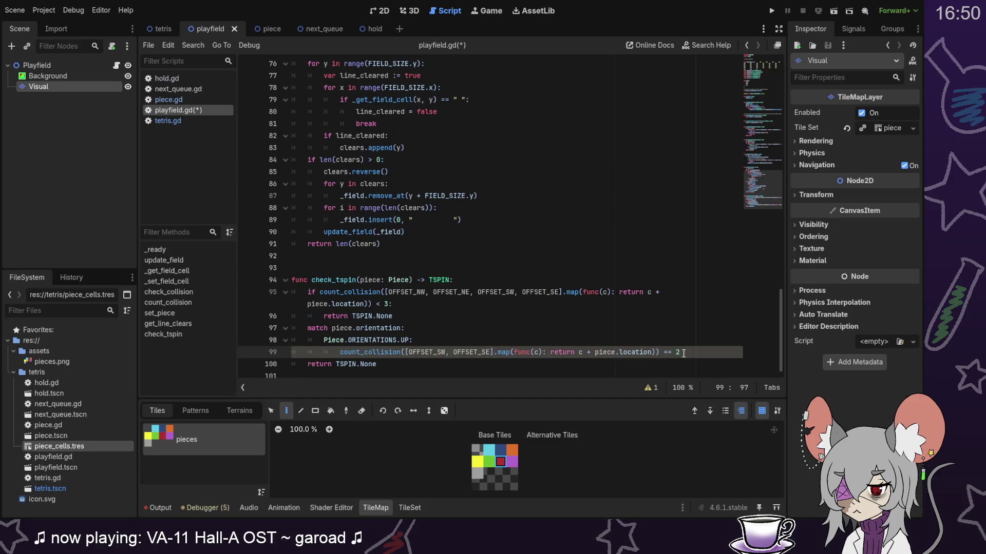
{"action": "key", "text": "Home"}
{"action": "left_click", "coordinate": [690, 353]}
{"action": "left_click", "coordinate": [440, 317]}
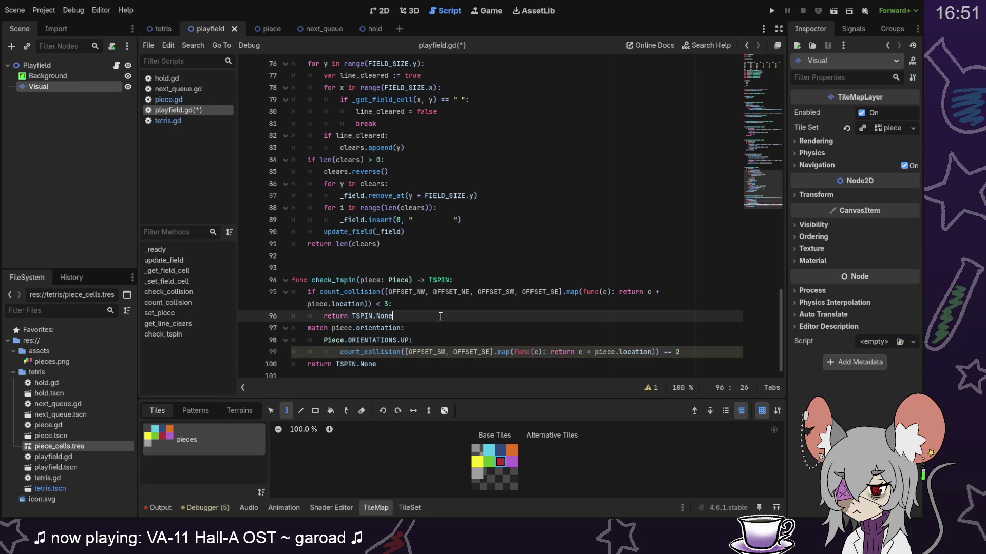
Step: Declare var backside_checks: Array and set it to [OFFSET_SW, OFFSET_SE] under UP
{"action": "key", "text": "Return"}
{"action": "type", "text": "var back"}
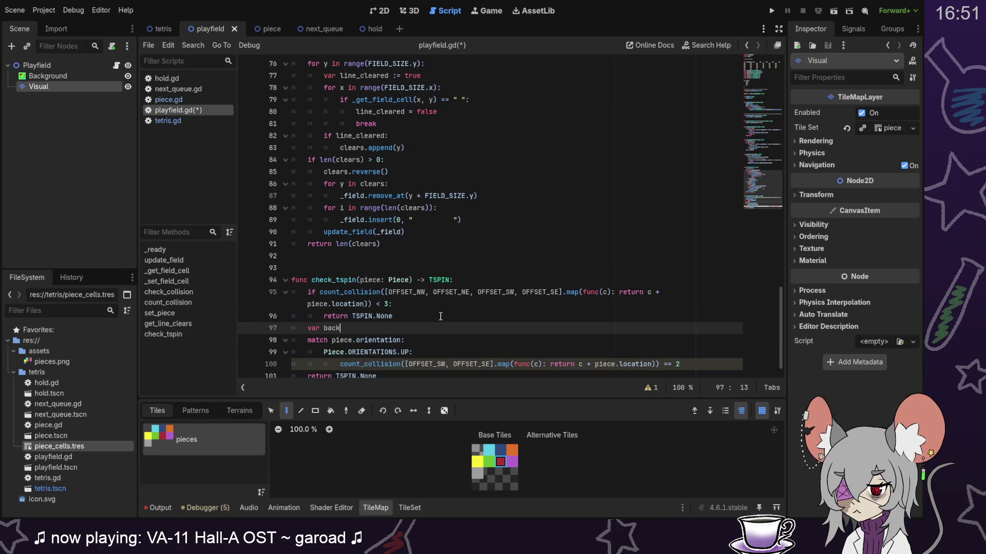
{"action": "type", "text": "side_che"}
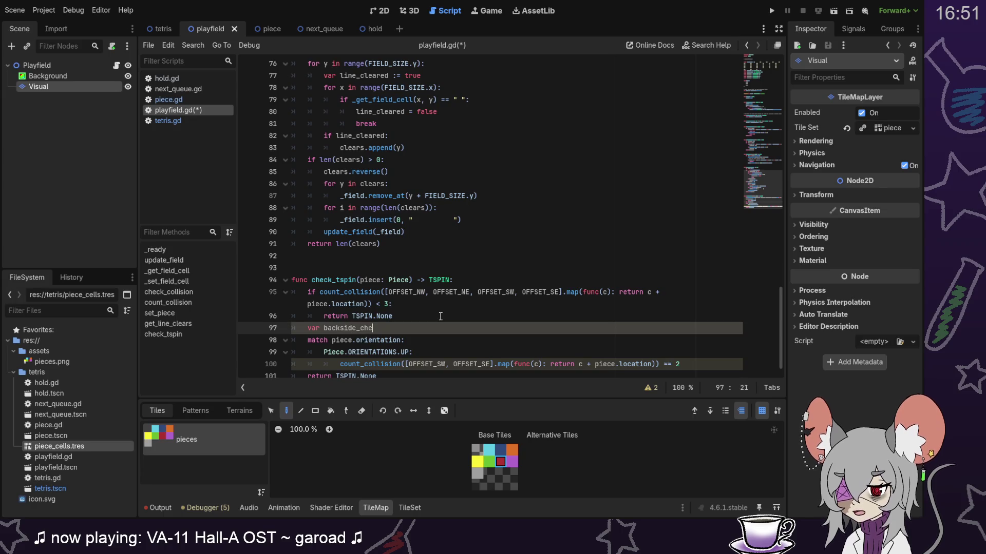
{"action": "type", "text": "cks: Array"}
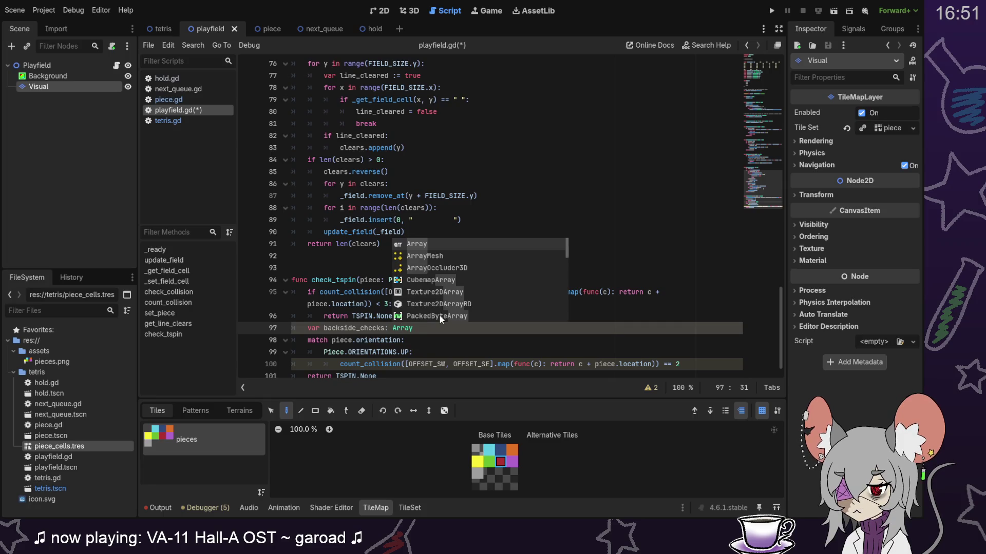
{"action": "left_click_drag", "start_coordinate": [405, 367], "coordinate": [494, 368]}
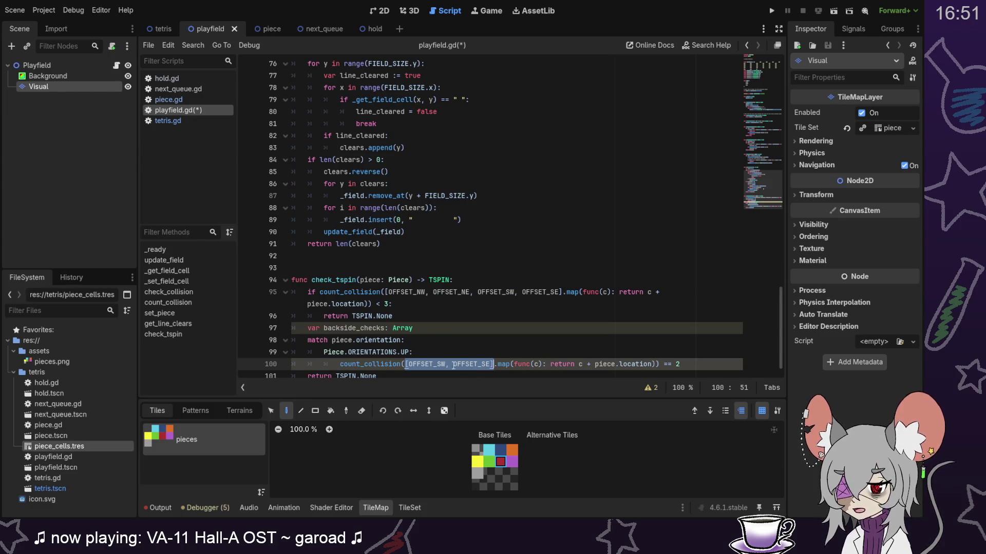
{"action": "key", "text": "ctrl+x"}
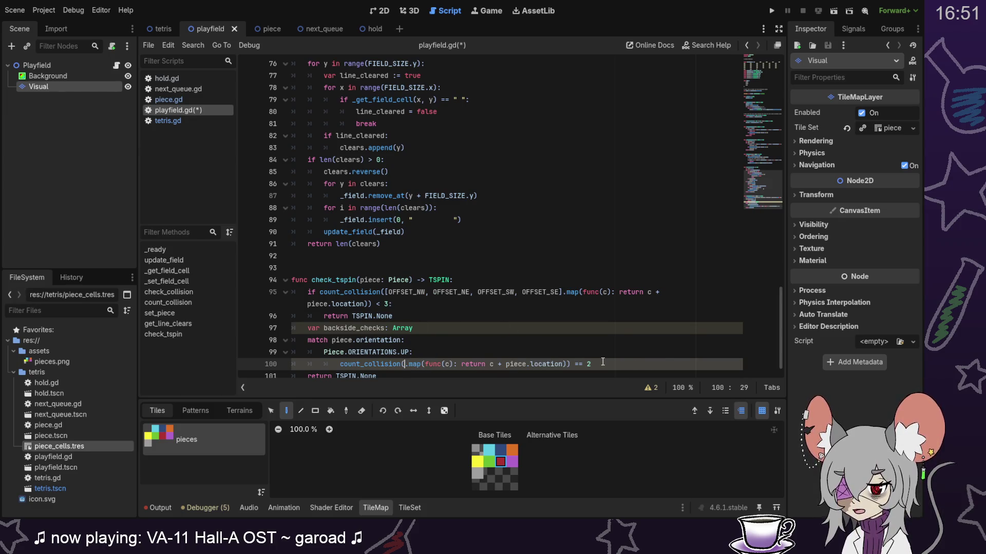
{"action": "key", "text": "ctrl+shift+Return"}
{"action": "type", "text": "back"}
{"action": "key", "text": "Return"}
{"action": "type", "text": "="}
{"action": "key", "text": "ctrl+v"}
Step: Replace the leftover UP condition with return TSPIN.Mini
{"action": "left_click", "coordinate": [606, 376]}
{"action": "mouse_move", "coordinate": [606, 353]}
{"action": "left_mouse_down"}
{"action": "mouse_move", "coordinate": [341, 353]}
{"action": "mouse_move", "coordinate": [441, 363]}
{"action": "left_mouse_up"}
{"action": "key", "text": "BackSpace"}
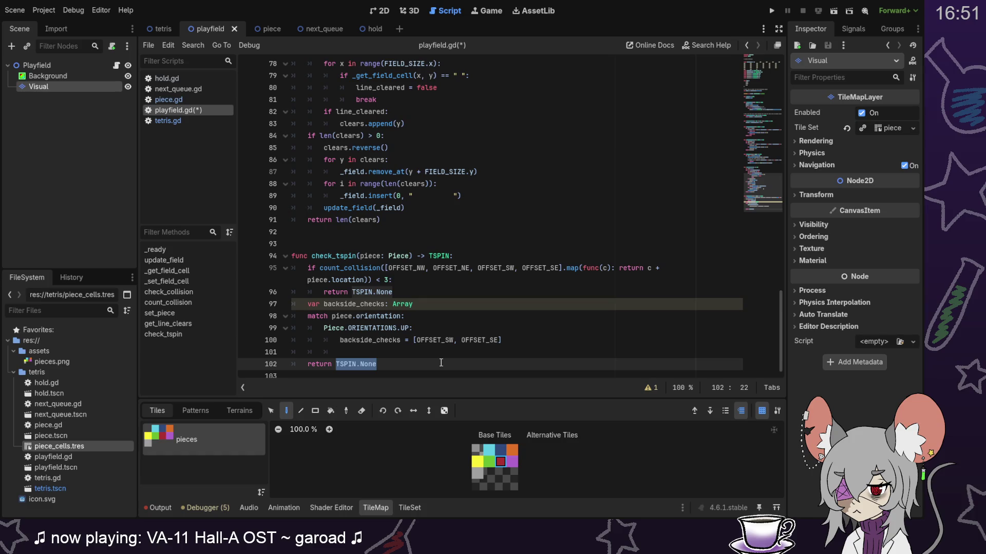
{"action": "type", "text": "TSPIN.Mini"}
{"action": "key", "text": "BackSpace"}
{"action": "key", "text": "BackSpace"}
{"action": "key", "text": "BackSpace"}
{"action": "type", "text": "INI"}
{"action": "key", "text": "BackSpace"}
{"action": "type", "text": "I"}
{"action": "key", "text": "Return"}
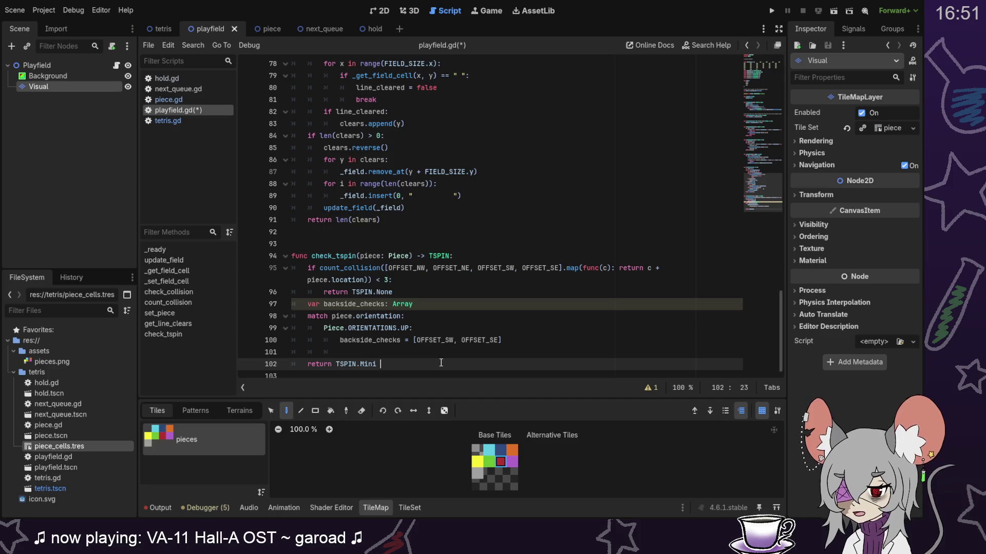
Step: Make it return TSPIN.Mini if count_collision(backside_checks mapped) == 2, else TSPIN.Full
{"action": "type", "text": "if count_collision(.map(func(c): return c + piece.location)) == 2"}
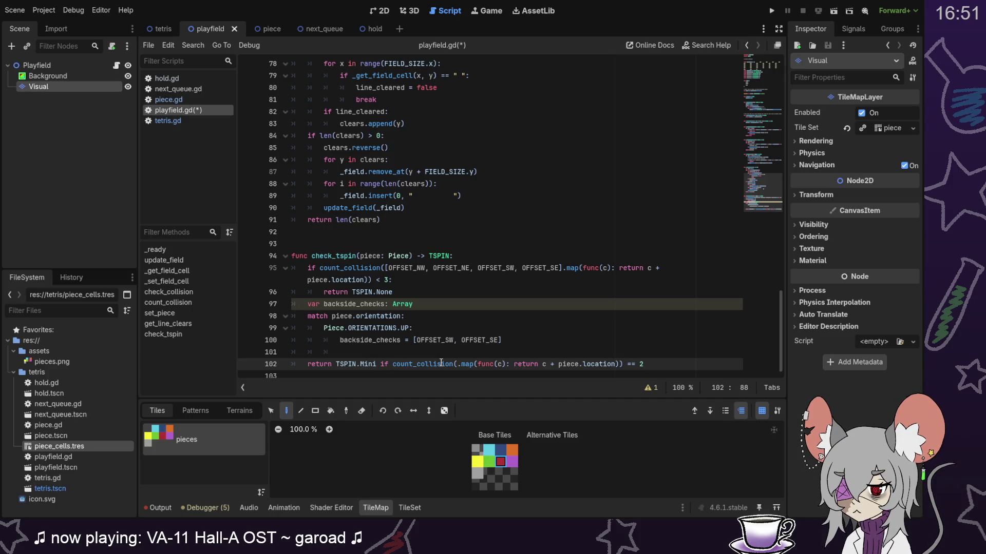
{"action": "left_click", "coordinate": [456, 364]}
{"action": "type", "text": "ba"}
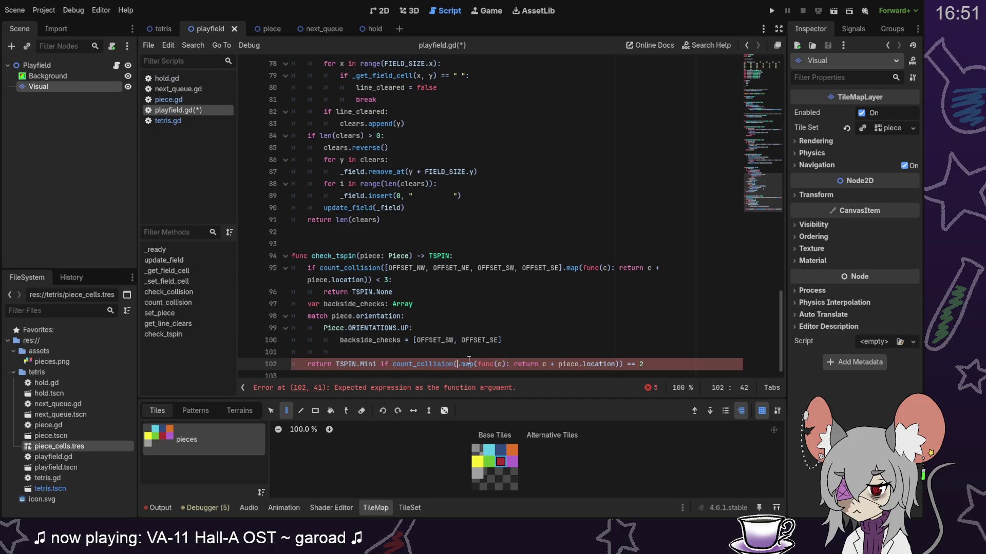
{"action": "type", "text": "ck"}
{"action": "key", "text": "Return"}
{"action": "key", "text": "End"}
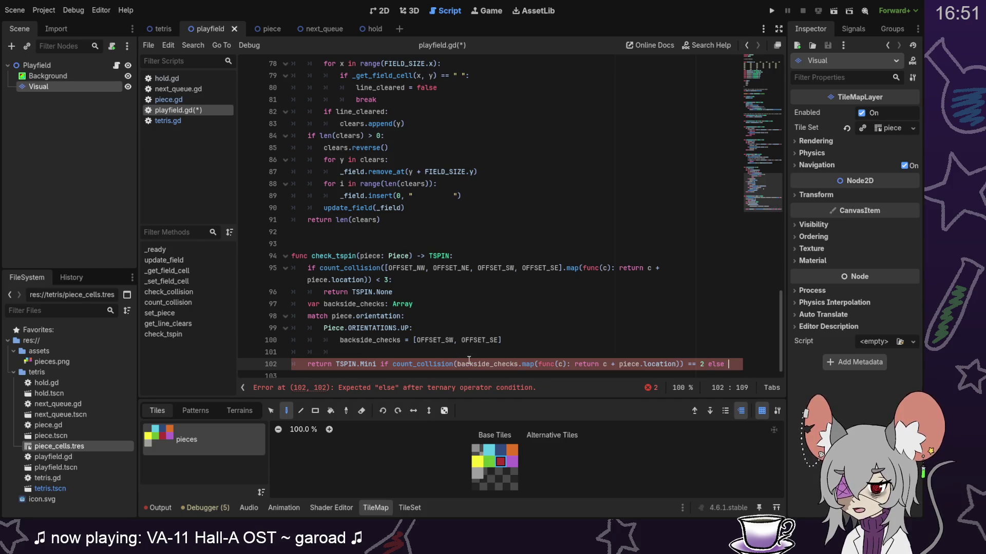
{"action": "type", "text": "else TSPIN."}
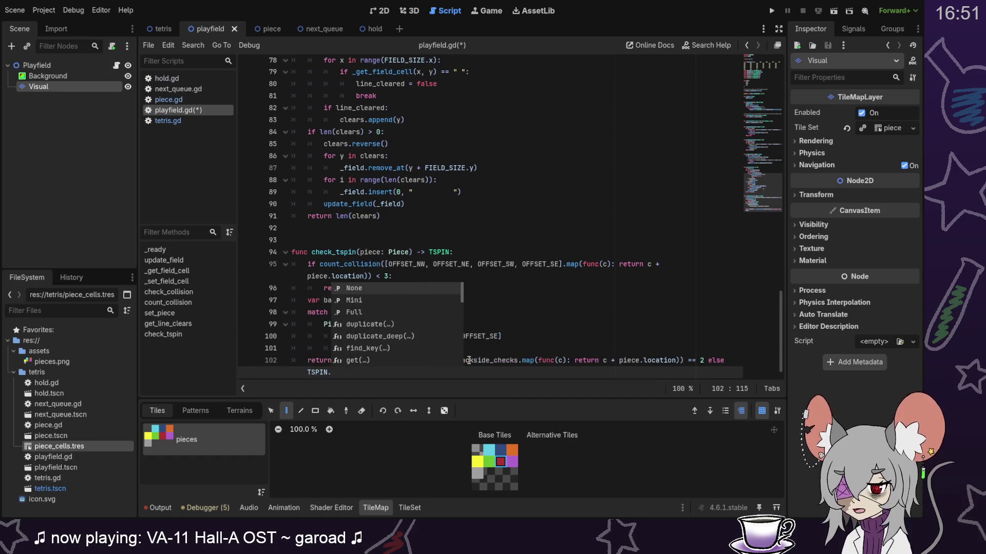
{"action": "type", "text": "Full"}
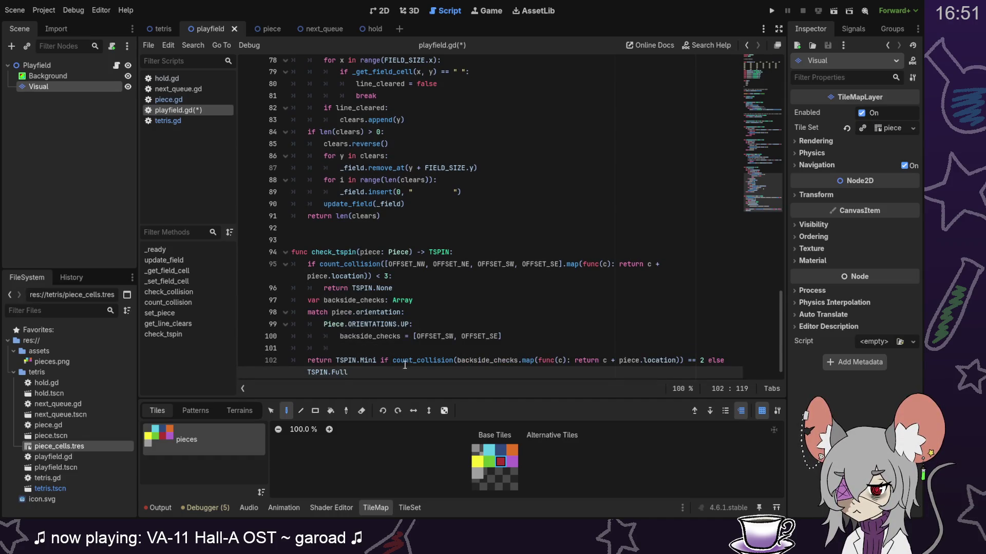
{"action": "scroll", "coordinate": [404, 375], "scroll_direction": "down", "scroll_amount": 1}
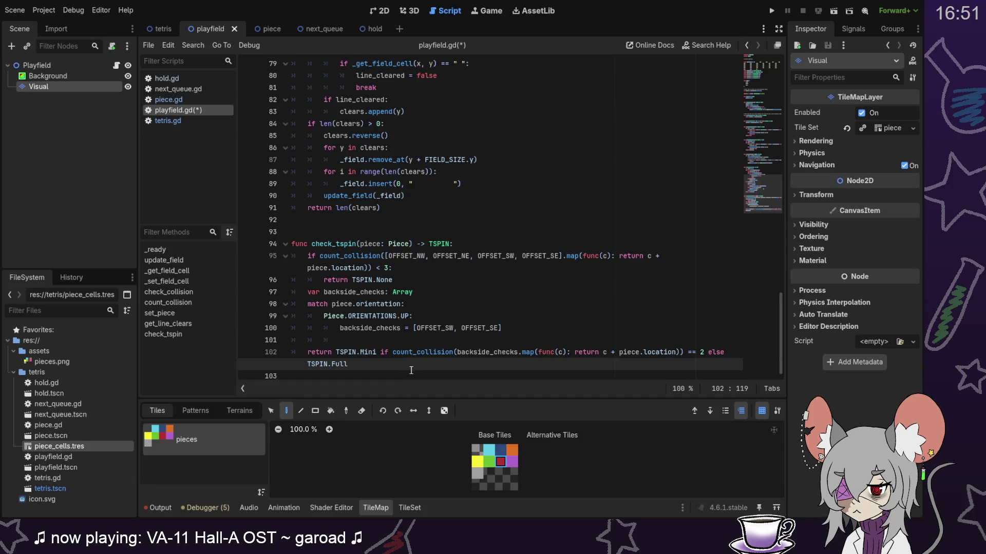
Step: Add a Piece.ORIENTATIONS.RIGHT case and paste the UP backside_checks assignment under it
{"action": "left_click", "coordinate": [412, 339]}
{"action": "type", "text": "Piec"}
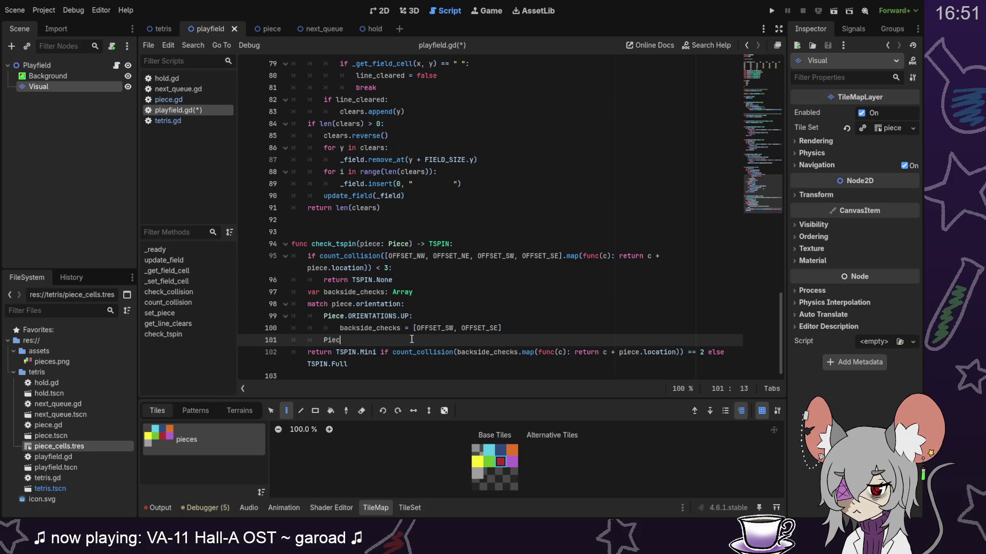
{"action": "key", "text": "BackSpace"}
{"action": "type", "text": "Piece.ORIENTATIONS."}
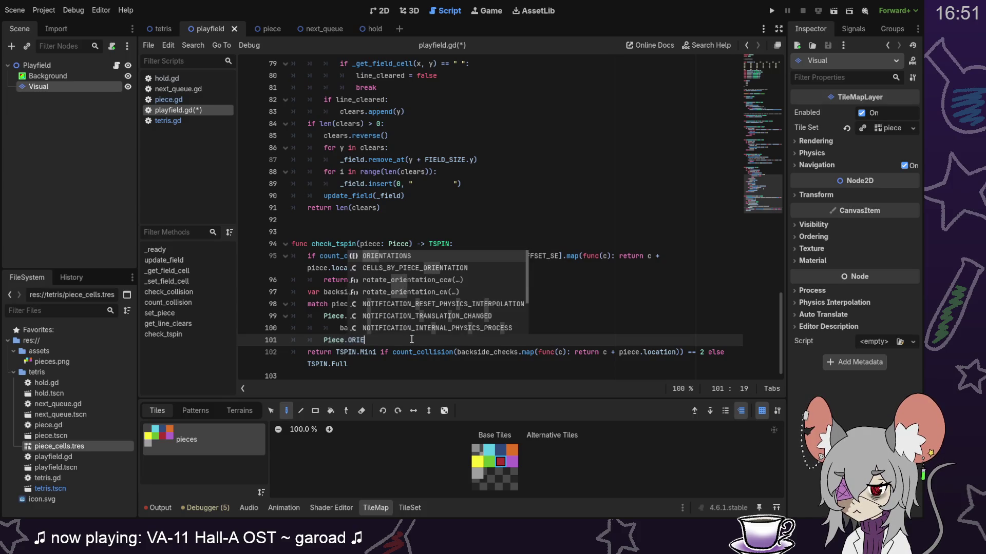
{"action": "type", "text": "RI"}
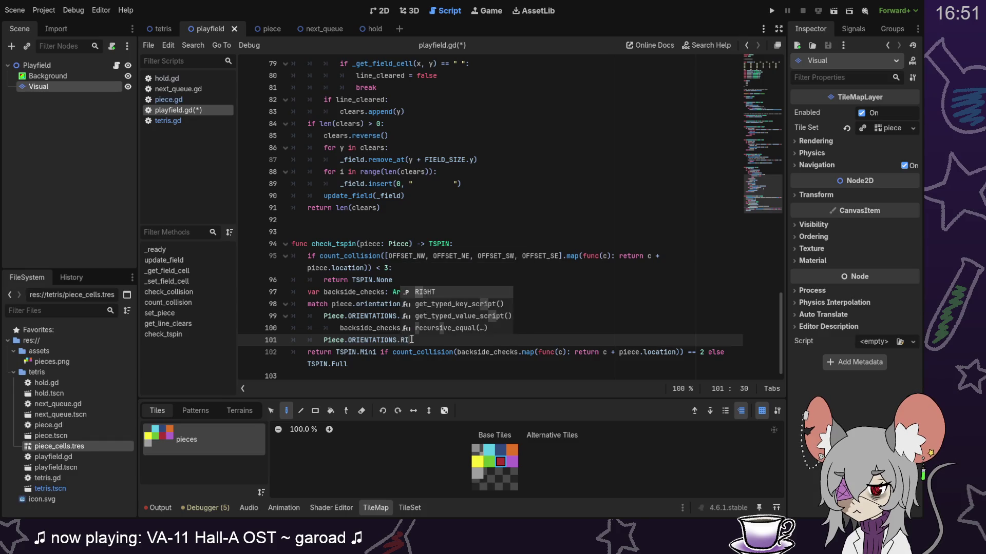
{"action": "type", "text": "GHT:"}
{"action": "key", "text": "Return"}
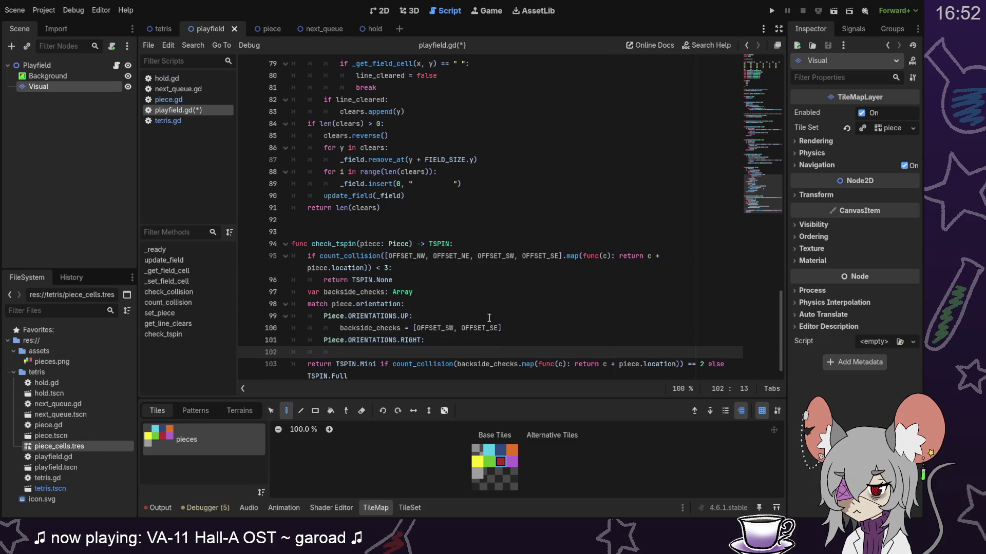
{"action": "left_click", "coordinate": [506, 329]}
{"action": "key", "text": "shift+Up"}
{"action": "key", "text": "ctrl+c"}
{"action": "left_click", "coordinate": [452, 352]}
{"action": "key", "text": "ctrl+v"}
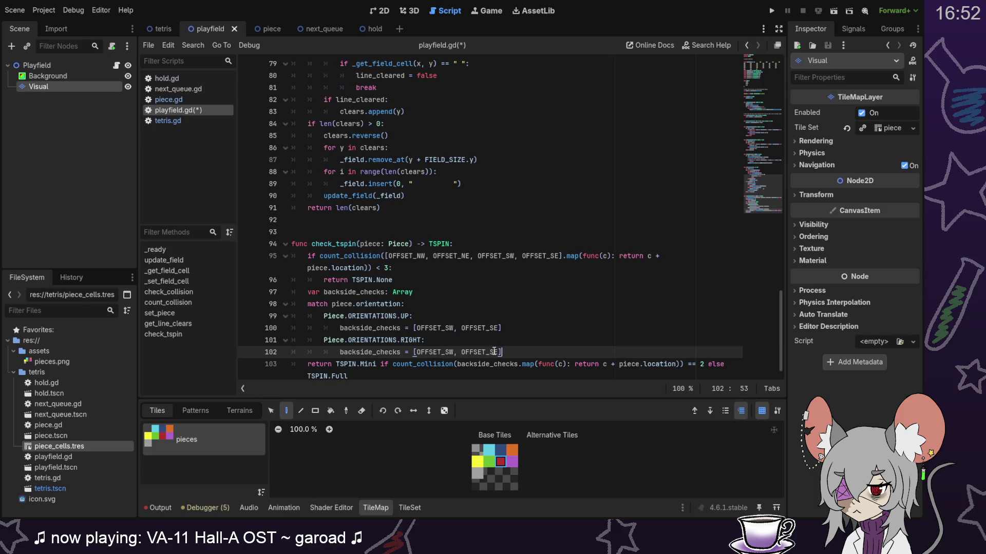
Step: Change the RIGHT case's backside offsets to OFFSET_NW and OFFSET_SW
{"action": "key", "text": "Left"}
{"action": "key", "text": "BackSpace"}
{"action": "type", "text": "W"}
{"action": "left_click", "coordinate": [450, 354]}
{"action": "key", "text": "BackSpace"}
{"action": "type", "text": "N"}
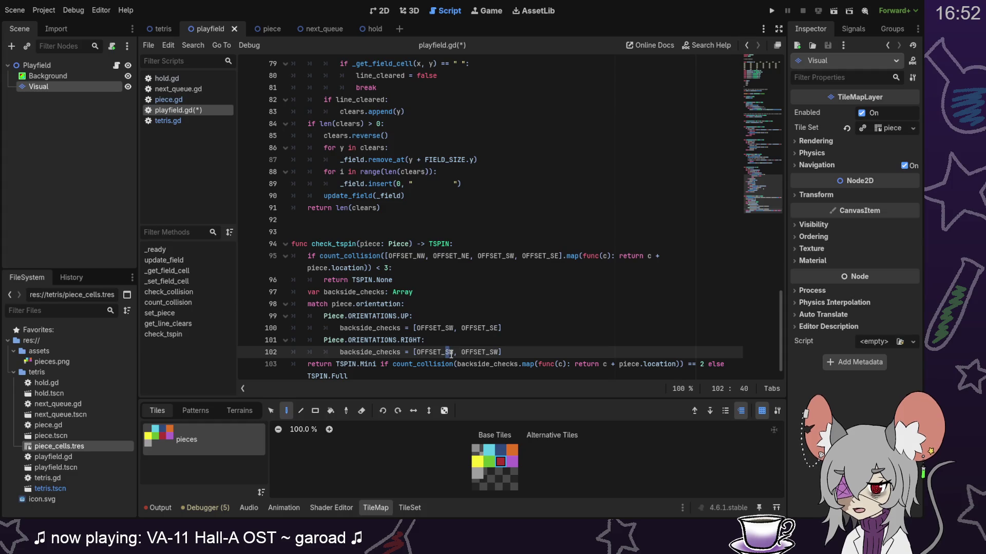
Step: Duplicate the UP and RIGHT cases and rename the copies DOWN and LEFT
{"action": "left_click", "coordinate": [506, 353]}
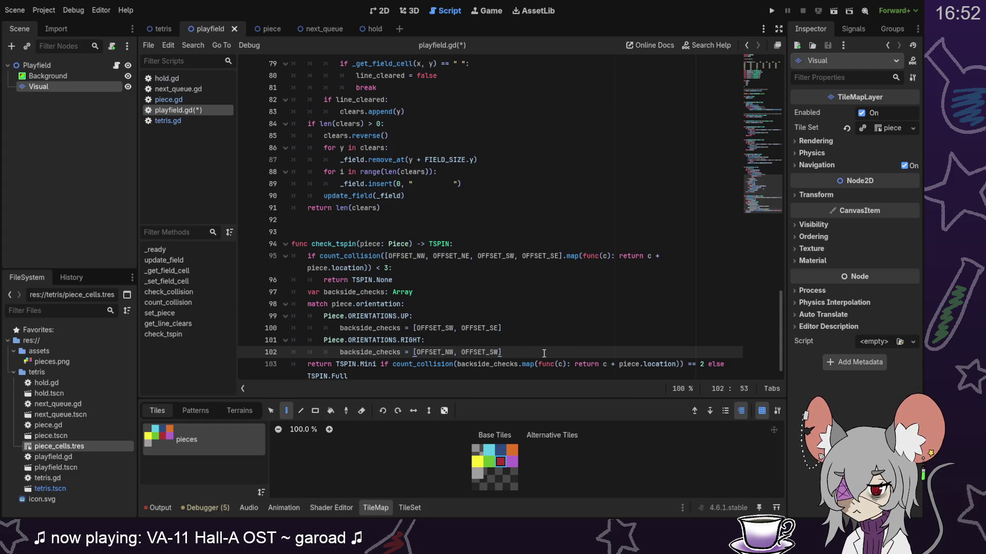
{"action": "left_click_drag", "start_coordinate": [539, 348], "coordinate": [537, 304]}
{"action": "key", "text": "ctrl+c"}
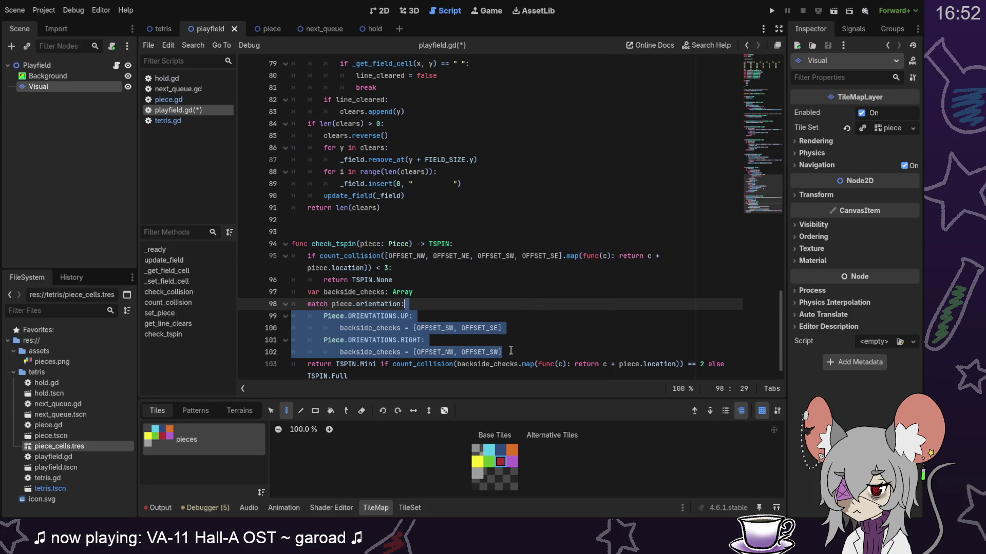
{"action": "left_click", "coordinate": [510, 351]}
{"action": "key", "text": "ctrl+v"}
{"action": "double_click", "coordinate": [405, 336]}
{"action": "type", "text": "Do"}
{"action": "key", "text": "Return"}
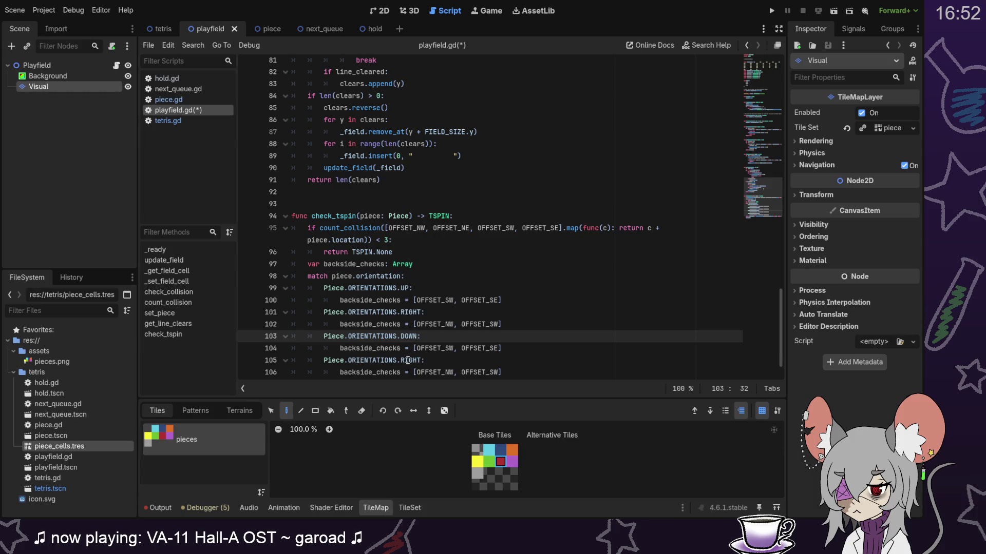
{"action": "double_click", "coordinate": [405, 360]}
{"action": "type", "text": "LEFT"}
Step: Set DOWN's offsets to OFFSET_NW/OFFSET_NE and LEFT's to OFFSET_NE/OFFSET_SE
{"action": "key", "text": "Up"}
{"action": "key", "text": "Up"}
{"action": "left_click", "coordinate": [446, 349]}
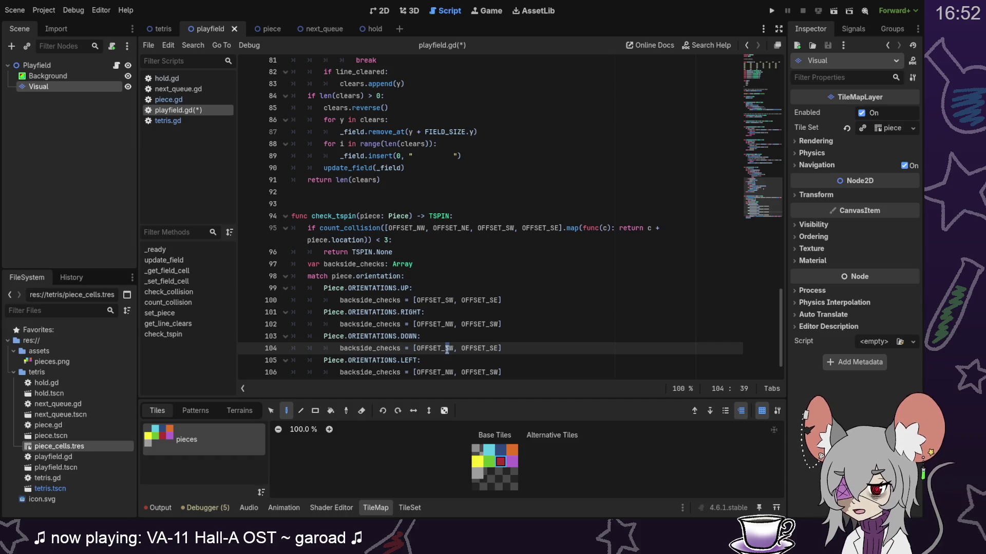
{"action": "key", "text": "ctrl+Right"}
{"action": "key", "text": "ctrl+Right"}
{"action": "key", "text": "BackSpace"}
{"action": "type", "text": "N"}
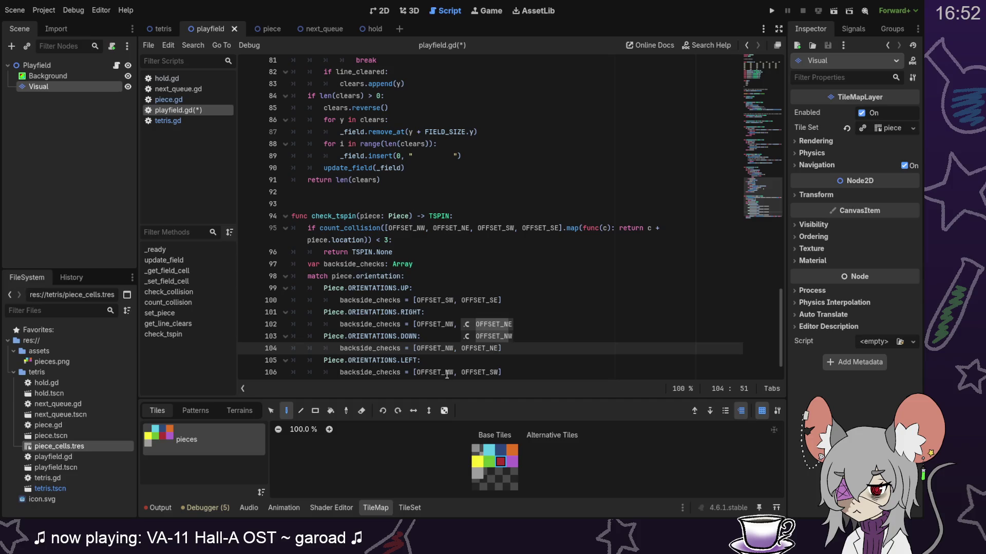
{"action": "left_click", "coordinate": [454, 373]}
{"action": "key", "text": "BackSpace"}
{"action": "type", "text": "E"}
{"action": "left_click", "coordinate": [499, 374]}
{"action": "key", "text": "BackSpace"}
{"action": "type", "text": "E"}
{"action": "scroll", "coordinate": [558, 333], "scroll_direction": "down", "scroll_amount": 1}
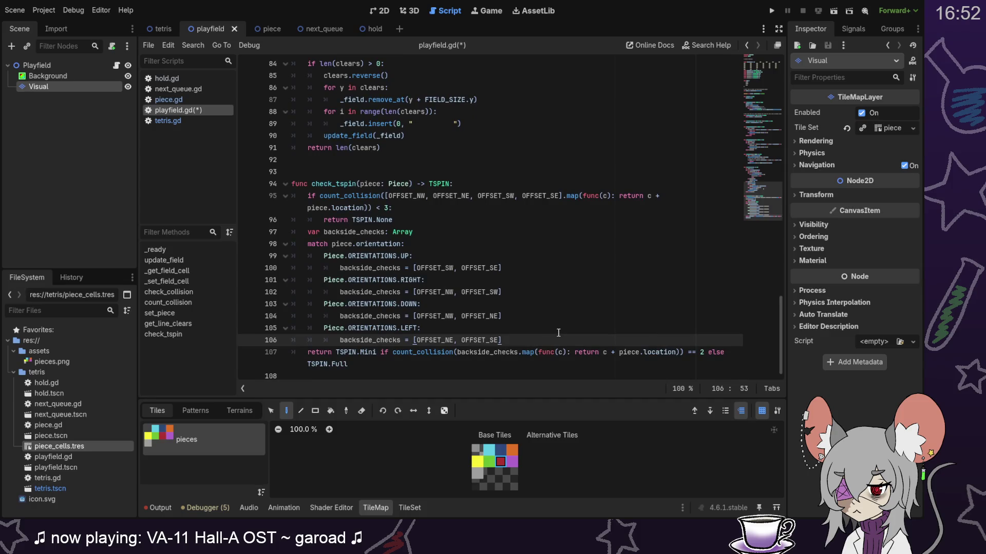
{"action": "left_click", "coordinate": [515, 369]}
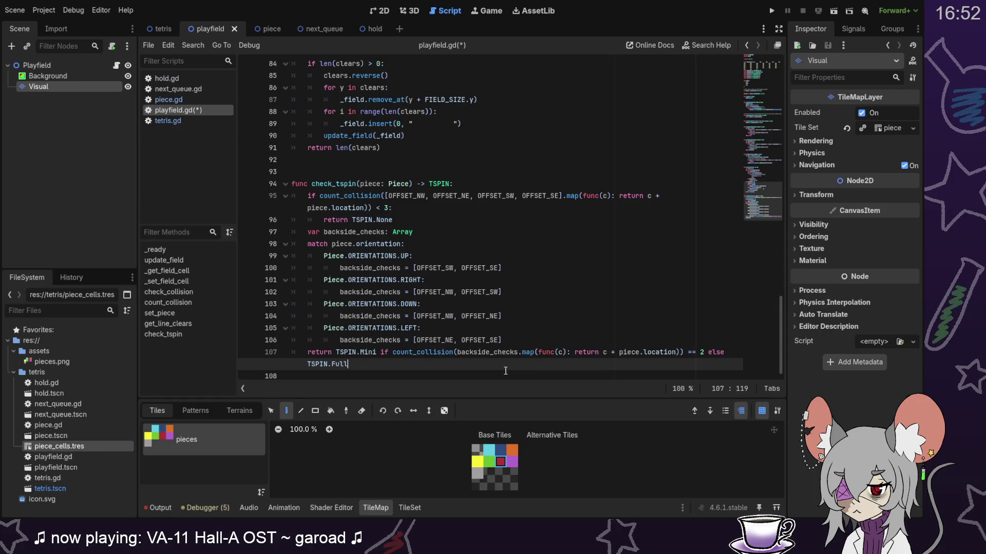
Step: Review check_tspin's collision-count Mini/Full return line and save playfield.gd
{"action": "left_click_drag", "start_coordinate": [393, 352], "coordinate": [716, 351]}
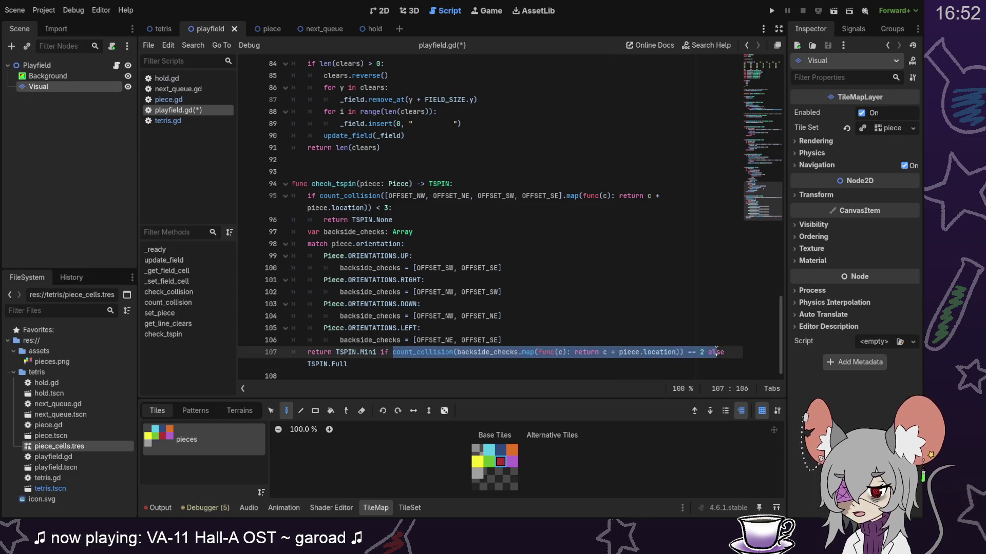
{"action": "left_click", "coordinate": [530, 374]}
{"action": "left_click", "coordinate": [523, 359]}
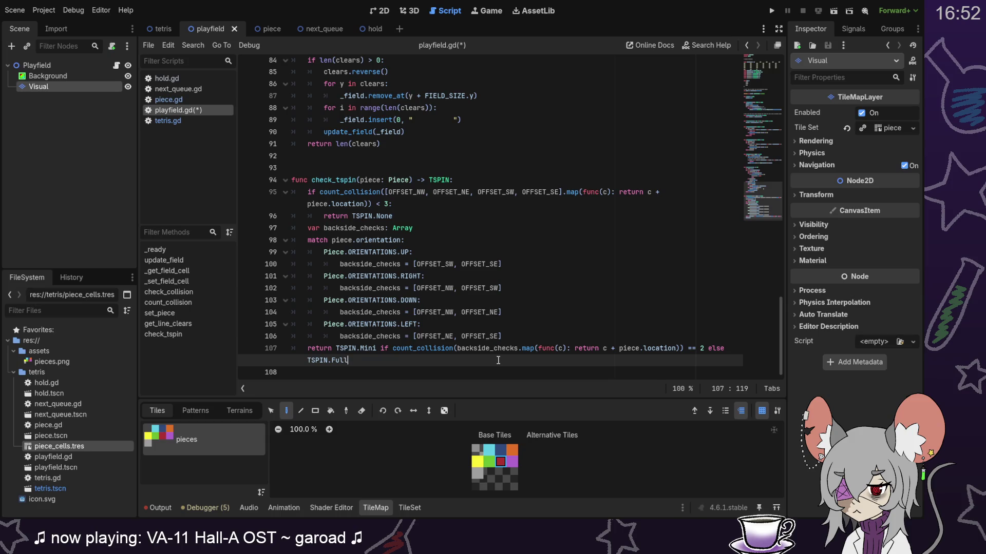
{"action": "mouse_move", "coordinate": [459, 350]}
{"action": "key", "text": "ctrl+s"}
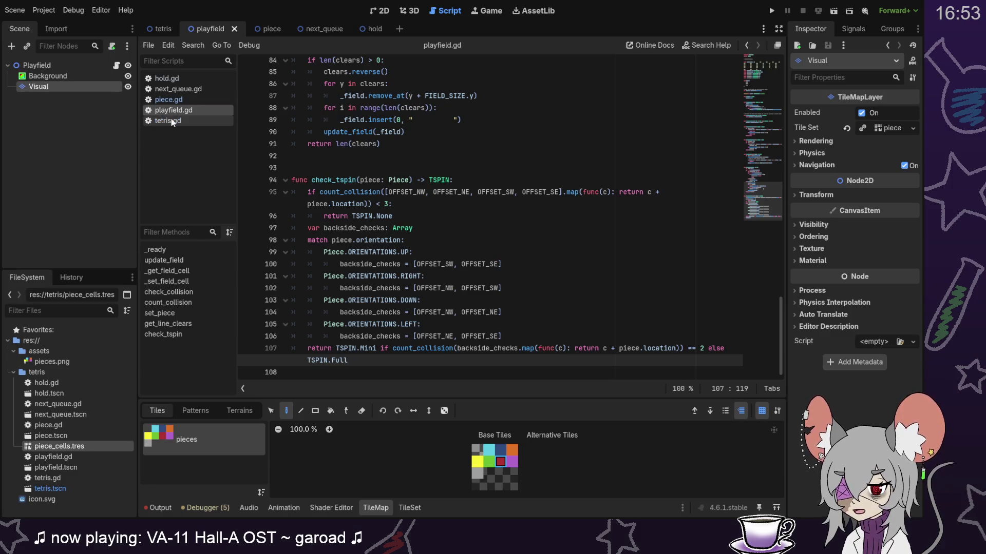
Step: In tetris.gd, replace award_lines' is_tspin: bool parameter with tspin: Playfield.TSPIN
{"action": "left_click", "coordinate": [172, 122]}
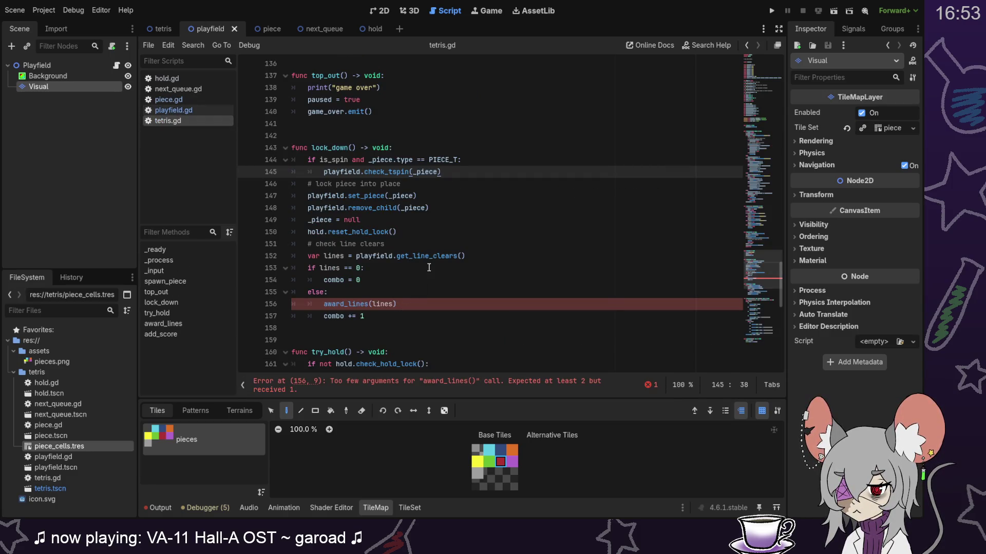
{"action": "mouse_move", "coordinate": [392, 171]}
{"action": "left_click", "coordinate": [460, 147]}
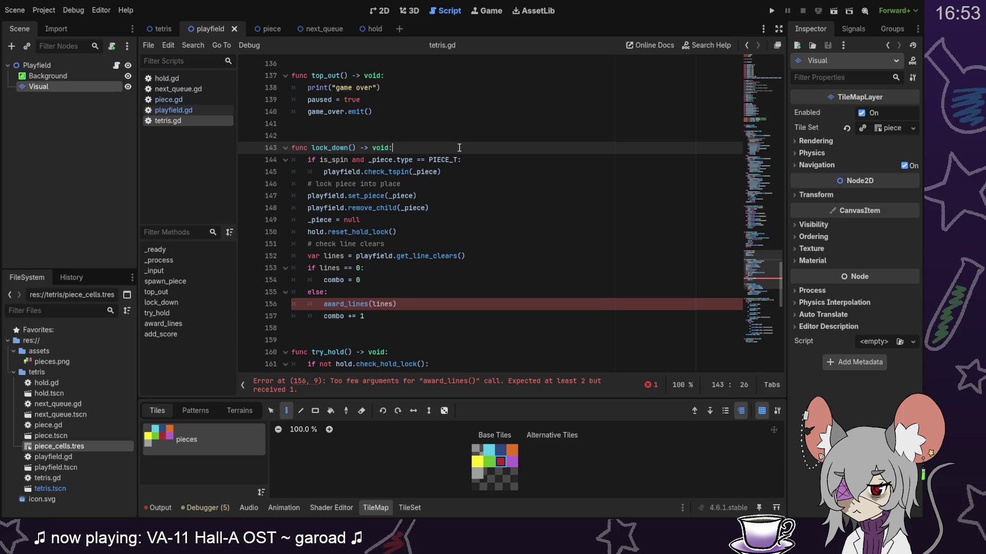
{"action": "scroll", "coordinate": [447, 244], "scroll_direction": "down", "scroll_amount": 8}
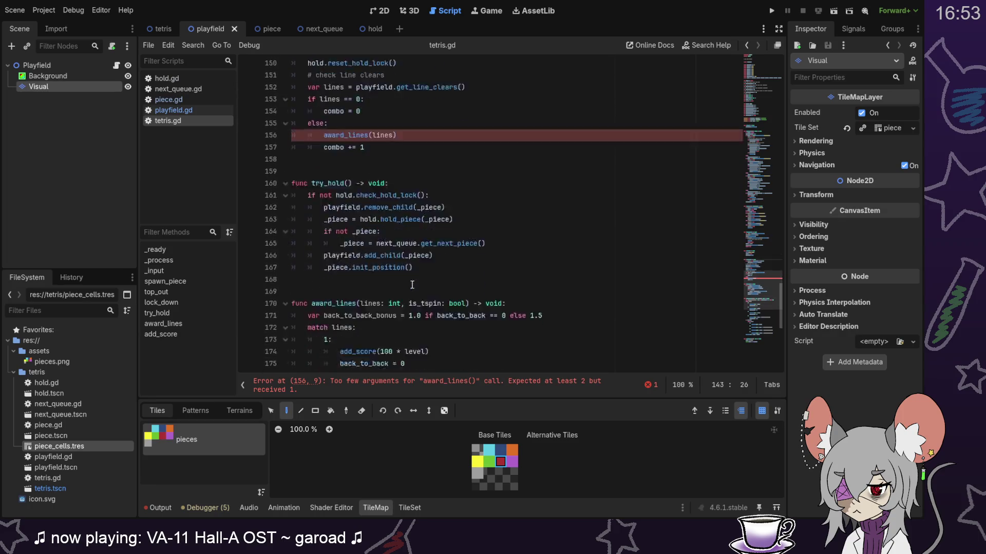
{"action": "left_click_drag", "start_coordinate": [409, 184], "coordinate": [467, 185]}
{"action": "key", "text": "BackSpace"}
{"action": "type", "text": "tspin: T"}
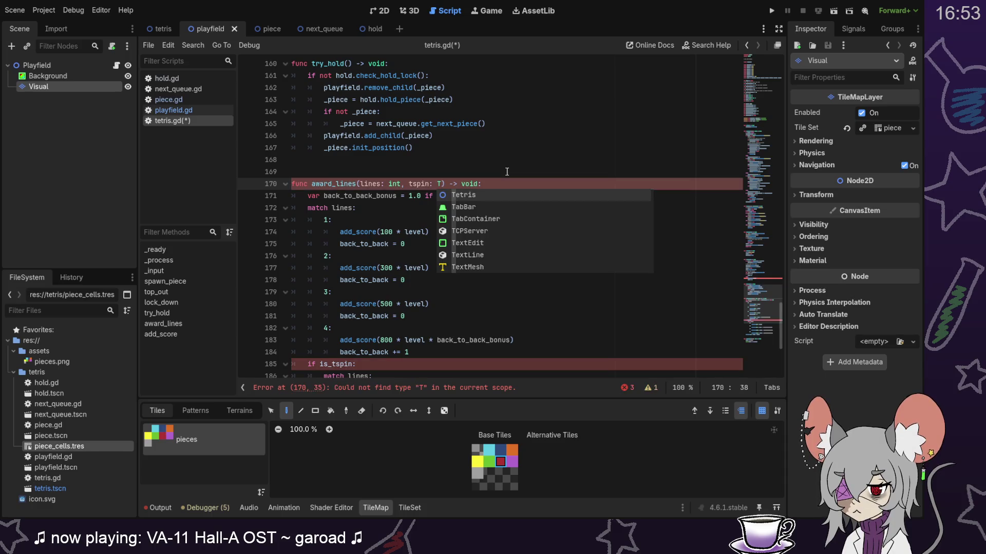
{"action": "key", "text": "BackSpace"}
{"action": "type", "text": "Play"}
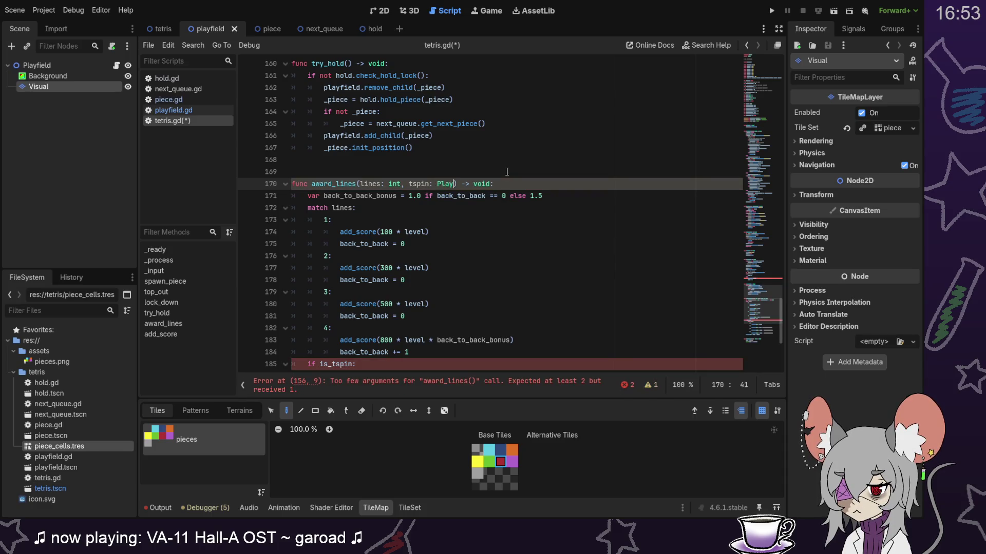
{"action": "key", "text": "Return"}
{"action": "type", "text": ".TSP"}
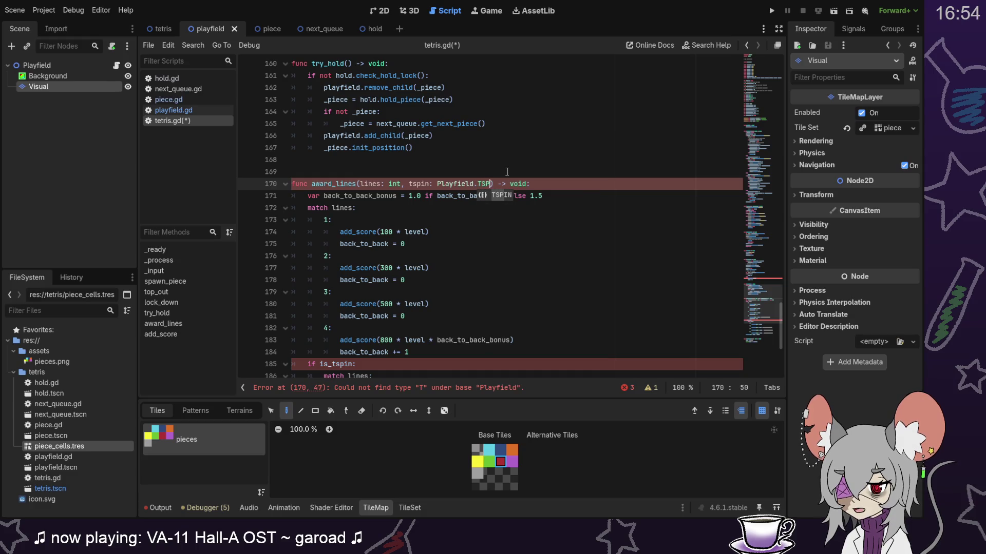
{"action": "key", "text": "Return"}
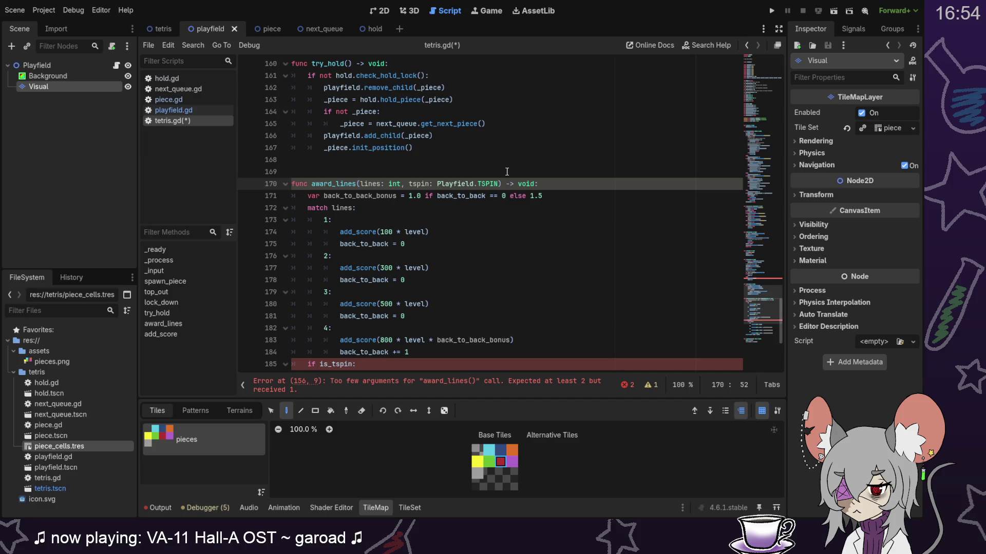
Step: Move the TSPIN enum from playfield.gd to below the PIECES constant in tetris.gd
{"action": "left_click", "coordinate": [194, 109]}
{"action": "left_click_drag", "start_coordinate": [751, 200], "coordinate": [752, 70]}
{"action": "left_click_drag", "start_coordinate": [296, 328], "coordinate": [426, 256]}
{"action": "key", "text": "BackSpace"}
{"action": "left_click", "coordinate": [192, 120]}
{"action": "left_click", "coordinate": [765, 94]}
{"action": "mouse_move", "coordinate": [765, 94]}
{"action": "left_mouse_down"}
{"action": "mouse_move", "coordinate": [761, 81]}
{"action": "mouse_move", "coordinate": [761, 92]}
{"action": "left_mouse_up"}
{"action": "left_click", "coordinate": [660, 154]}
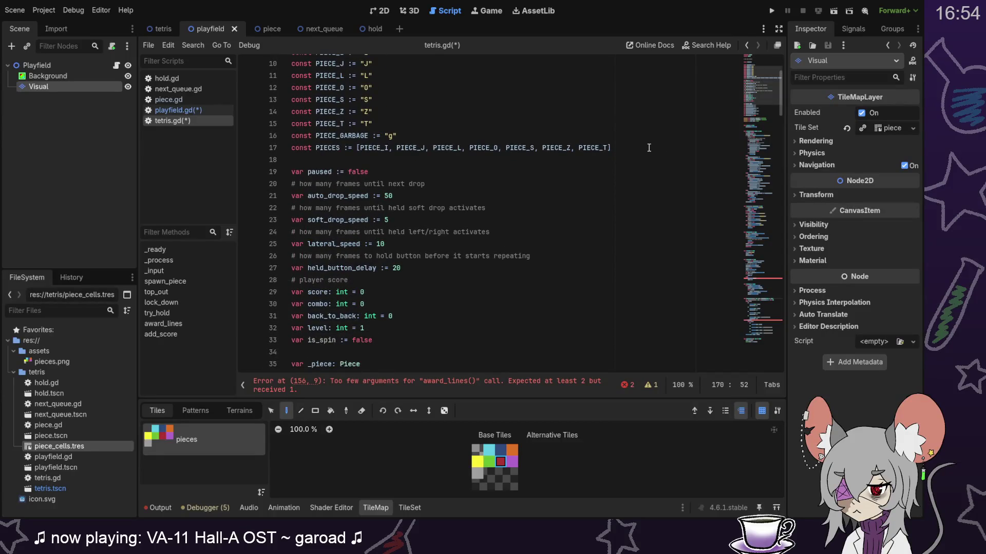
{"action": "key", "text": "ctrl+v"}
Step: Select the Playfield prefix in award_lines and make check_tspin return Tetris.TSPIN
{"action": "left_click", "coordinate": [757, 205]}
{"action": "left_click", "coordinate": [757, 313]}
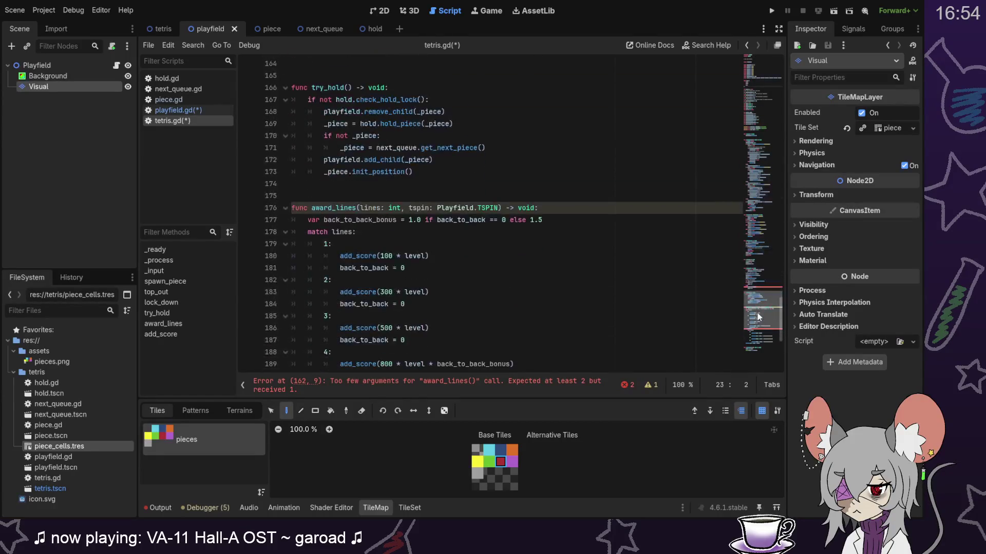
{"action": "double_click", "coordinate": [452, 208]}
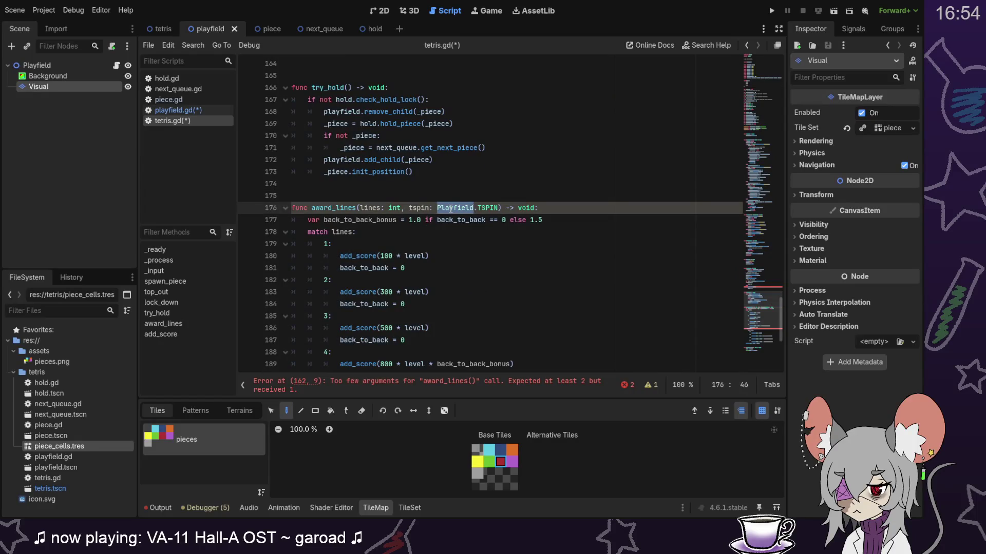
{"action": "left_click", "coordinate": [206, 109]}
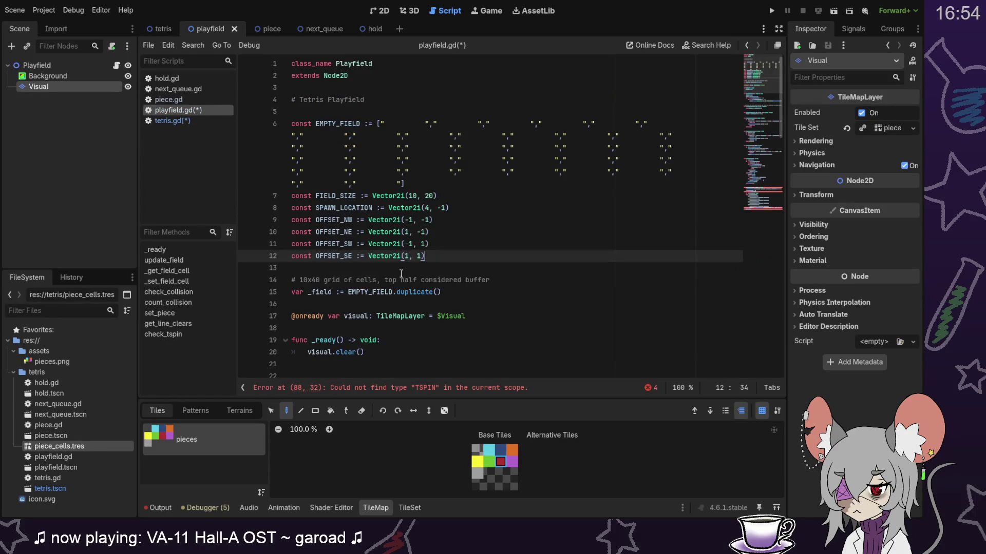
{"action": "left_click_drag", "start_coordinate": [765, 129], "coordinate": [768, 205]}
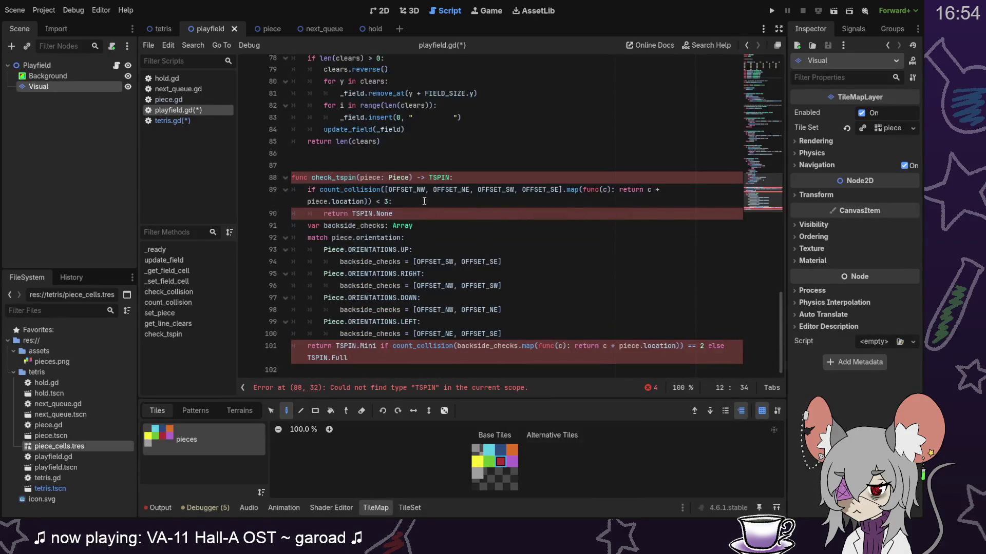
{"action": "left_click", "coordinate": [430, 178]}
{"action": "type", "text": "Tetris."}
{"action": "key", "text": "Escape"}
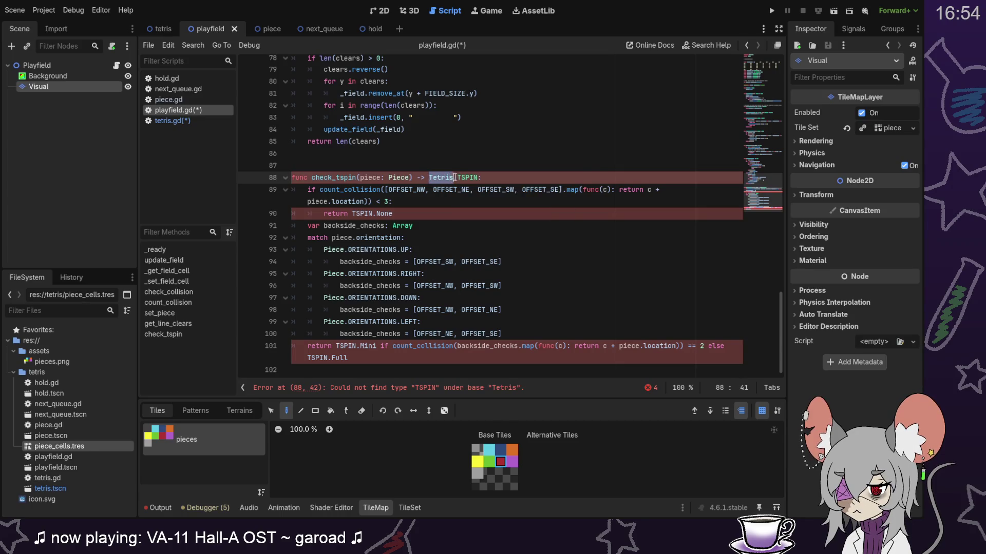
Step: Prefix TSPIN.None, TSPIN.Mini and TSPIN.Full in check_tspin with Tetris. and save both scripts
{"action": "left_click", "coordinate": [352, 213]}
{"action": "type", "text": "Tetris."}
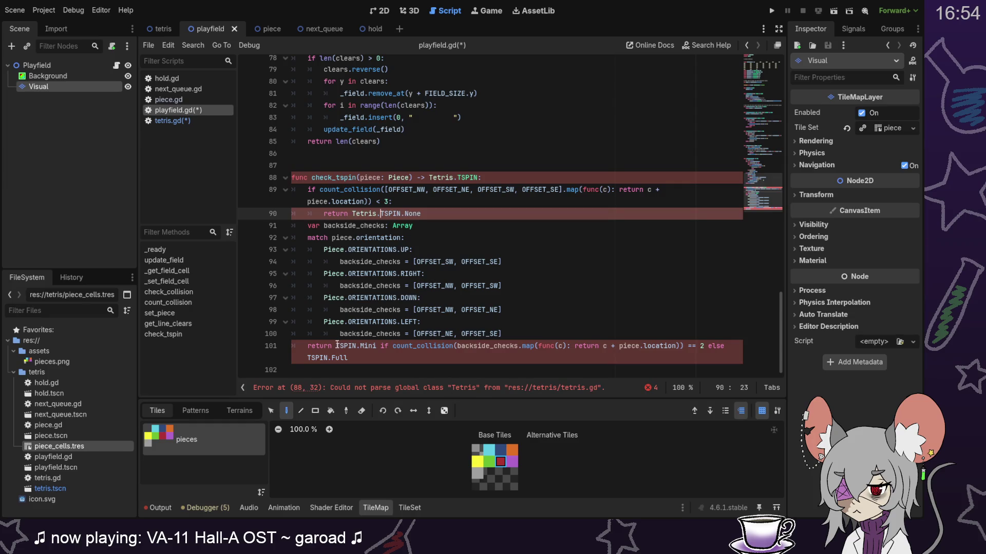
{"action": "left_click", "coordinate": [337, 346]}
{"action": "type", "text": "Tetris."}
{"action": "left_click", "coordinate": [336, 358]}
{"action": "type", "text": "Tetris.T"}
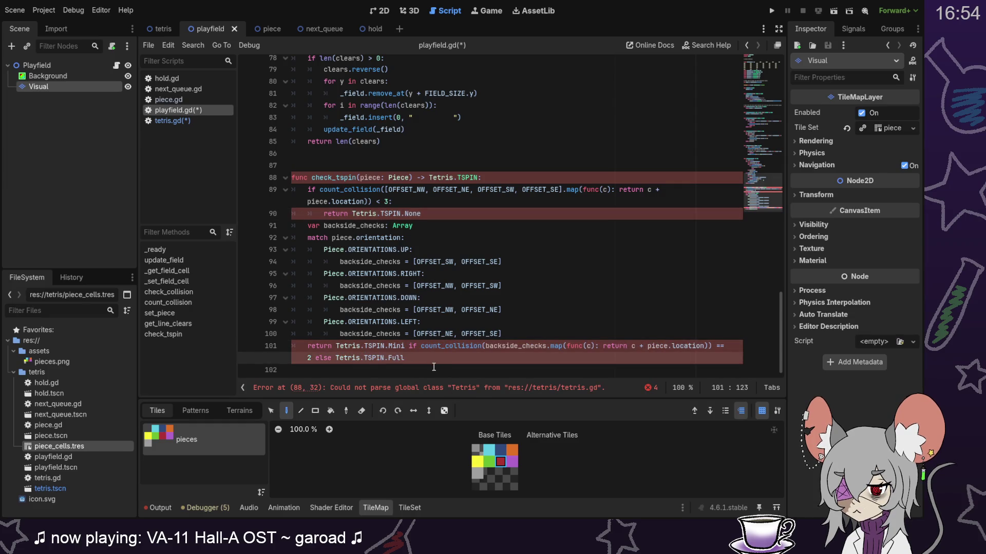
{"action": "left_click", "coordinate": [434, 367]}
{"action": "key", "text": "ctrl+s"}
{"action": "left_click", "coordinate": [190, 120]}
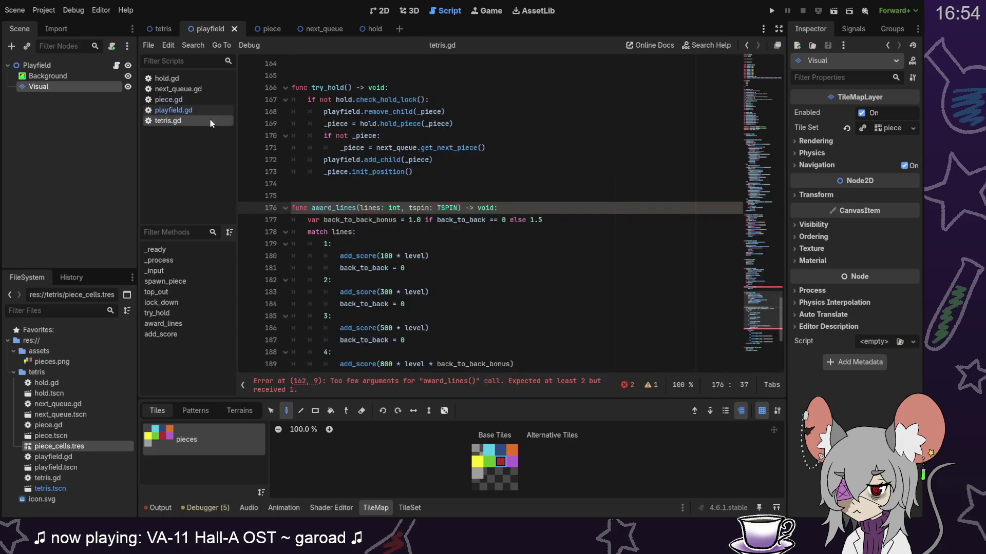
Step: Rename is_tspin to tspin in lock_down's if condition
{"action": "scroll", "coordinate": [550, 298], "scroll_direction": "down", "scroll_amount": 1}
{"action": "scroll", "coordinate": [550, 298], "scroll_direction": "down", "scroll_amount": 3}
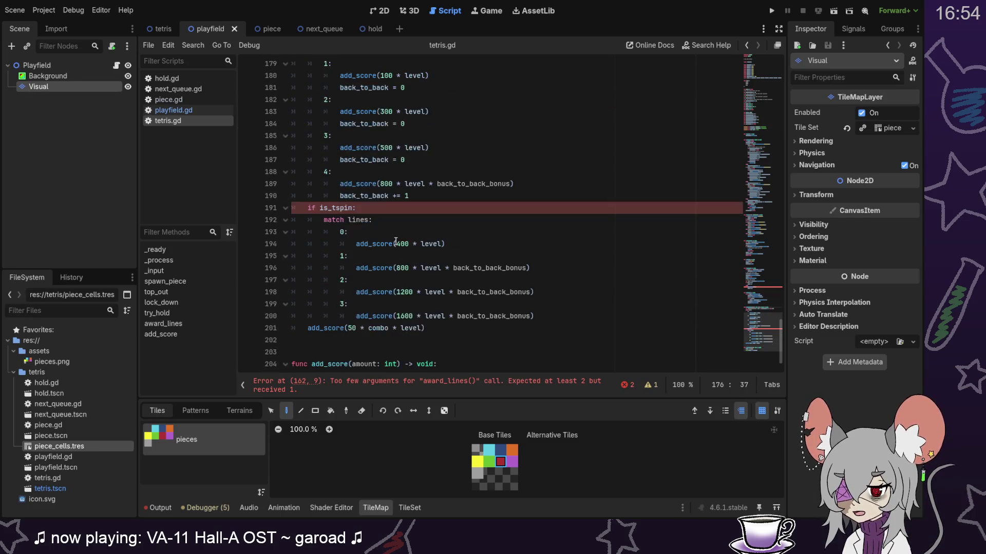
{"action": "scroll", "coordinate": [411, 283], "scroll_direction": "up", "scroll_amount": 3}
{"action": "scroll", "coordinate": [347, 270], "scroll_direction": "down", "scroll_amount": 2}
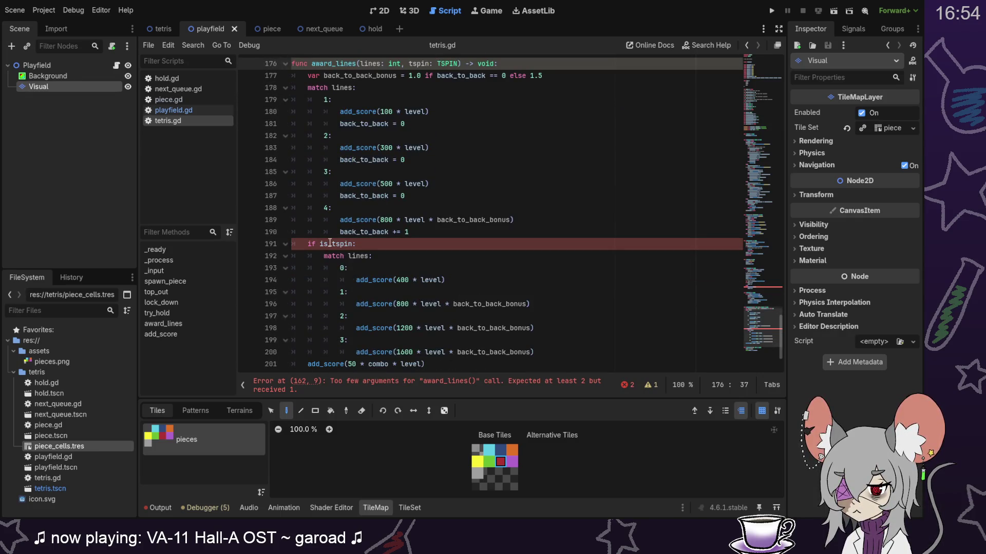
{"action": "double_click", "coordinate": [330, 244]}
{"action": "type", "text": "tspin"}
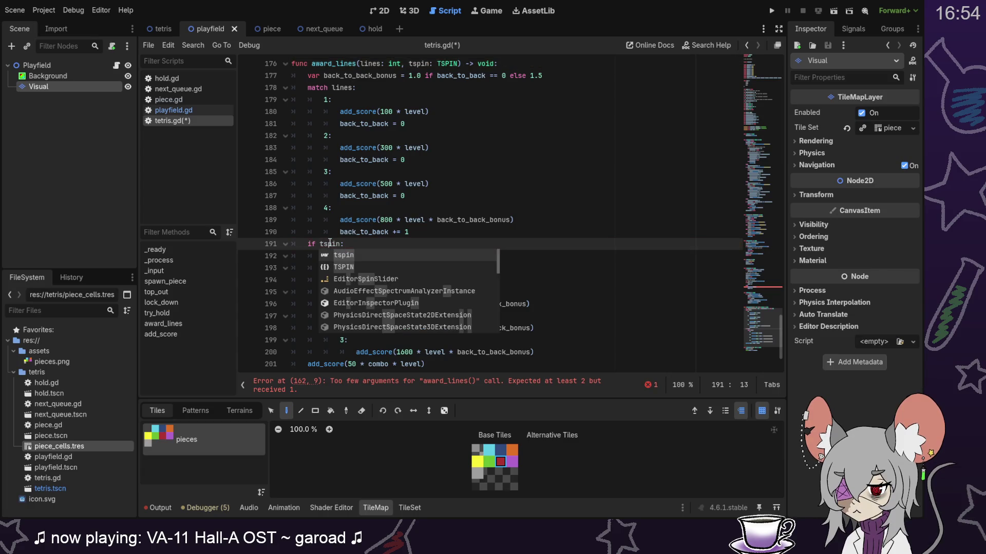
{"action": "key", "text": "Right"}
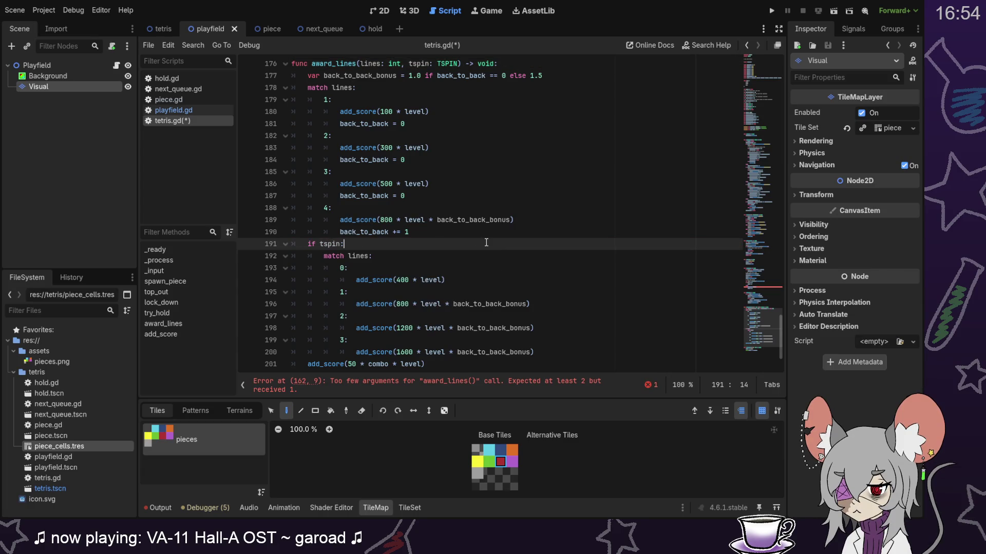
Step: Declare 'var tspin := TSPIN.None' at the start of lock_down
{"action": "mouse_move", "coordinate": [758, 329]}
{"action": "left_mouse_down"}
{"action": "mouse_move", "coordinate": [756, 231]}
{"action": "mouse_move", "coordinate": [756, 273]}
{"action": "left_mouse_up"}
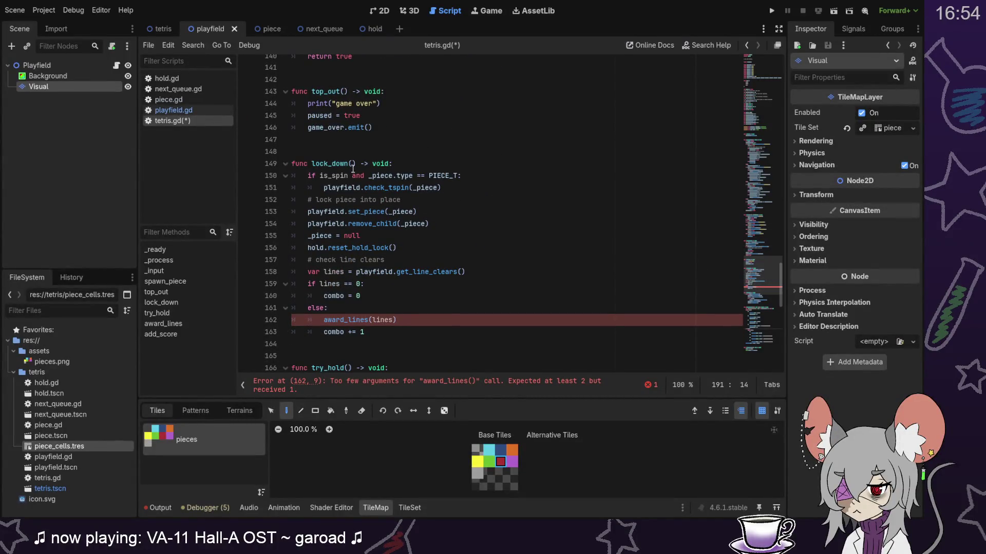
{"action": "left_click", "coordinate": [324, 187]}
{"action": "double_click", "coordinate": [325, 188]}
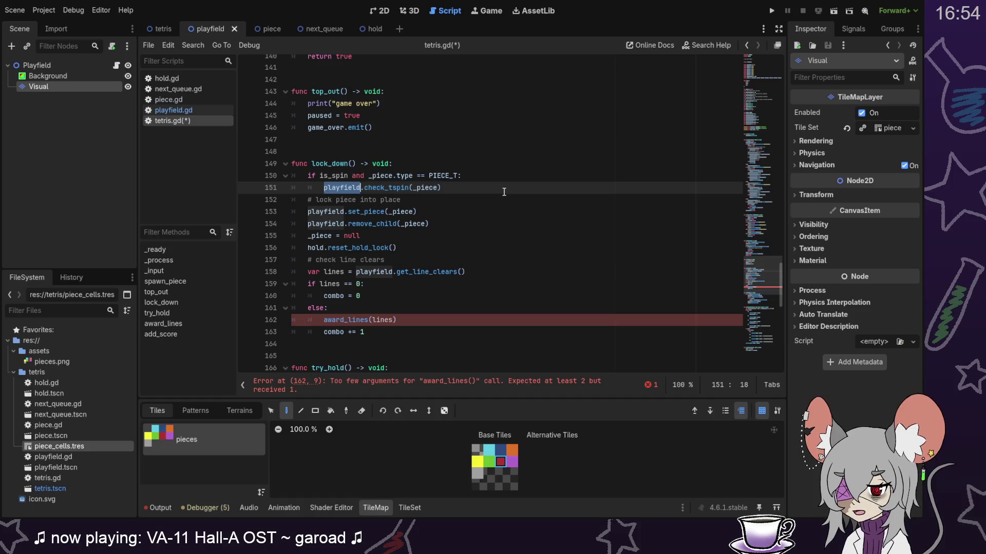
{"action": "left_click", "coordinate": [457, 163]}
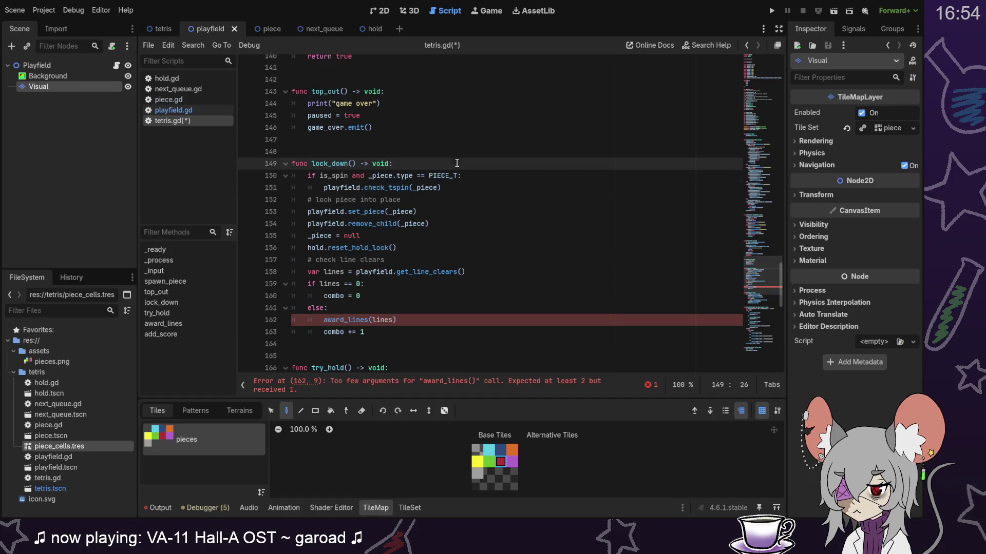
{"action": "key", "text": "Return"}
{"action": "type", "text": "var tspin"}
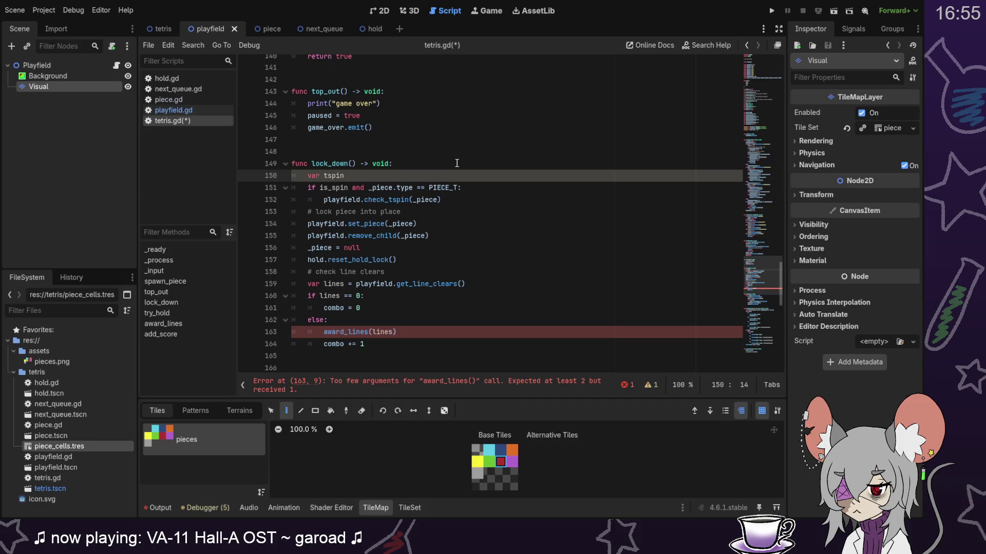
{"action": "type", "text": ": TSPIN"}
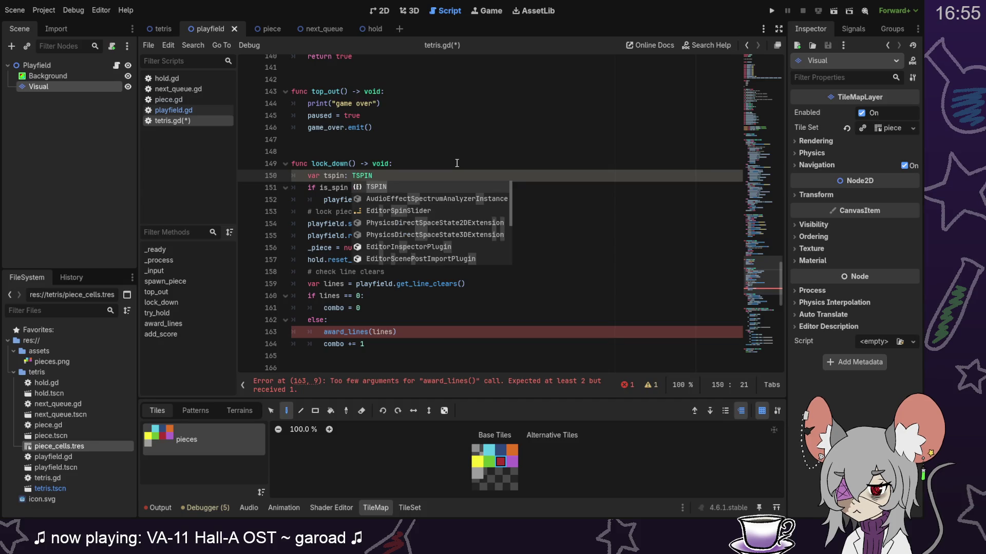
{"action": "key", "text": "Escape"}
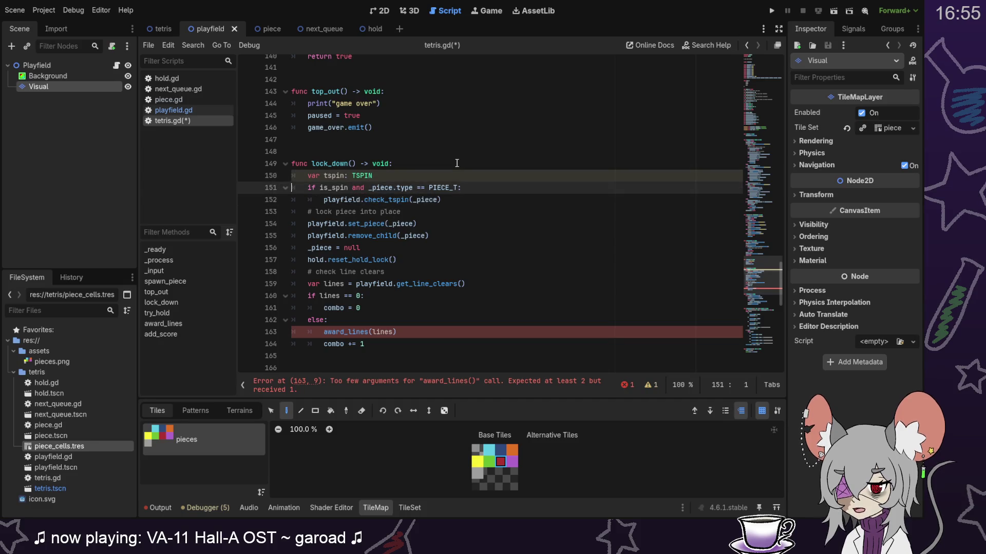
{"action": "key", "text": "Left"}
{"action": "key", "text": "BackSpace"}
{"action": "key", "text": "BackSpace"}
{"action": "key", "text": "BackSpace"}
{"action": "type", "text": "="}
{"action": "key", "text": "BackSpace"}
{"action": "type", "text": ":= TSP"}
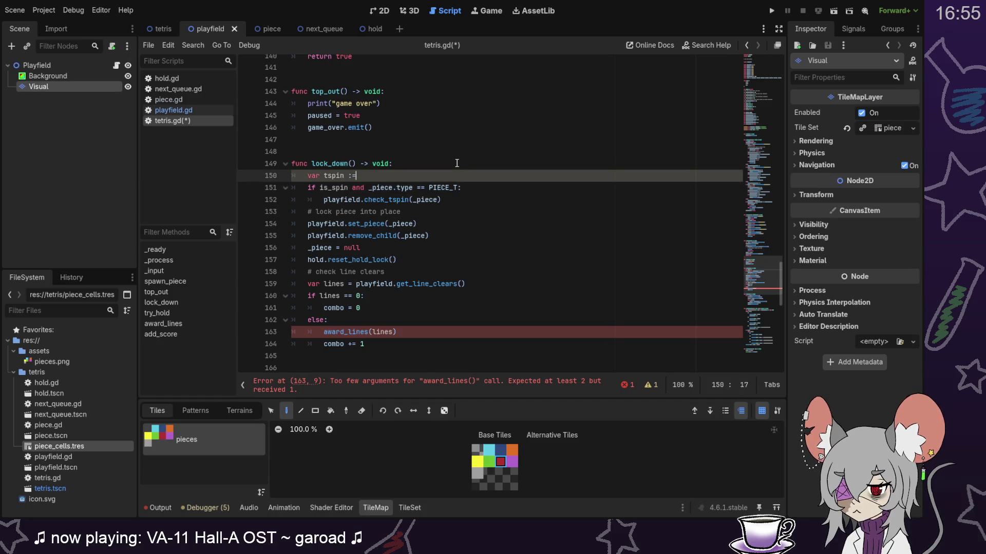
{"action": "key", "text": "Return"}
{"action": "type", "text": ".None"}
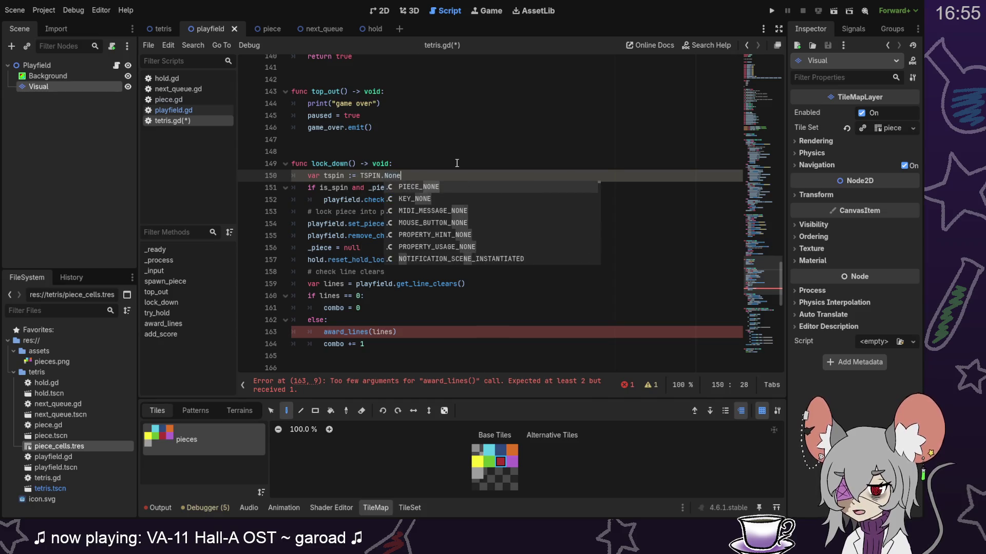
{"action": "key", "text": "Return"}
Step: Assign the check_tspin result to tspin and call award_lines(lines, tspin)
{"action": "left_click", "coordinate": [322, 199]}
{"action": "type", "text": "tspin ="}
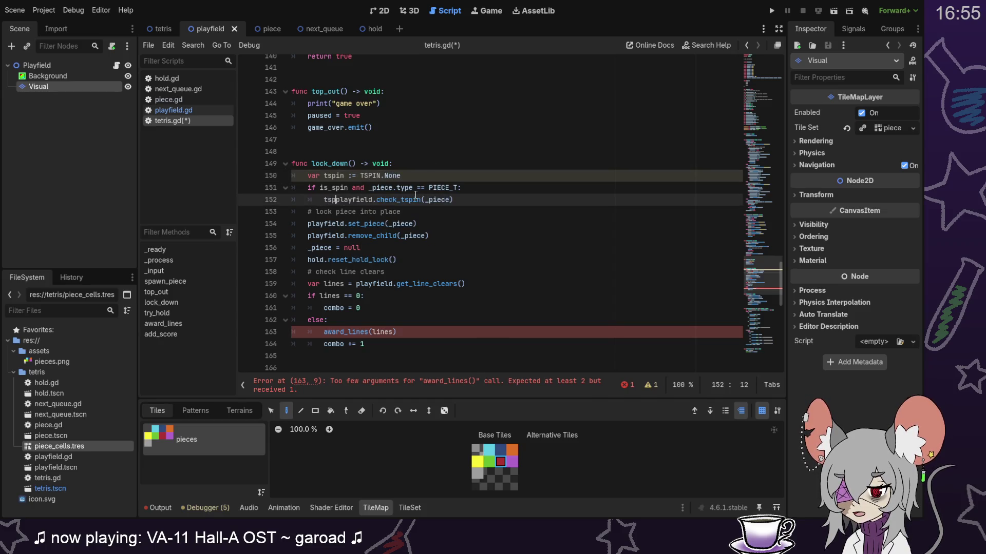
{"action": "left_click", "coordinate": [390, 332]}
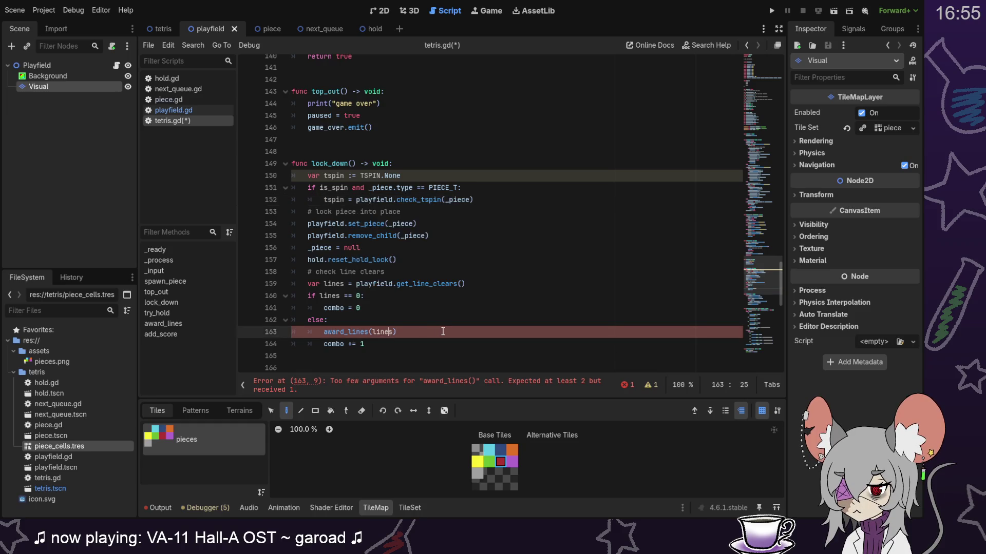
{"action": "type", "text": ", tspin"}
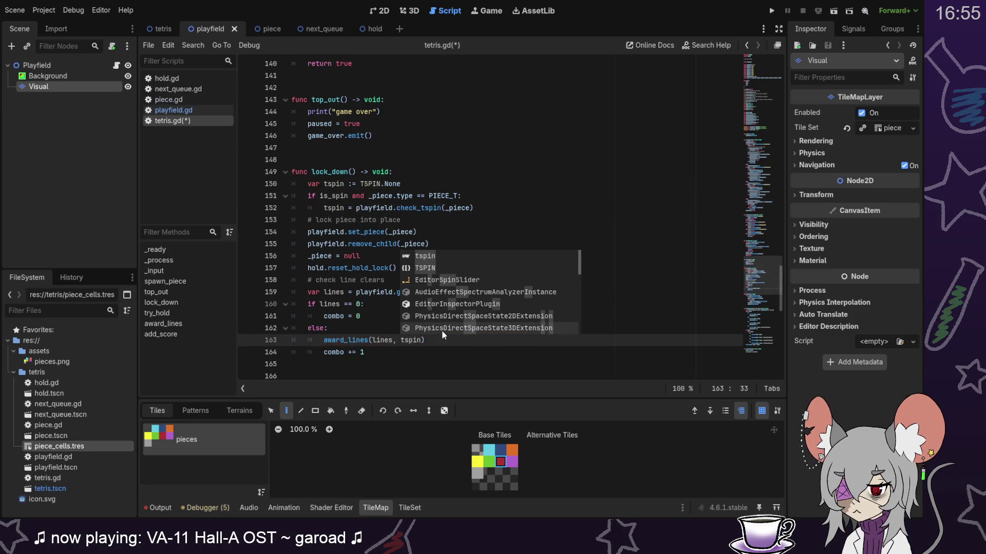
{"action": "type", "text": ")"}
{"action": "scroll", "coordinate": [481, 294], "scroll_direction": "down", "scroll_amount": 10}
Step: Replace 'if tspin:' with 'match tspin:' and add a TSPIN.None case that passes
{"action": "scroll", "coordinate": [482, 294], "scroll_direction": "down", "scroll_amount": 1}
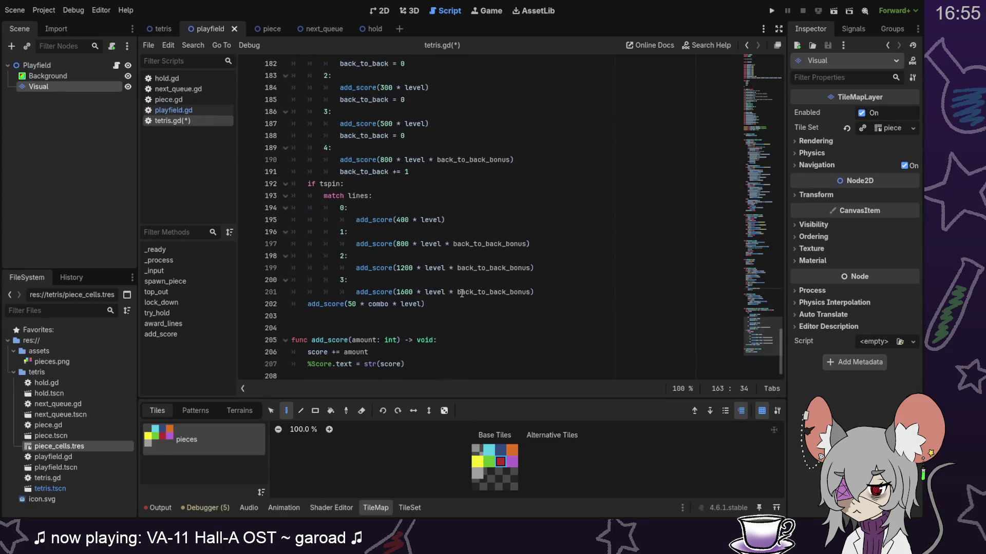
{"action": "scroll", "coordinate": [407, 260], "scroll_direction": "up", "scroll_amount": 2}
{"action": "left_click", "coordinate": [398, 256]}
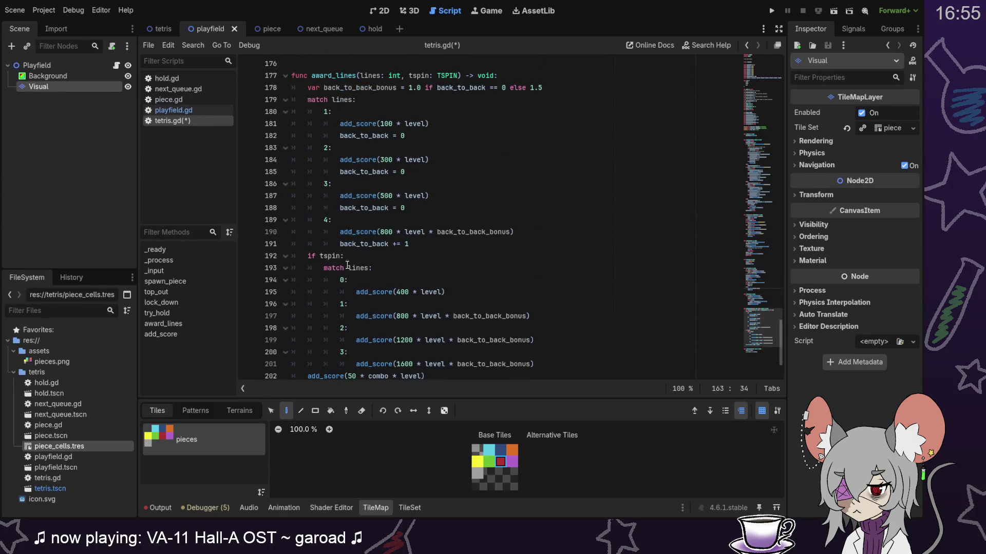
{"action": "scroll", "coordinate": [438, 257], "scroll_direction": "down", "scroll_amount": 1}
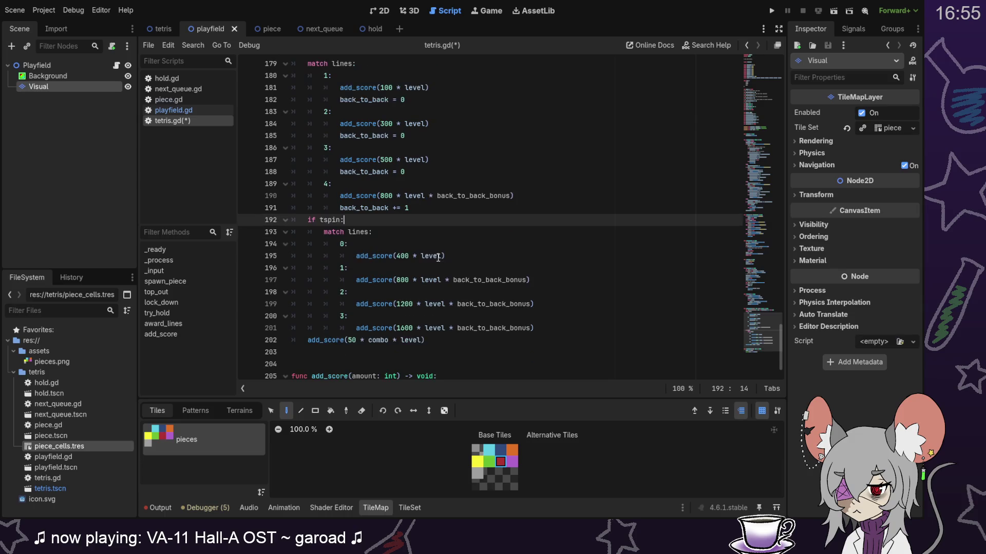
{"action": "scroll", "coordinate": [434, 259], "scroll_direction": "up", "scroll_amount": 1}
{"action": "scroll", "coordinate": [429, 259], "scroll_direction": "down", "scroll_amount": 1}
{"action": "key", "text": "BackSpace"}
{"action": "key", "text": "BackSpace"}
{"action": "key", "text": "BackSpace"}
{"action": "key", "text": "BackSpace"}
{"action": "key", "text": "BackSpace"}
{"action": "key", "text": "BackSpace"}
{"action": "type", "text": "match "}
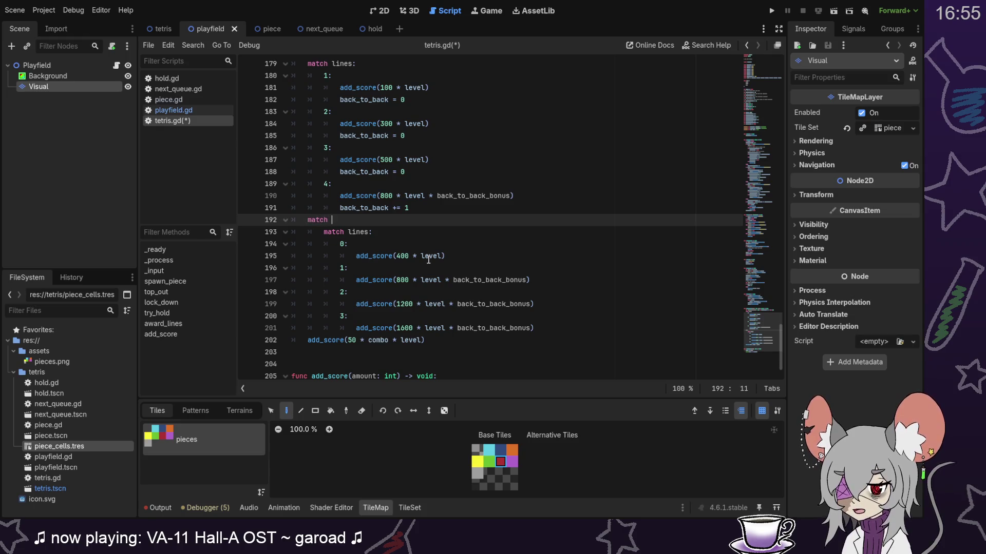
{"action": "type", "text": "tspin:"}
{"action": "key", "text": "Return"}
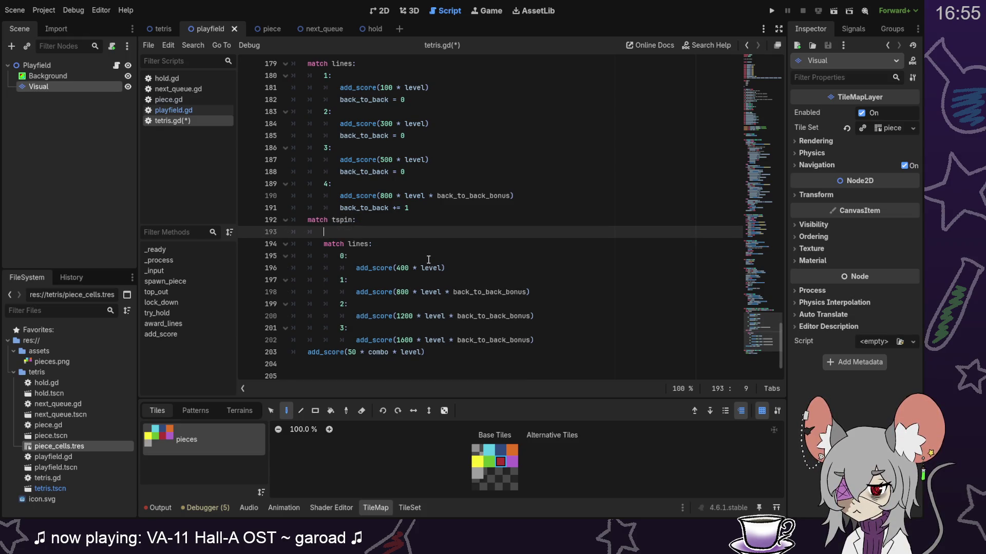
{"action": "type", "text": "TSP"}
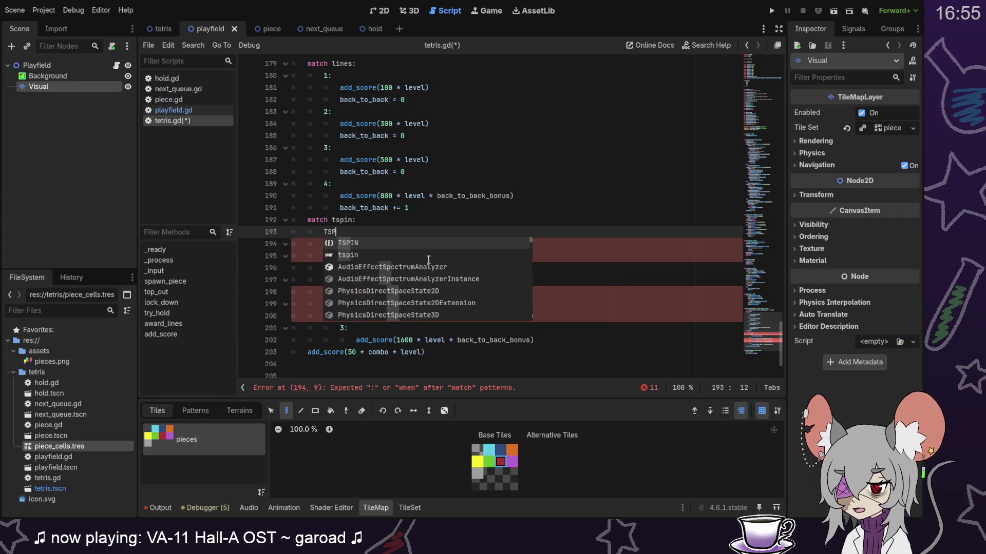
{"action": "type", "text": "IN."}
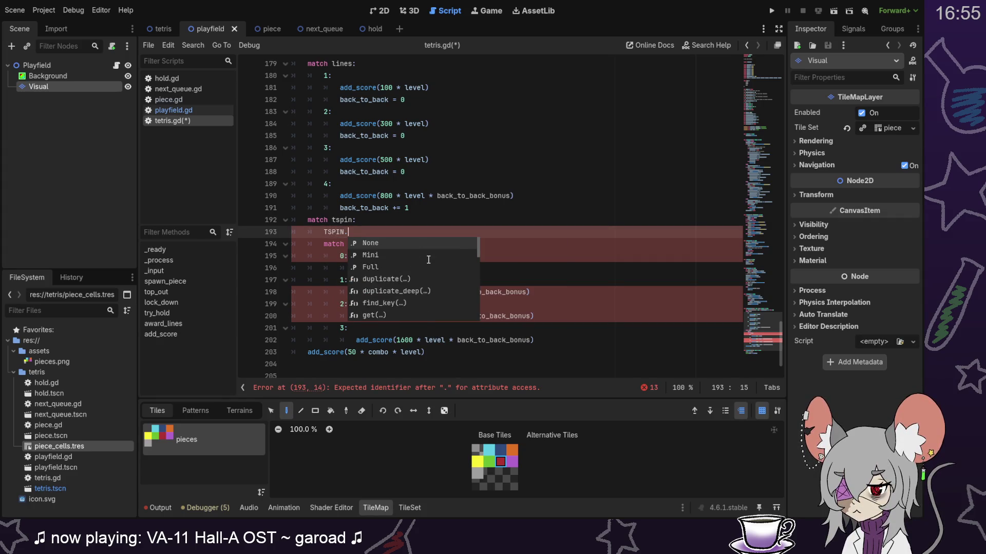
{"action": "type", "text": "N"}
{"action": "key", "text": "Return"}
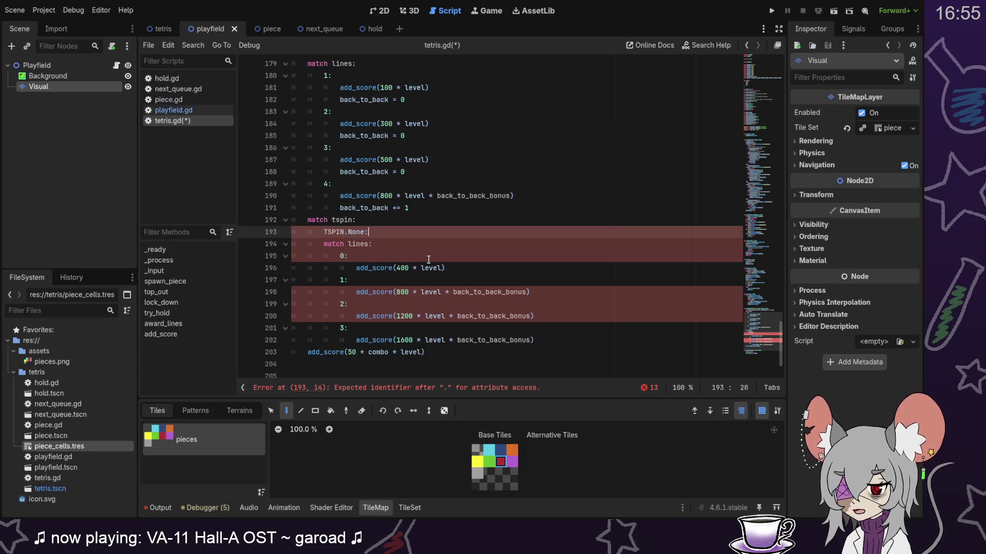
{"action": "key", "text": "Return"}
{"action": "type", "text": "pass"}
{"action": "key", "text": "Return"}
Step: Add TSPIN.Mini and TSPIN.Full cases, indenting the line-clear scoring block under TSPIN.Full
{"action": "type", "text": "TSPIN."}
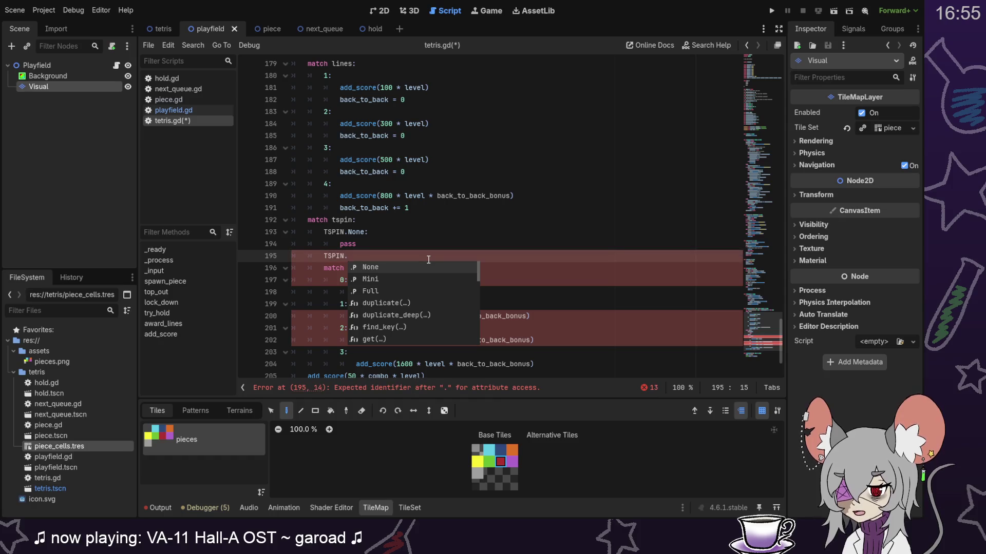
{"action": "type", "text": "Min"}
{"action": "key", "text": "Return"}
{"action": "type", "text": ":"}
{"action": "key", "text": "Return"}
{"action": "type", "text": "TSPIN.Fu"}
{"action": "key", "text": "Return"}
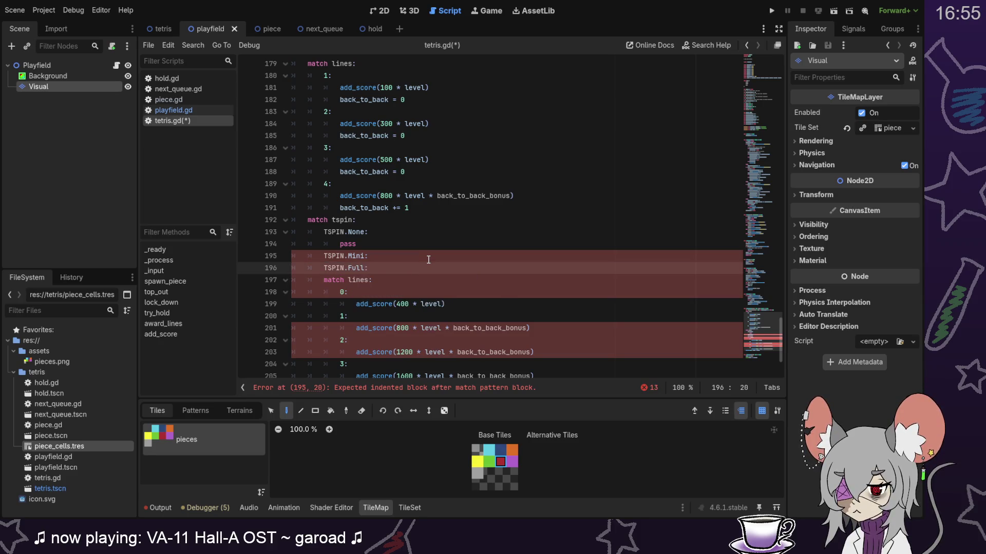
{"action": "key", "text": "Down"}
{"action": "key", "text": "shift+Down"}
{"action": "key", "text": "shift+Down"}
{"action": "key", "text": "shift+Down"}
{"action": "key", "text": "Tab"}
Step: Paste a copy of the line-clear scoring block under TSPIN.Mini
{"action": "left_click", "coordinate": [406, 254]}
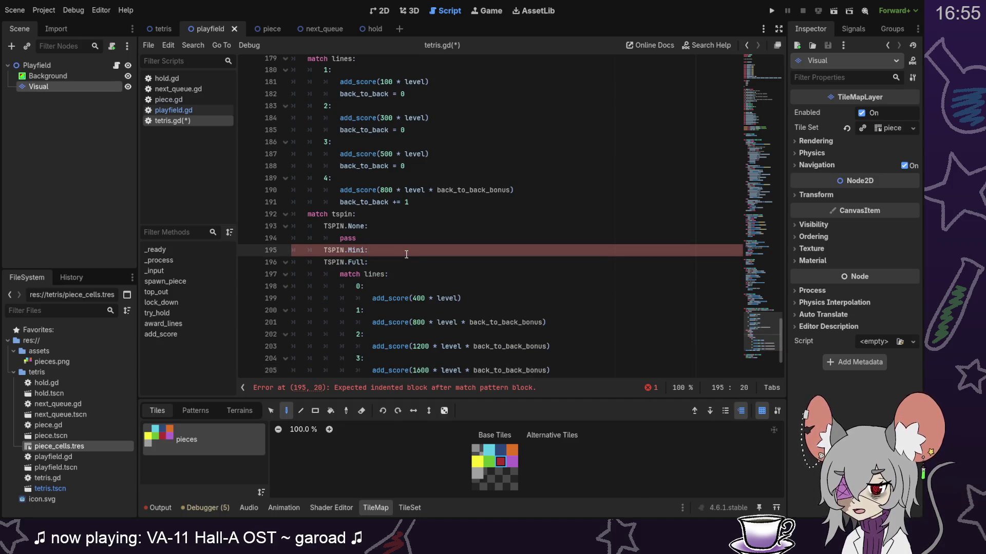
{"action": "key", "text": "Return"}
{"action": "scroll", "coordinate": [386, 242], "scroll_direction": "down", "scroll_amount": 2}
{"action": "mouse_move", "coordinate": [403, 202]}
{"action": "left_mouse_down"}
{"action": "mouse_move", "coordinate": [565, 273]}
{"action": "mouse_move", "coordinate": [574, 286]}
{"action": "left_mouse_up"}
{"action": "key", "text": "ctrl+c"}
{"action": "left_click", "coordinate": [399, 189]}
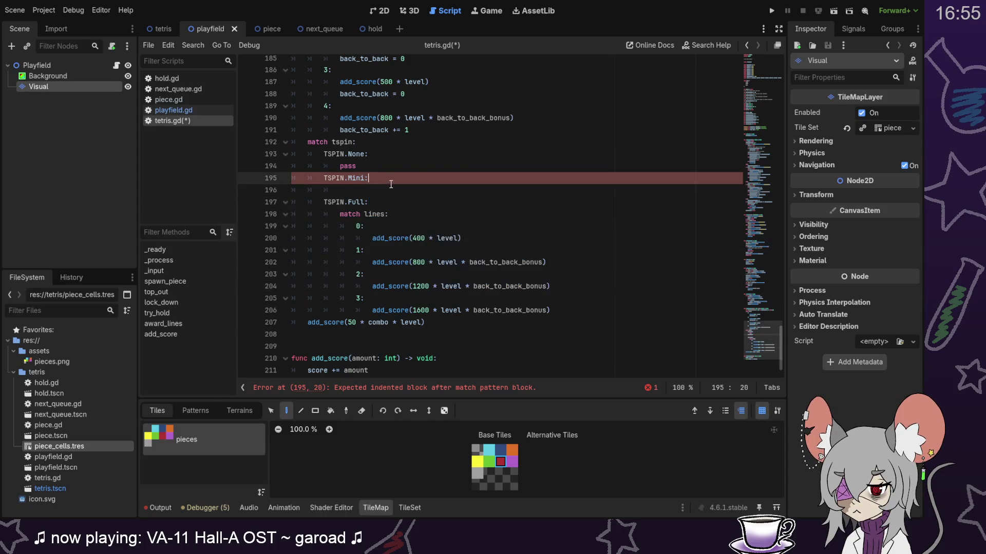
{"action": "key", "text": "ctrl+v"}
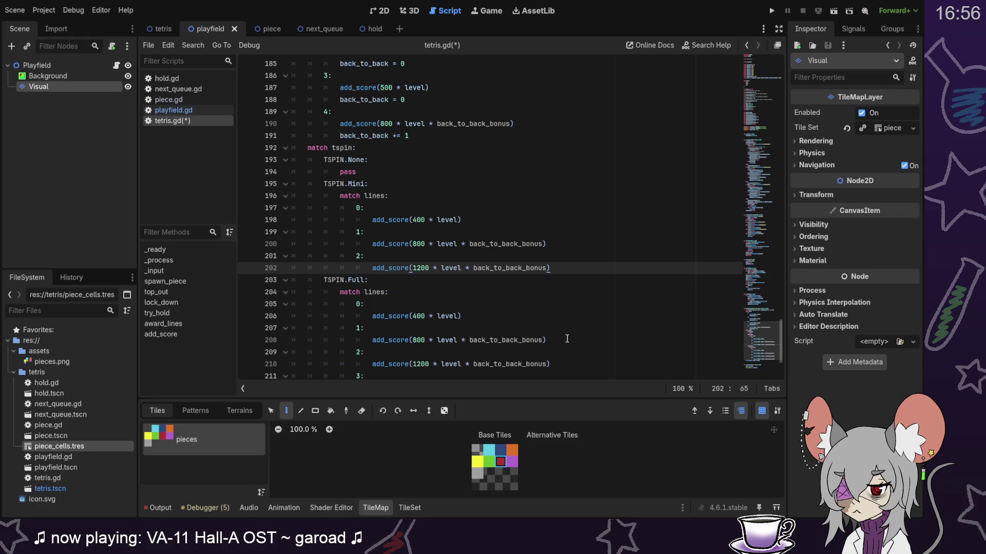
Step: Change the TSPIN.Mini add_score values from 400, 800, 1200 to 100, 200 and 400
{"action": "scroll", "coordinate": [436, 258], "scroll_direction": "down", "scroll_amount": 2}
{"action": "scroll", "coordinate": [436, 228], "scroll_direction": "up", "scroll_amount": 1}
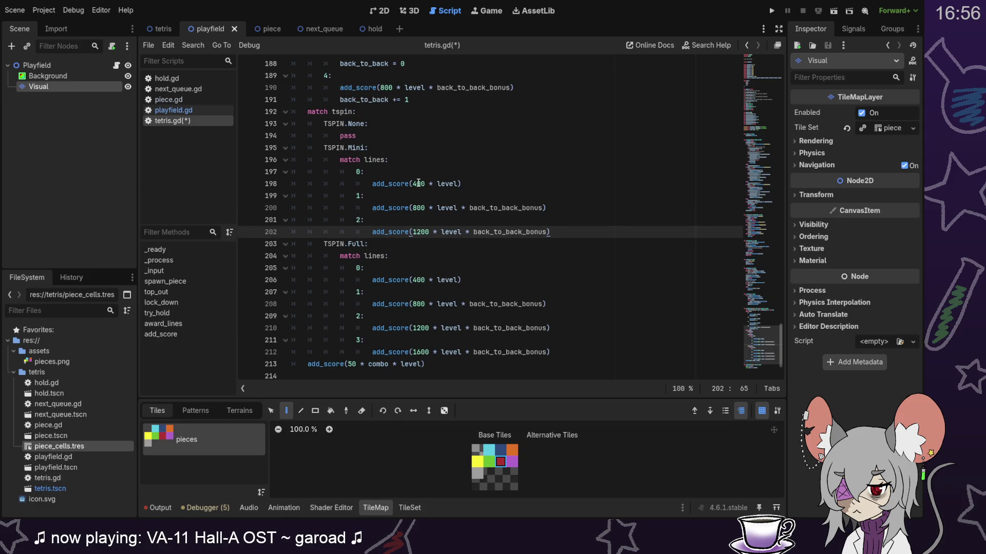
{"action": "left_click", "coordinate": [418, 184]}
{"action": "key", "text": "BackSpace"}
{"action": "type", "text": "1"}
{"action": "left_click", "coordinate": [417, 207]}
{"action": "key", "text": "BackSpace"}
{"action": "type", "text": "2"}
{"action": "left_click", "coordinate": [421, 232]}
{"action": "key", "text": "BackSpace"}
{"action": "key", "text": "BackSpace"}
{"action": "type", "text": "4"}
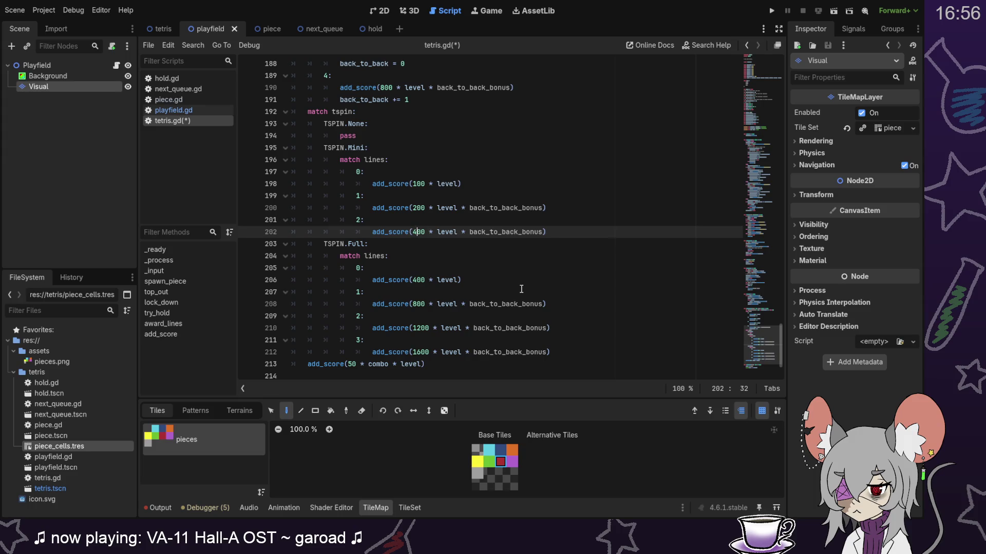
{"action": "scroll", "coordinate": [522, 289], "scroll_direction": "up", "scroll_amount": 6}
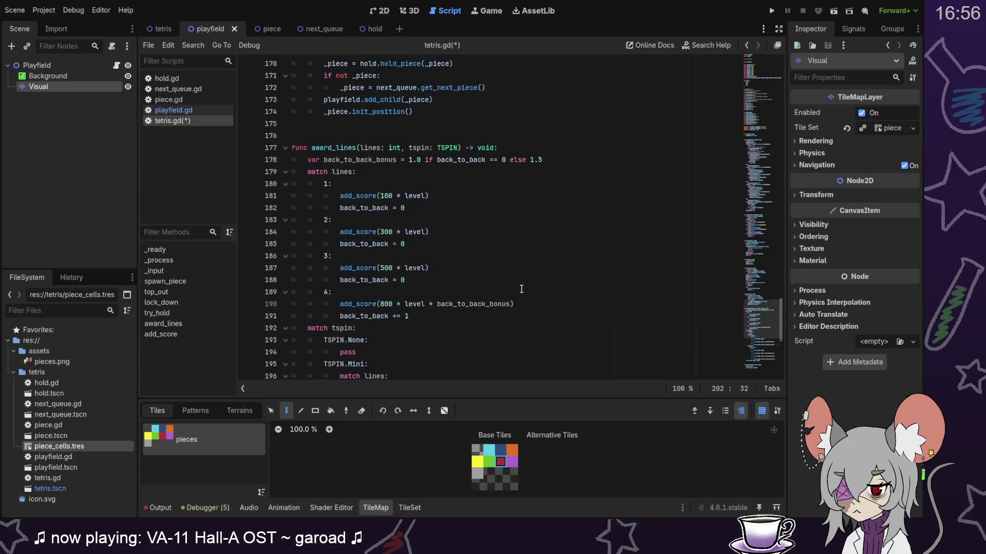
{"action": "scroll", "coordinate": [521, 289], "scroll_direction": "down", "scroll_amount": 4}
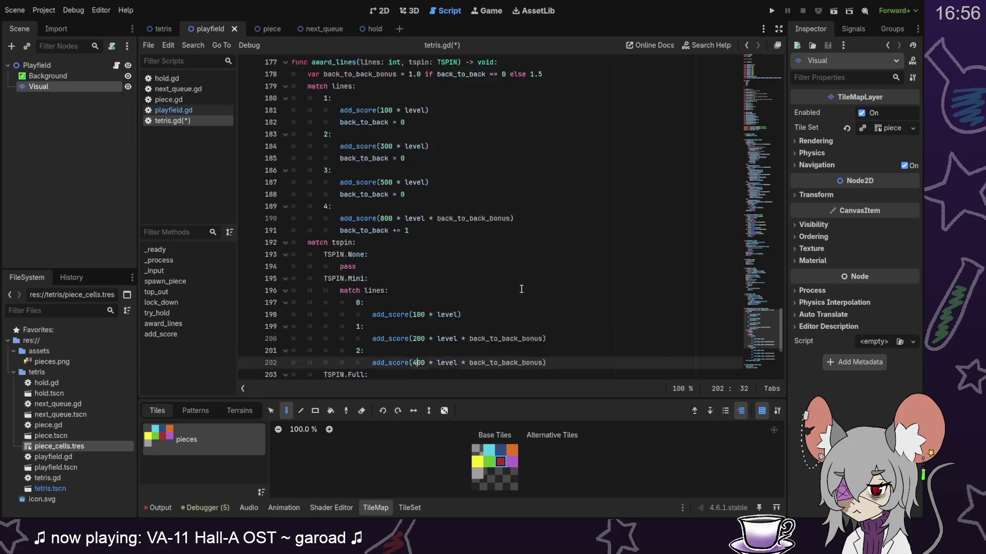
{"action": "scroll", "coordinate": [521, 289], "scroll_direction": "down", "scroll_amount": 1}
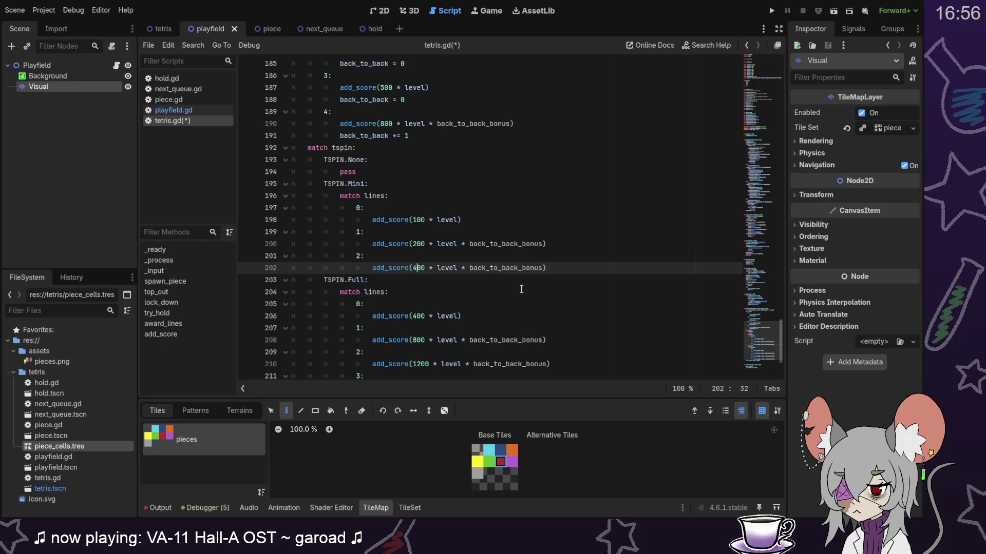
{"action": "scroll", "coordinate": [521, 289], "scroll_direction": "down", "scroll_amount": 1}
{"action": "scroll", "coordinate": [521, 289], "scroll_direction": "down", "scroll_amount": 2}
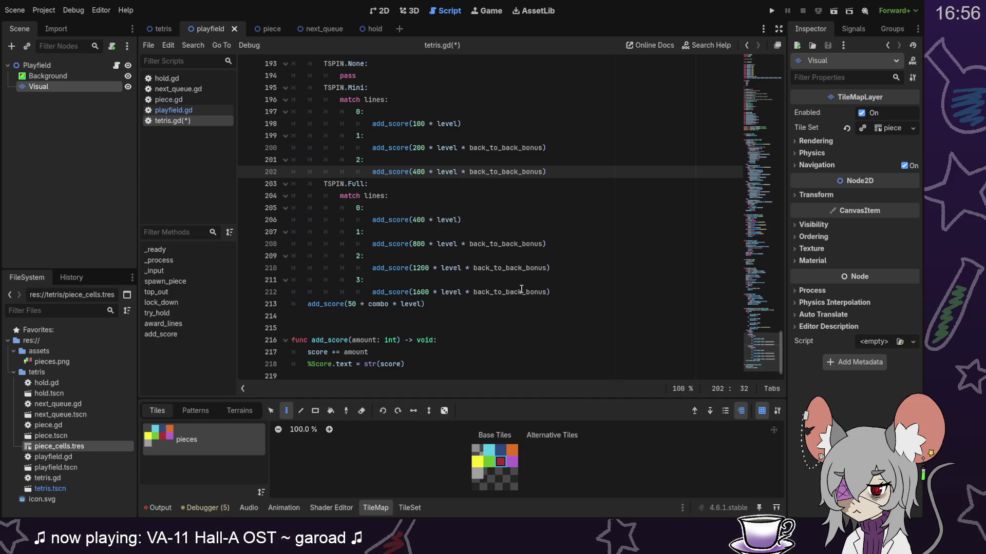
{"action": "scroll", "coordinate": [522, 289], "scroll_direction": "up", "scroll_amount": 1}
{"action": "key", "text": "ctrl+s"}
{"action": "scroll", "coordinate": [521, 289], "scroll_direction": "up", "scroll_amount": 5}
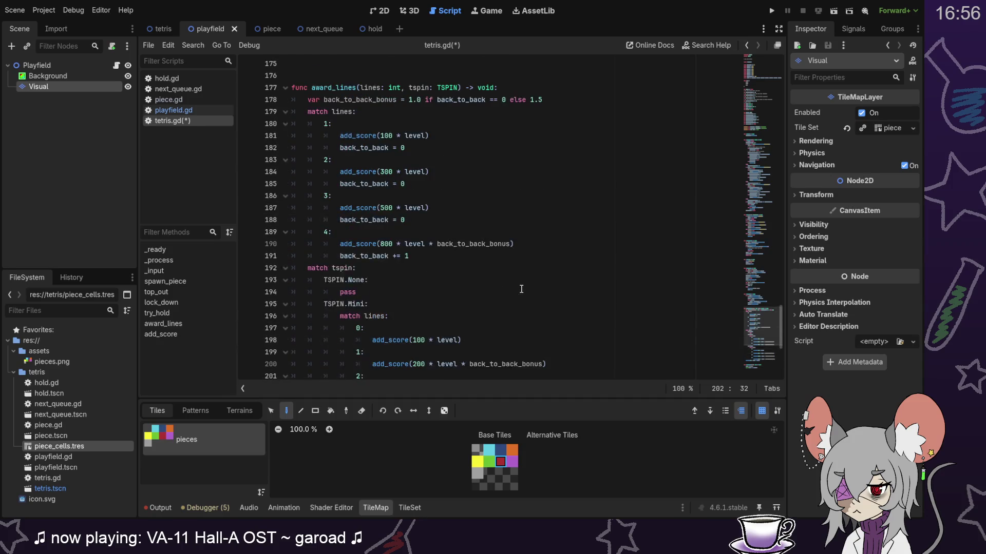
{"action": "scroll", "coordinate": [521, 289], "scroll_direction": "up", "scroll_amount": 3}
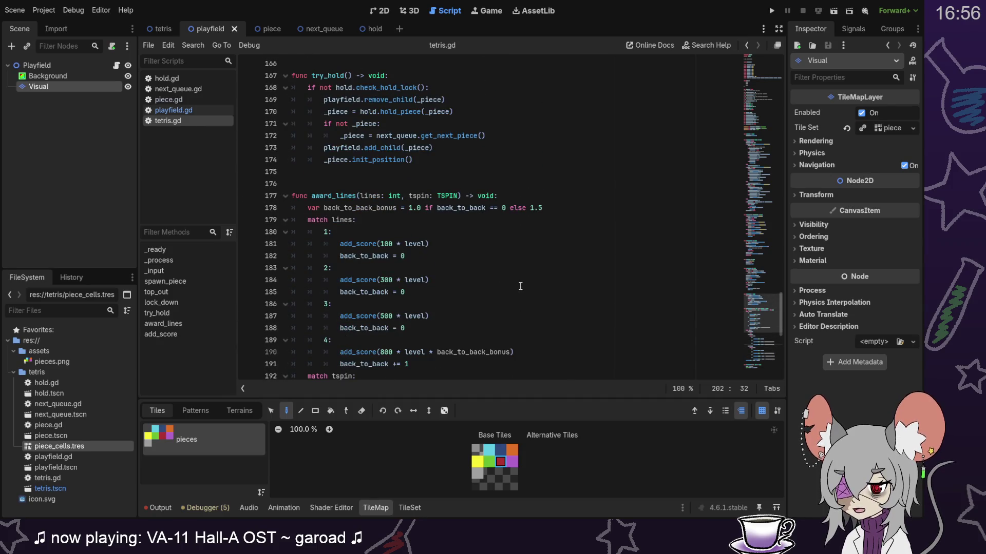
{"action": "scroll", "coordinate": [516, 286], "scroll_direction": "up", "scroll_amount": 1}
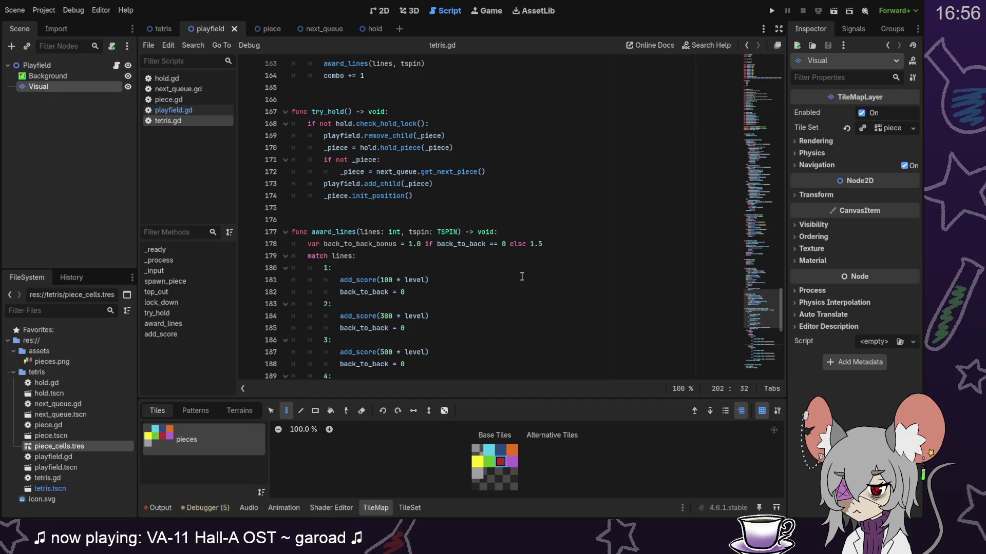
{"action": "scroll", "coordinate": [521, 277], "scroll_direction": "up", "scroll_amount": 3}
{"action": "scroll", "coordinate": [521, 277], "scroll_direction": "up", "scroll_amount": 2}
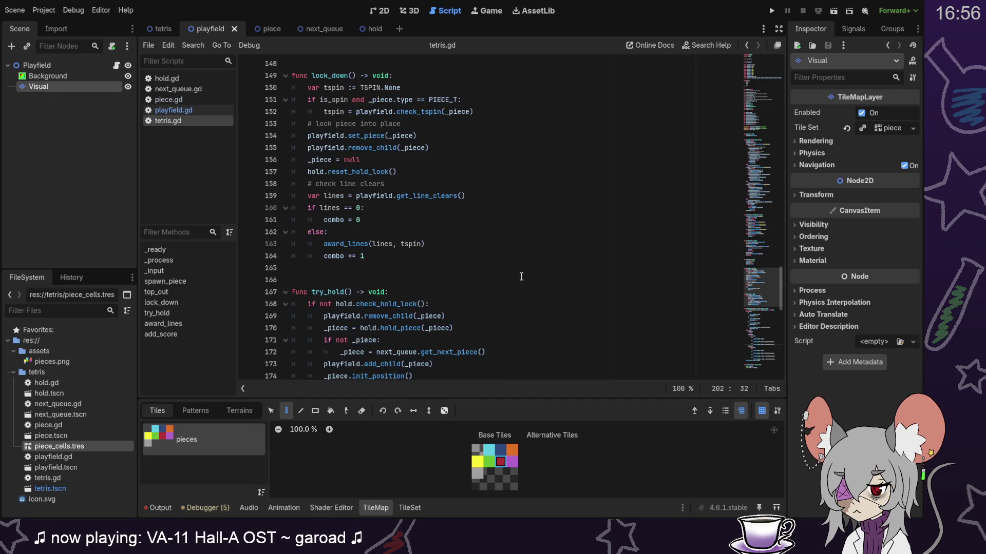
{"action": "scroll", "coordinate": [521, 277], "scroll_direction": "up", "scroll_amount": 3}
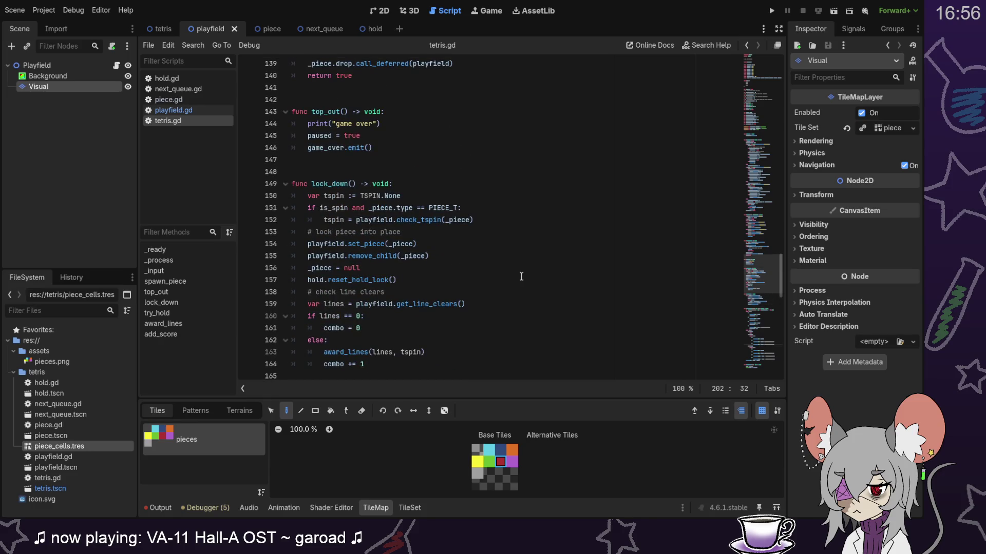
{"action": "scroll", "coordinate": [521, 277], "scroll_direction": "down", "scroll_amount": 4}
{"action": "scroll", "coordinate": [521, 277], "scroll_direction": "up", "scroll_amount": 5}
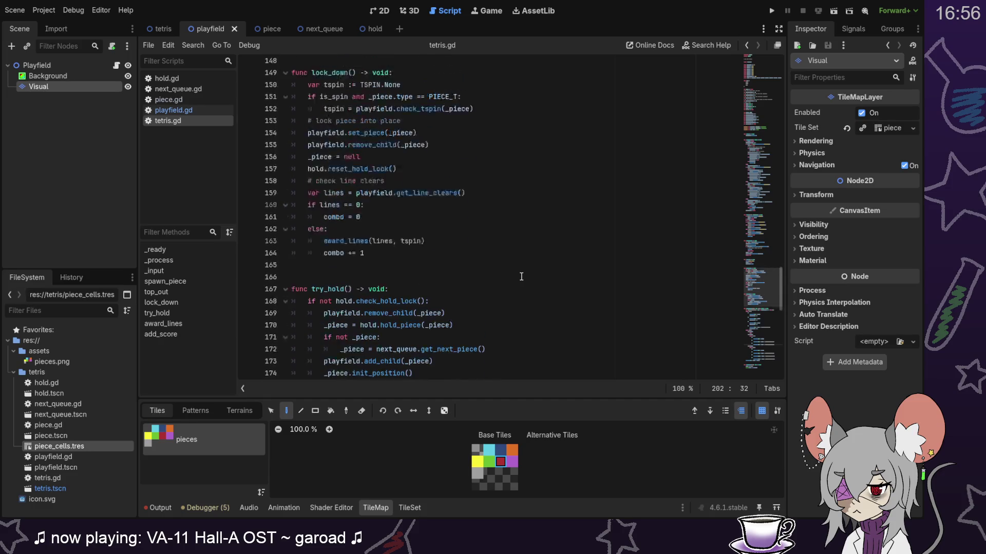
{"action": "scroll", "coordinate": [521, 277], "scroll_direction": "down", "scroll_amount": 9}
{"action": "scroll", "coordinate": [521, 277], "scroll_direction": "up", "scroll_amount": 6}
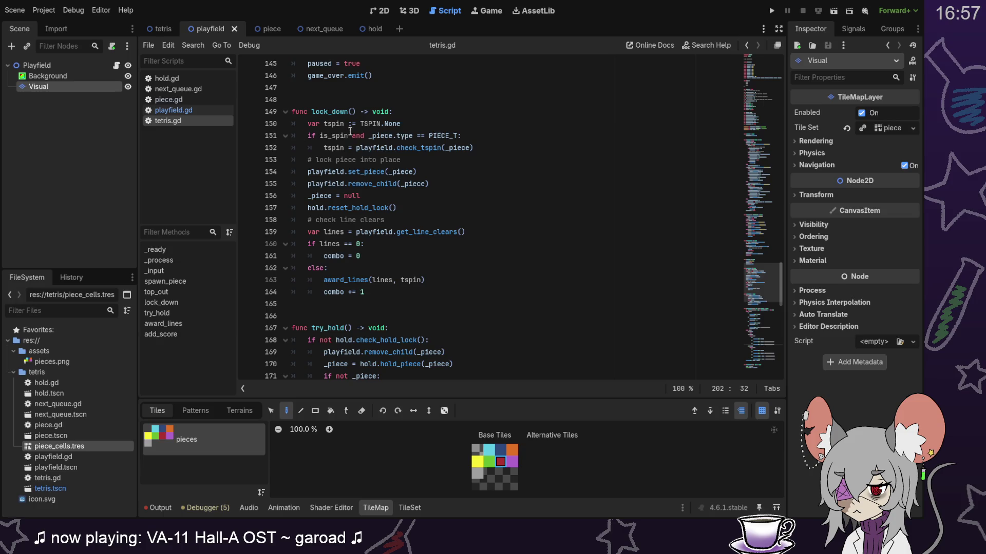
{"action": "left_click", "coordinate": [313, 123]}
{"action": "left_click_drag", "start_coordinate": [314, 123], "coordinate": [475, 147]}
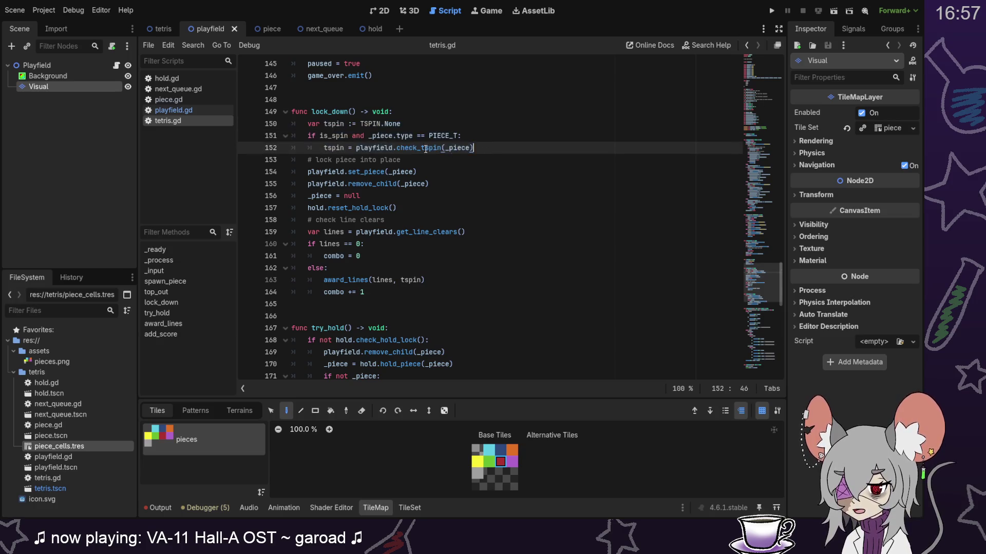
{"action": "left_click_drag", "start_coordinate": [324, 147], "coordinate": [508, 146]}
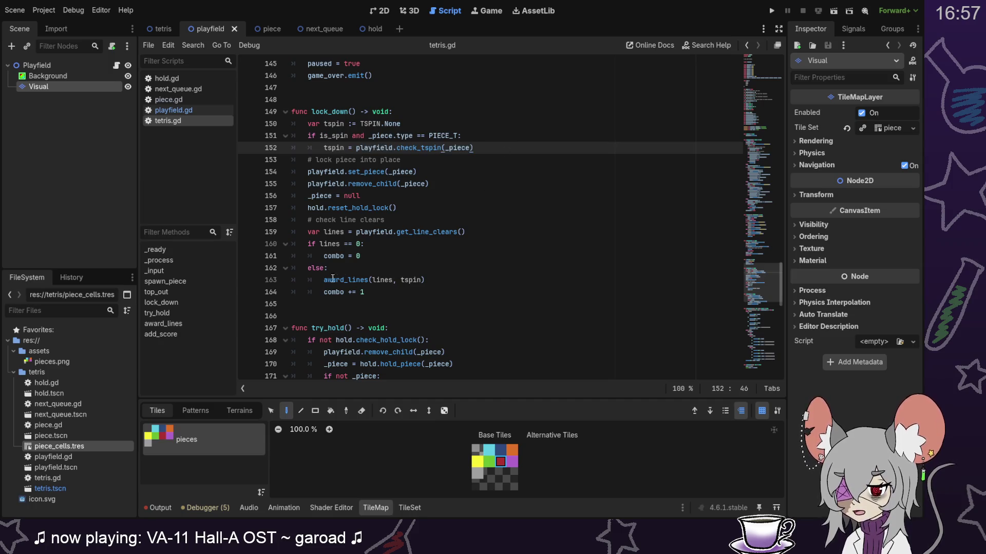
{"action": "left_click_drag", "start_coordinate": [325, 280], "coordinate": [458, 280]}
{"action": "left_click", "coordinate": [457, 280]}
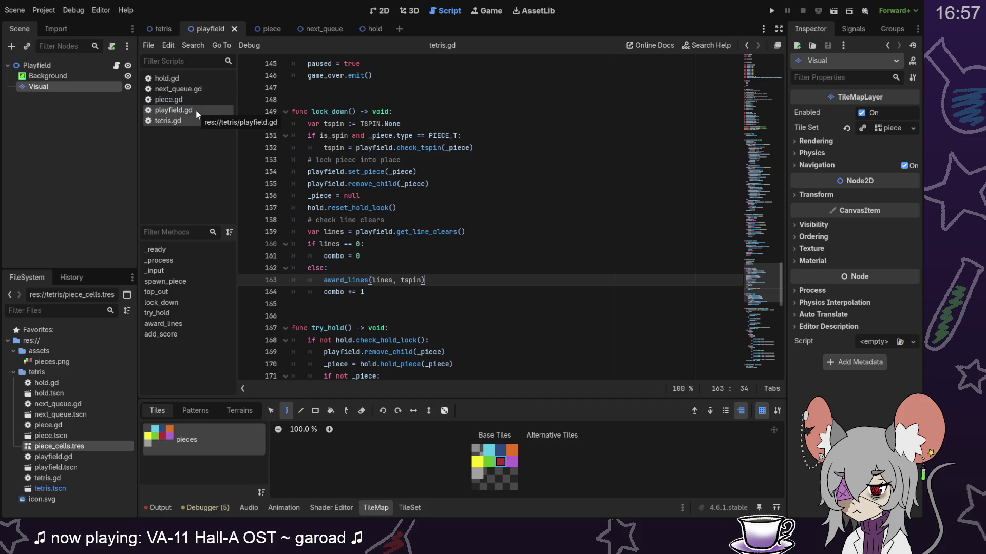
{"action": "left_click", "coordinate": [195, 110]}
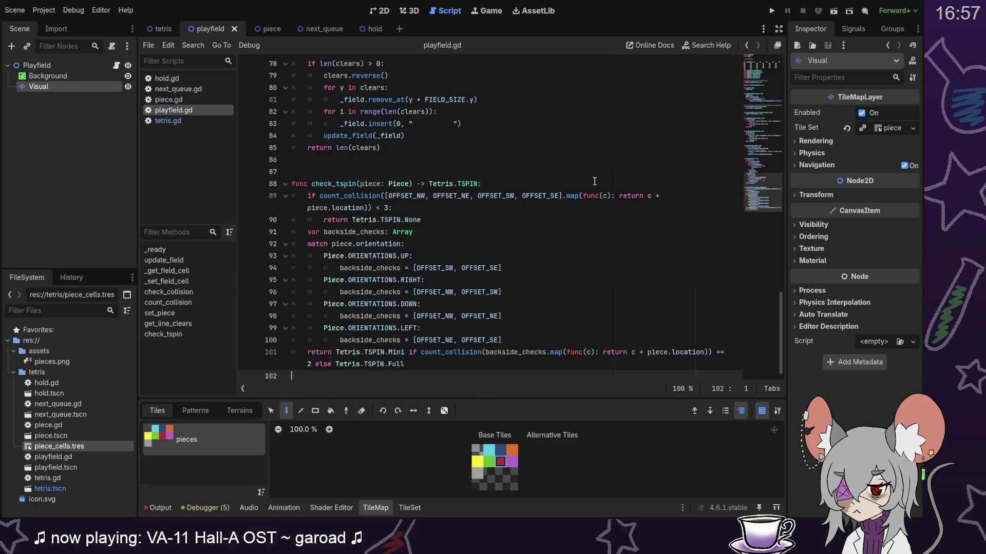
{"action": "scroll", "coordinate": [598, 216], "scroll_direction": "up", "scroll_amount": 3}
{"action": "scroll", "coordinate": [599, 247], "scroll_direction": "down", "scroll_amount": 3}
{"action": "left_click", "coordinate": [471, 366]}
{"action": "key", "text": "Down"}
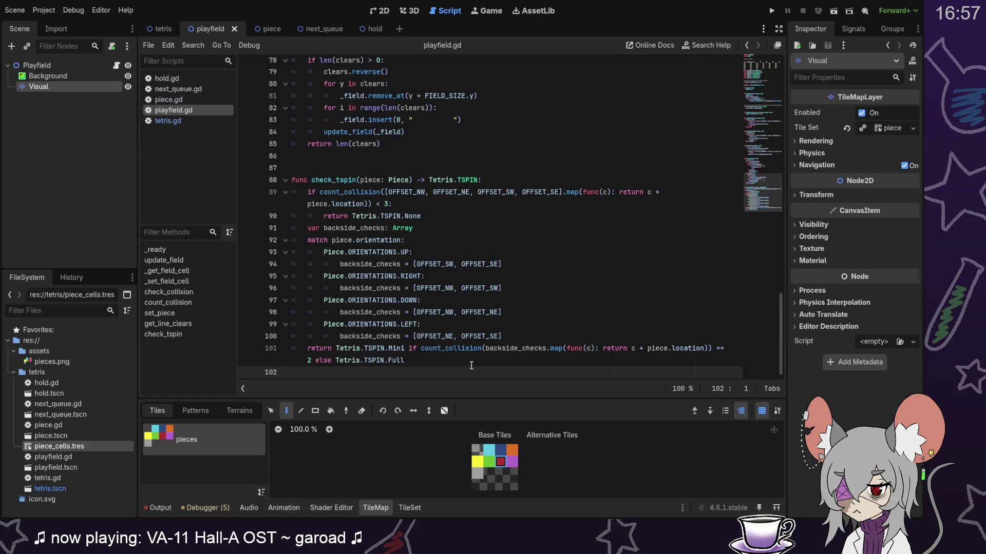
{"action": "left_click", "coordinate": [471, 365]}
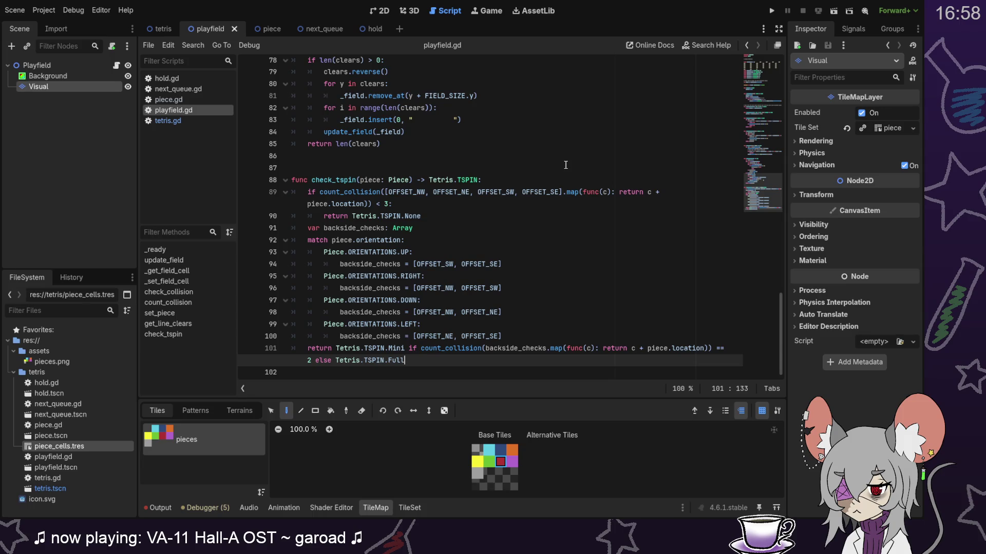
{"action": "scroll", "coordinate": [565, 231], "scroll_direction": "up", "scroll_amount": 2}
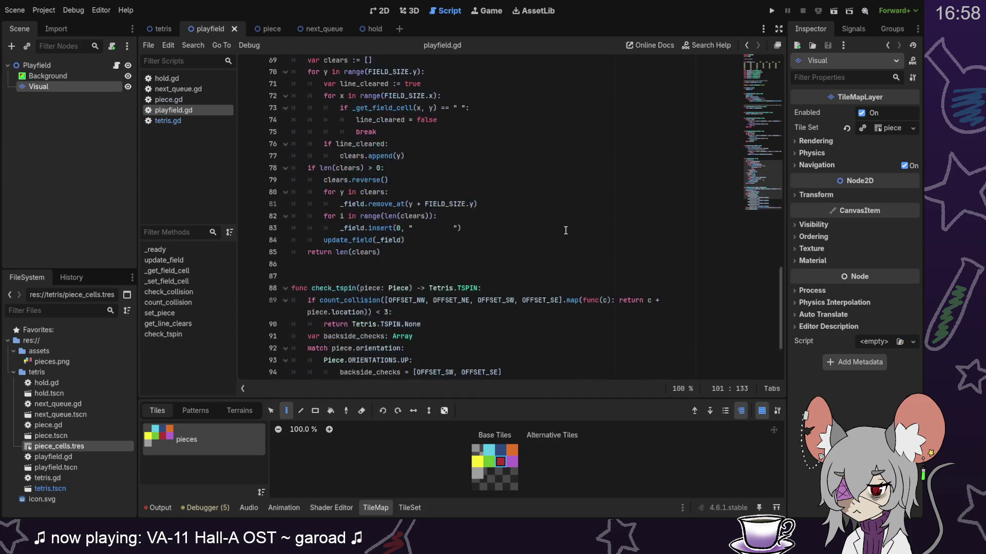
{"action": "scroll", "coordinate": [565, 231], "scroll_direction": "down", "scroll_amount": 2}
{"action": "left_click", "coordinate": [187, 121]}
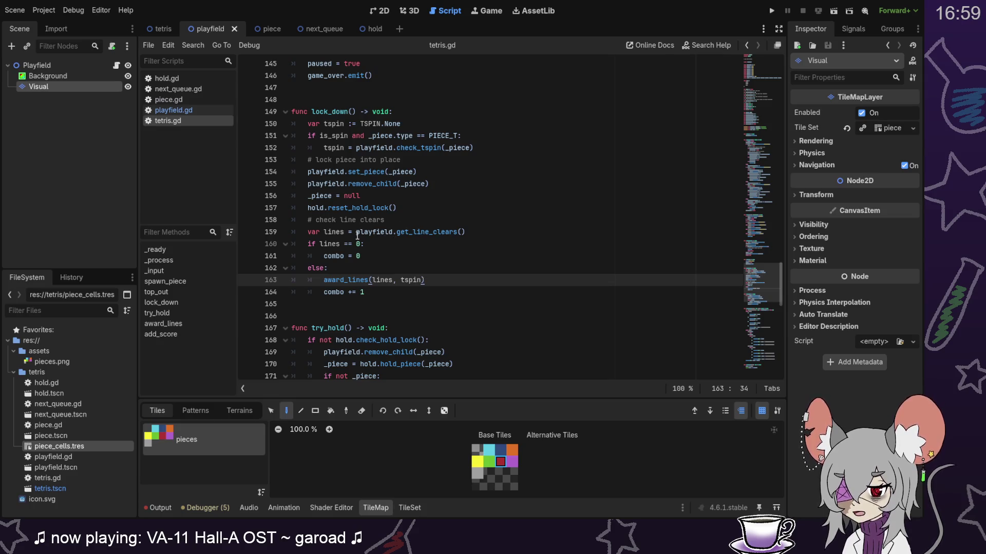
{"action": "mouse_move", "coordinate": [358, 236]}
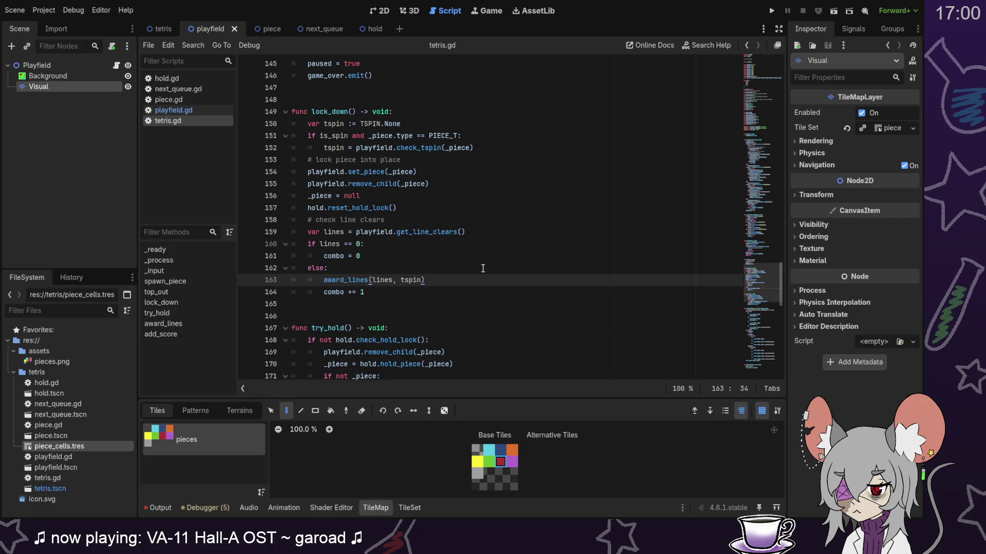
{"action": "left_click", "coordinate": [494, 233]}
{"action": "key", "text": "Return"}
Step: Add 'var is_perfect_clear = playfield.check_perfect_clear()' to lock_down
{"action": "type", "text": "var is_"}
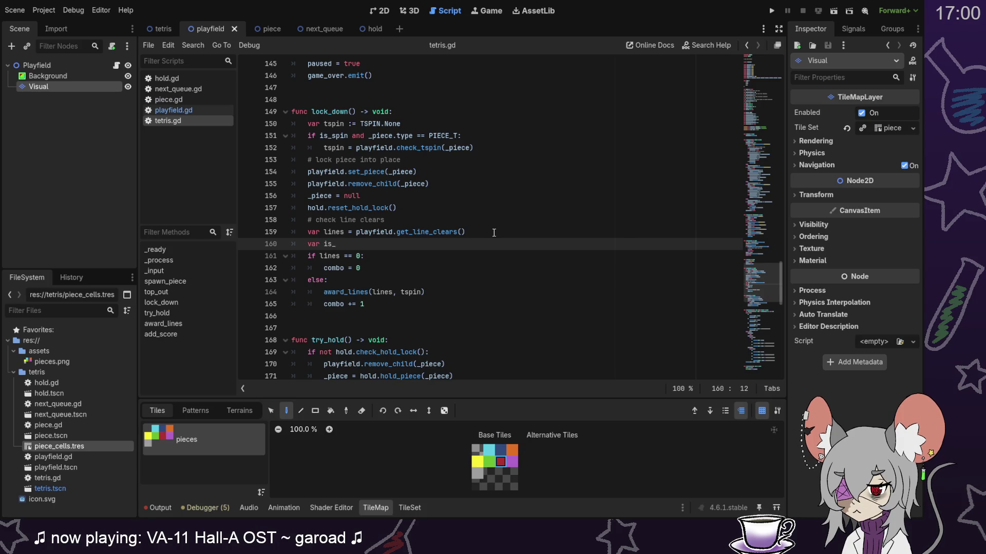
{"action": "type", "text": "perfect"}
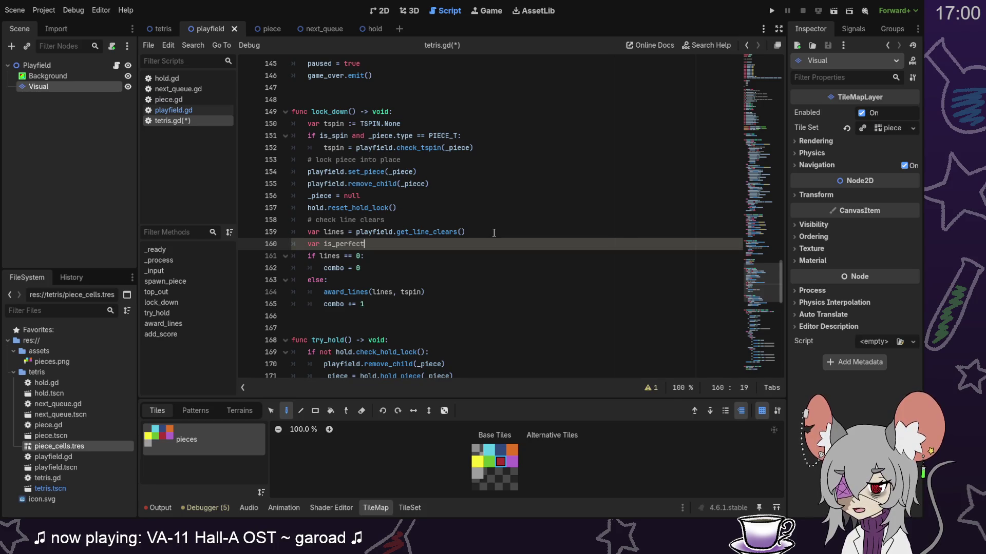
{"action": "type", "text": "_clear = playfield."}
{"action": "type", "text": "check("}
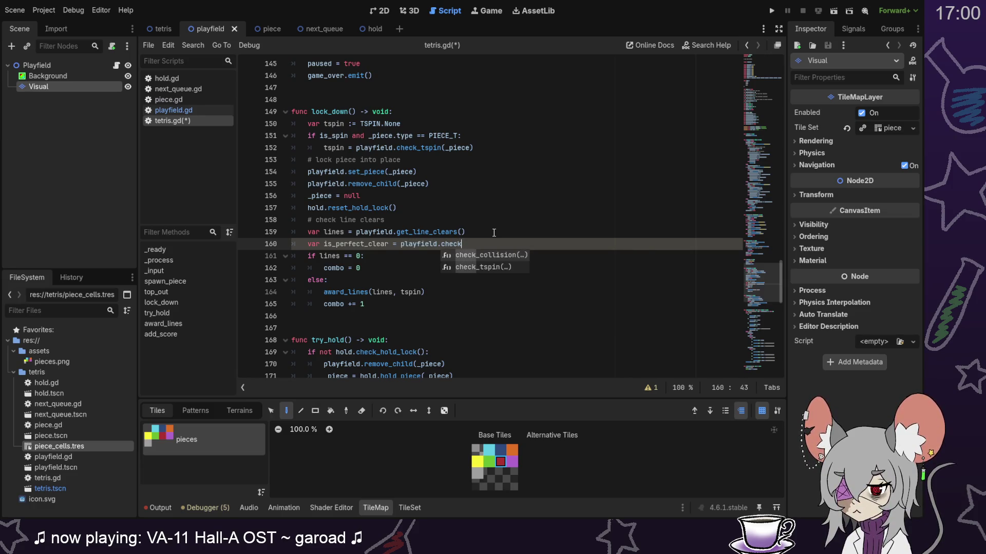
{"action": "key", "text": "Escape"}
{"action": "type", "text": "rfect_clear"}
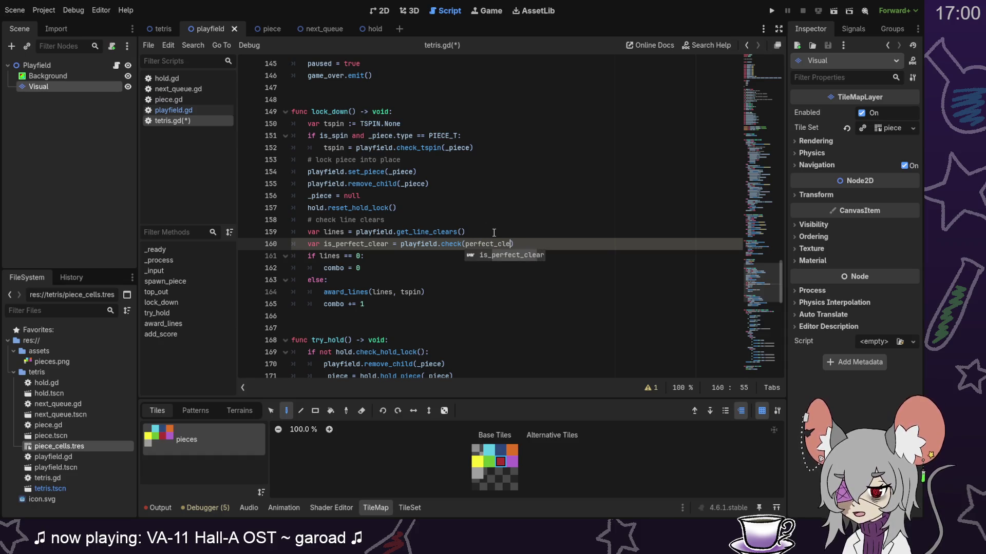
{"action": "key", "text": "BackSpace"}
{"action": "key", "text": "BackSpace"}
{"action": "key", "text": "BackSpace"}
{"action": "key", "text": "BackSpace"}
{"action": "key", "text": "BackSpace"}
{"action": "key", "text": "BackSpace"}
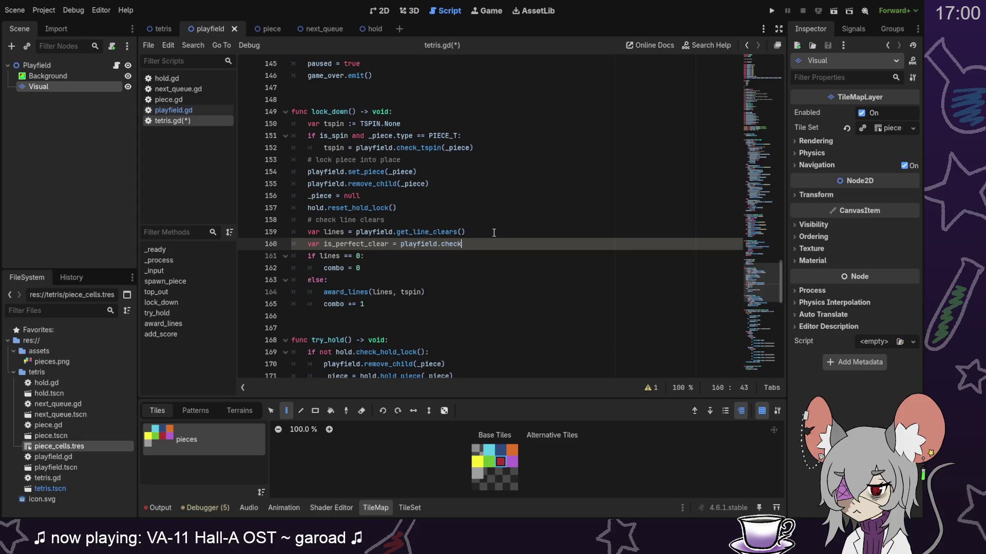
{"action": "type", "text": "_perfect_clear()"}
{"action": "left_click", "coordinate": [494, 232]}
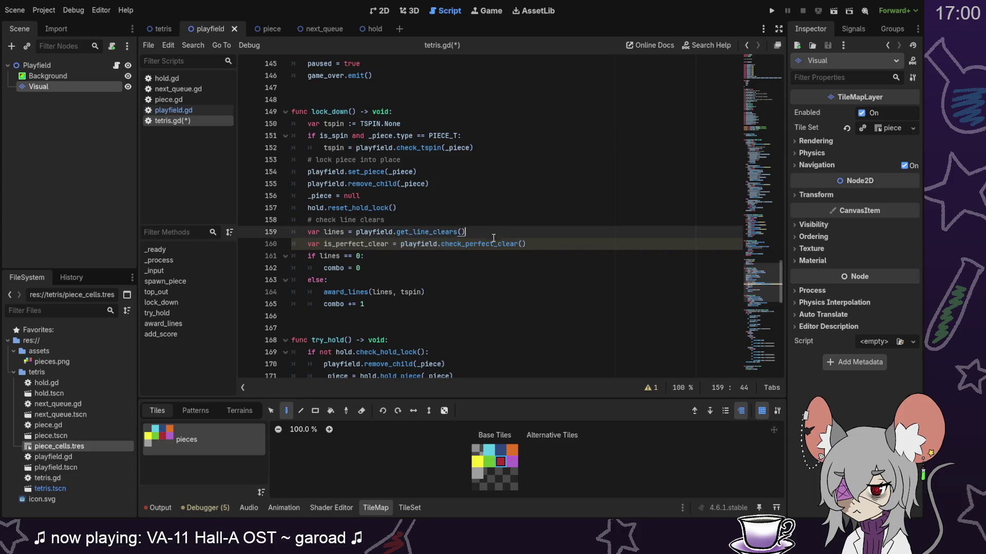
Step: Pass is_perfect_clear as the third argument of the award_lines call
{"action": "left_click", "coordinate": [423, 292]}
{"action": "type", "text": ", is_p"}
{"action": "key", "text": "Return"}
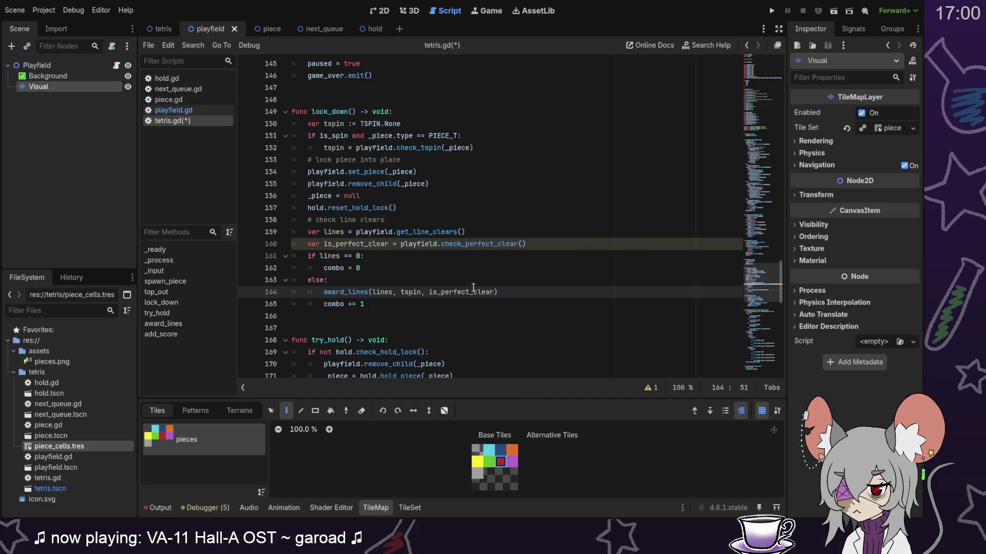
Step: Append ', is_perfect_clear: bool' to the award_lines signature
{"action": "scroll", "coordinate": [483, 313], "scroll_direction": "down", "scroll_amount": 10}
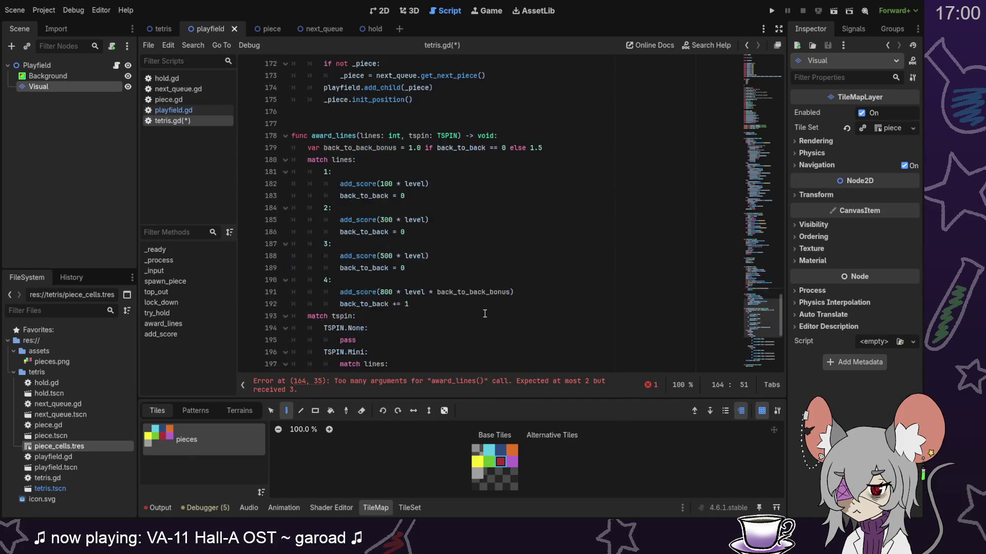
{"action": "scroll", "coordinate": [485, 314], "scroll_direction": "down", "scroll_amount": 7}
{"action": "scroll", "coordinate": [483, 288], "scroll_direction": "up", "scroll_amount": 7}
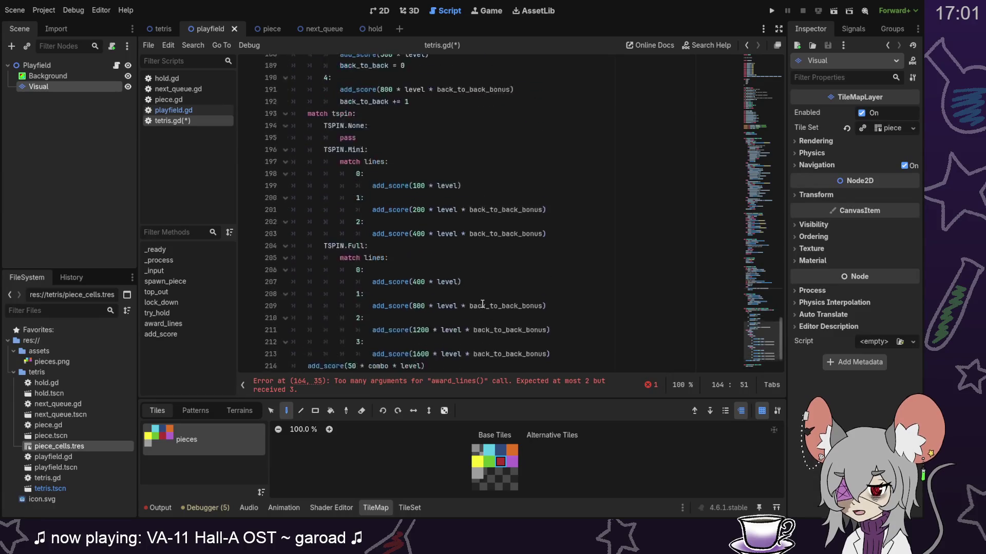
{"action": "scroll", "coordinate": [482, 288], "scroll_direction": "up", "scroll_amount": 3}
{"action": "left_click", "coordinate": [457, 221]}
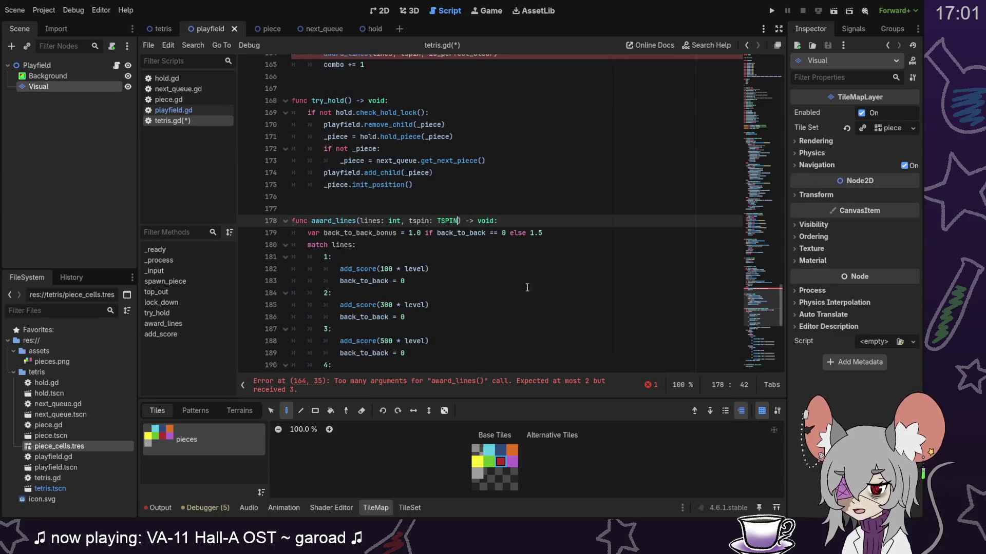
{"action": "type", "text": ", is_p"}
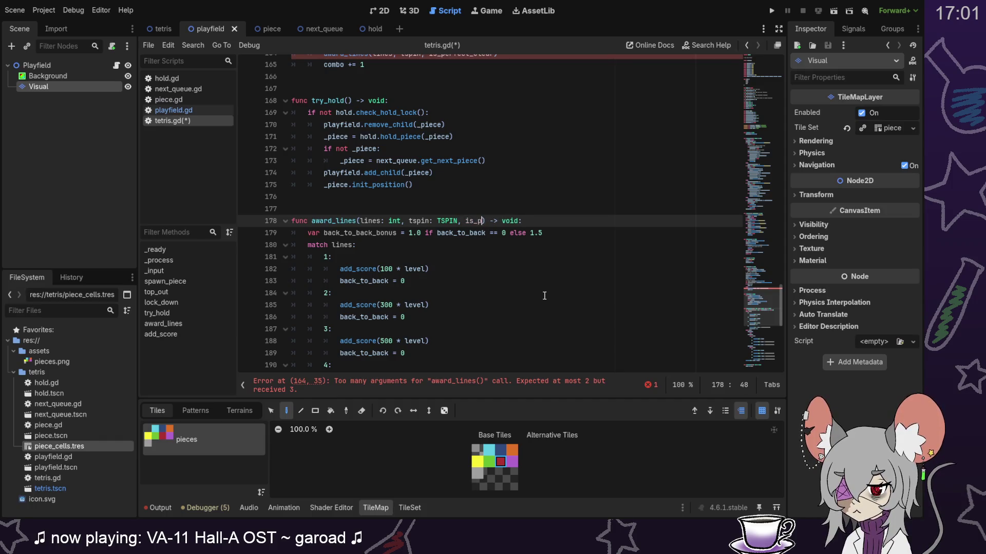
{"action": "type", "text": "erfect_clear"}
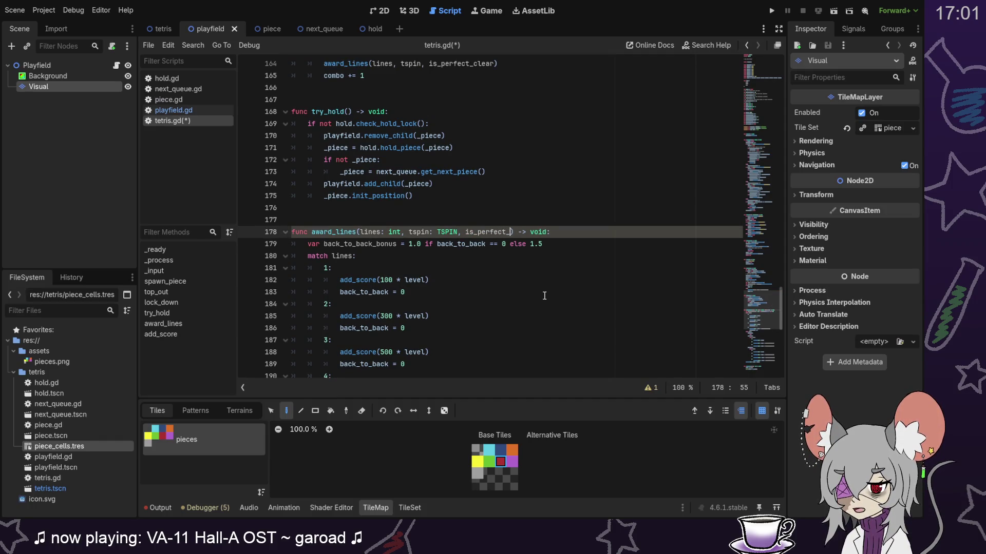
{"action": "type", "text": ": bool"}
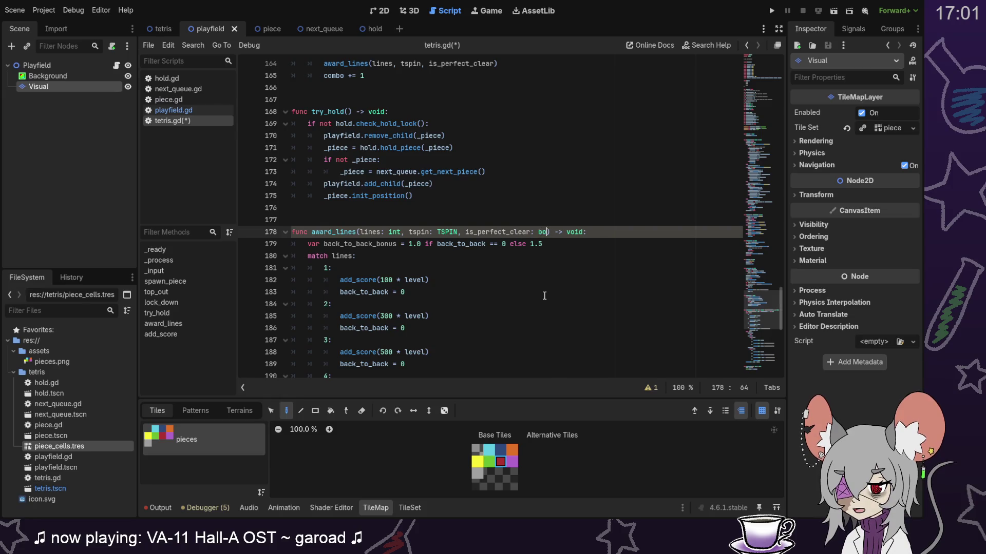
Step: Insert an empty line under the single-line add_score call in award_lines
{"action": "left_click", "coordinate": [544, 296]}
{"action": "scroll", "coordinate": [544, 296], "scroll_direction": "down", "scroll_amount": 9}
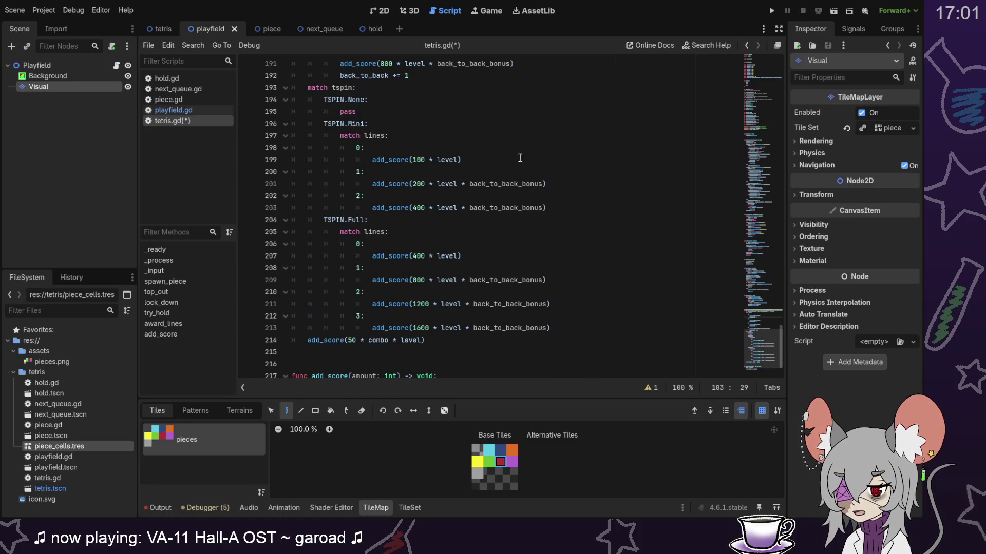
{"action": "scroll", "coordinate": [544, 287], "scroll_direction": "down", "scroll_amount": 1}
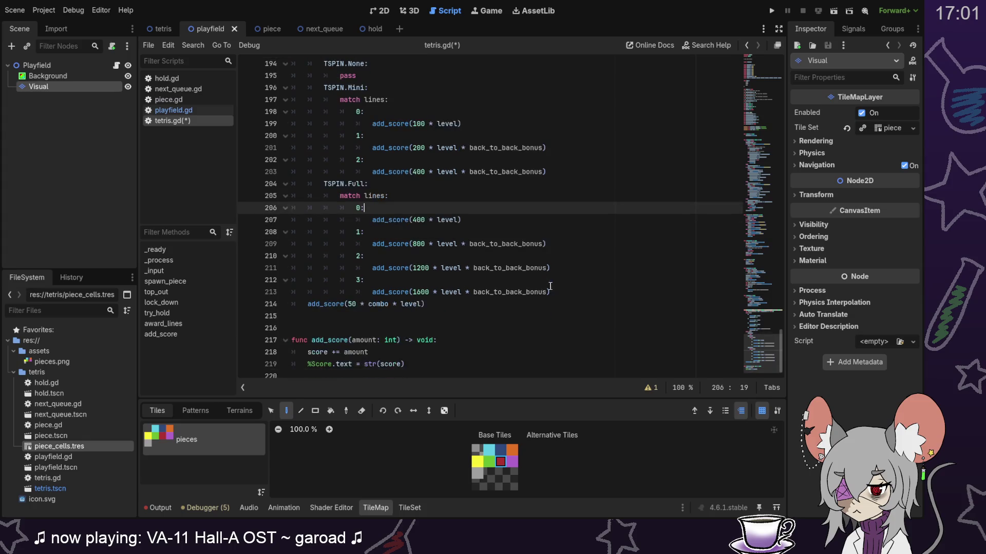
{"action": "left_click", "coordinate": [567, 292]}
{"action": "key", "text": "Return"}
{"action": "key", "text": "BackSpace"}
{"action": "key", "text": "BackSpace"}
{"action": "key", "text": "BackSpace"}
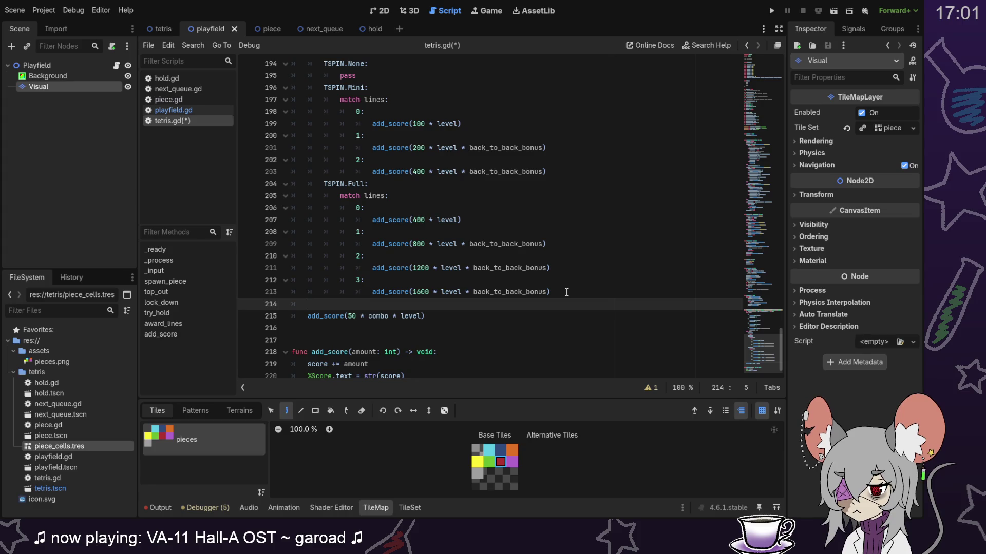
{"action": "key", "text": "BackSpace"}
{"action": "key", "text": "BackSpace"}
{"action": "scroll", "coordinate": [566, 293], "scroll_direction": "up", "scroll_amount": 6}
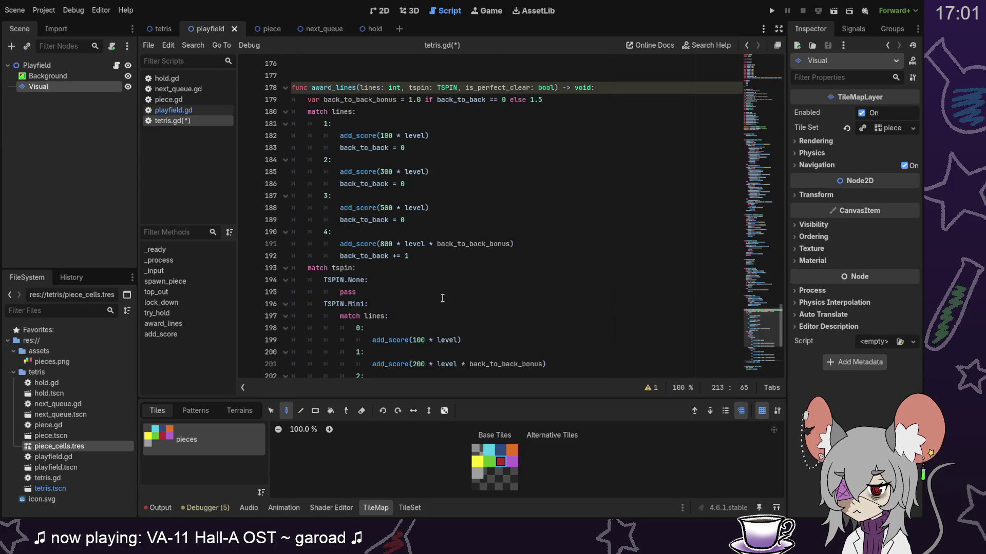
{"action": "scroll", "coordinate": [451, 203], "scroll_direction": "up", "scroll_amount": 2}
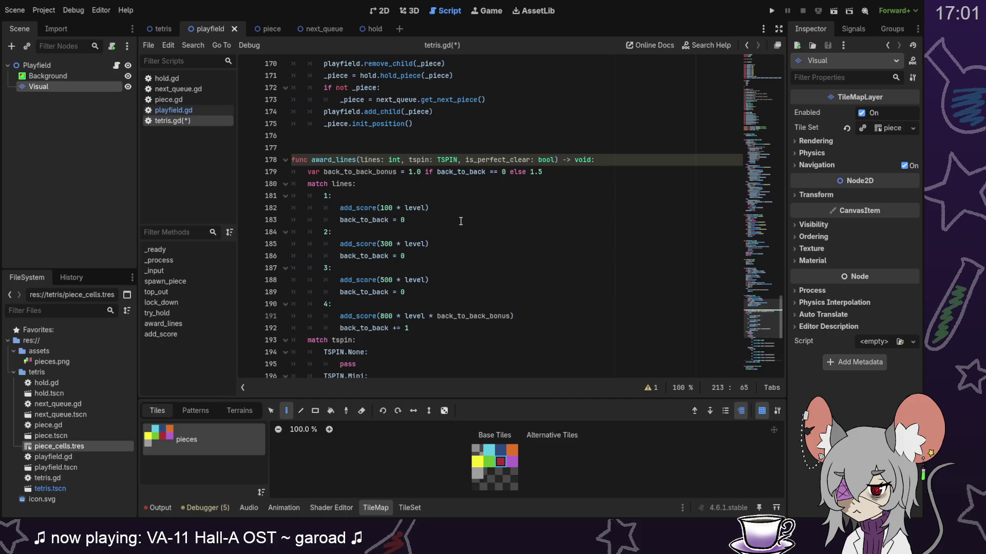
{"action": "left_click", "coordinate": [463, 208]}
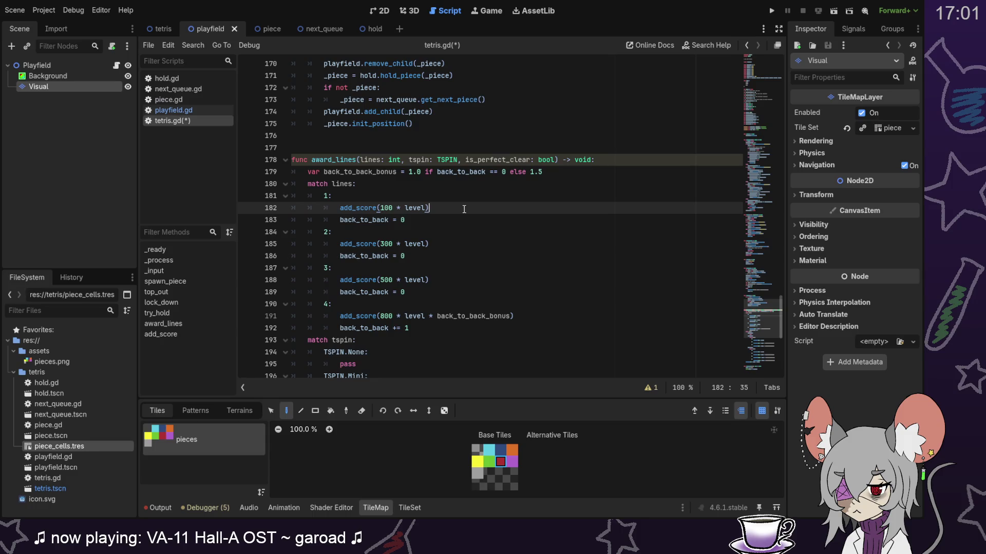
{"action": "key", "text": "Return"}
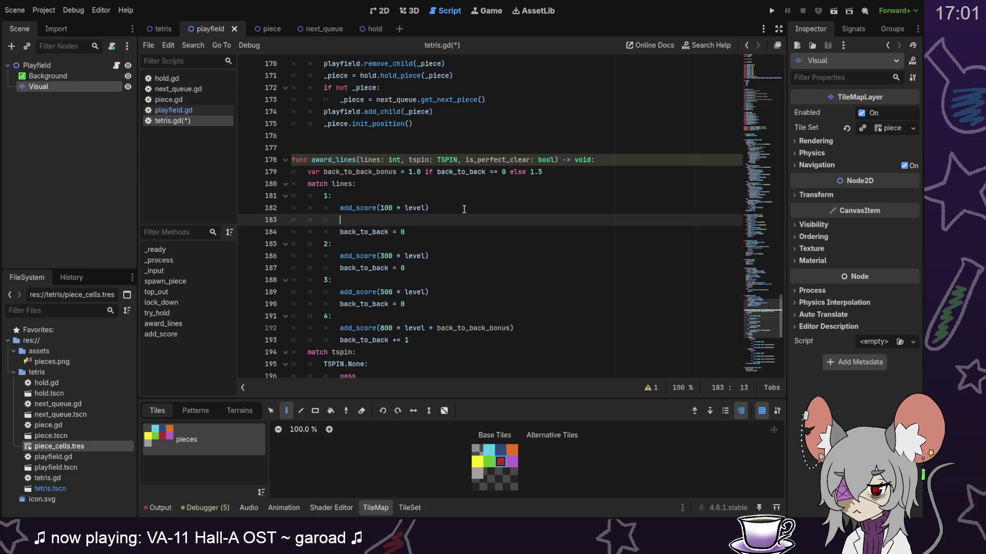
Step: Add 'if is_perfect_clear: add_score(800 * level)' for the one-line case
{"action": "type", "text": "if is_p"}
{"action": "key", "text": "Return"}
{"action": "type", "text": ": add_score("}
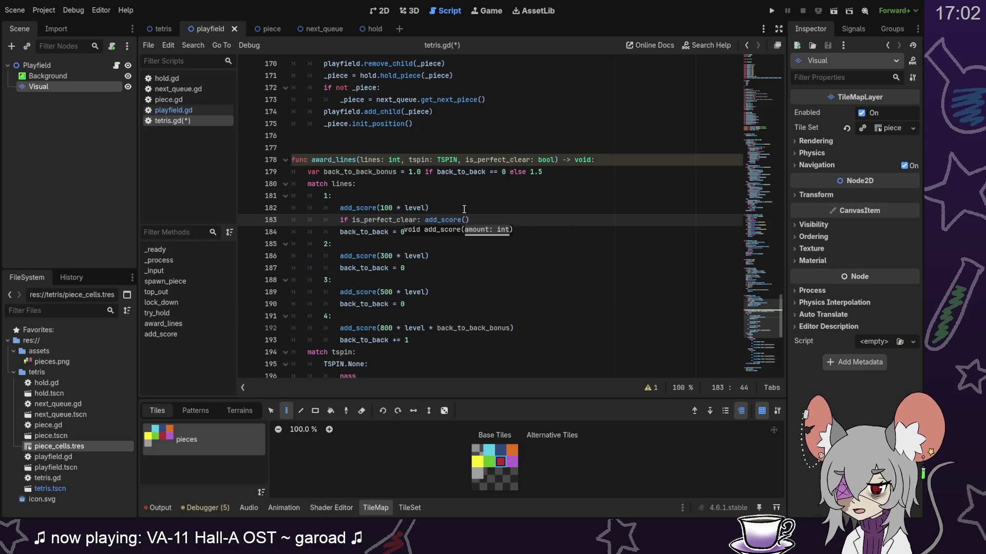
{"action": "type", "text": "800 *"}
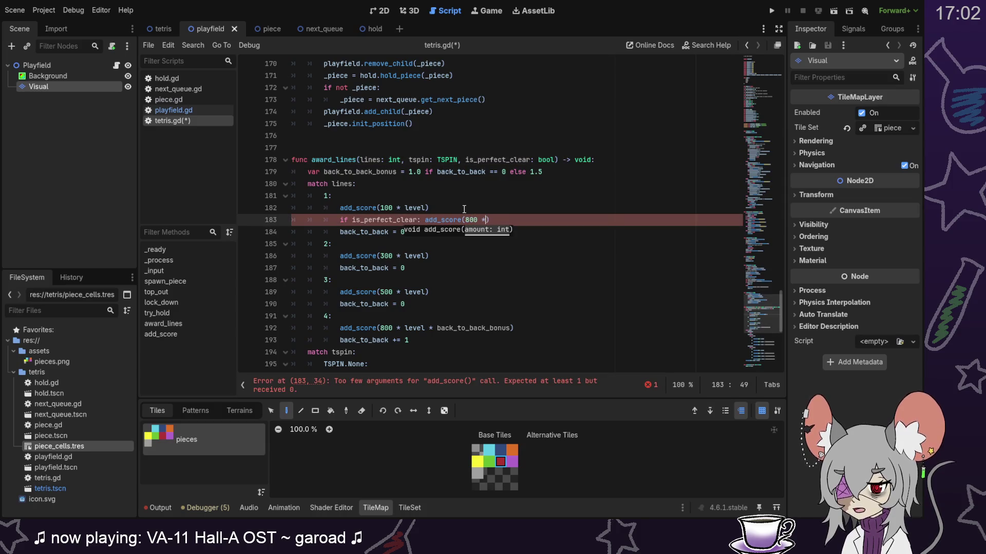
{"action": "type", "text": " lvel"}
{"action": "key", "text": "Left"}
{"action": "key", "text": "Left"}
{"action": "key", "text": "Left"}
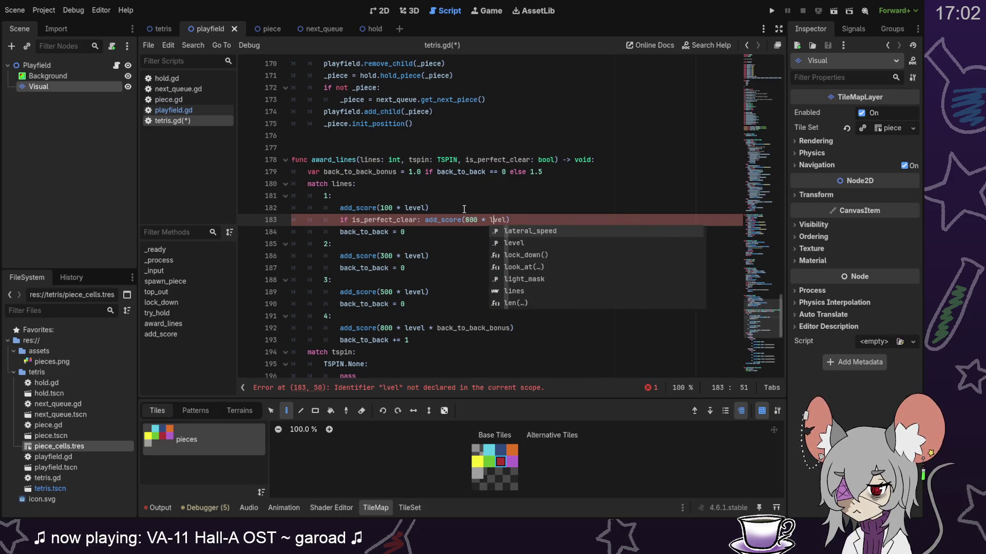
{"action": "type", "text": "e"}
Step: Copy the perfect-clear line under the two-line case with a 1200 bonus
{"action": "left_click", "coordinate": [541, 217]}
{"action": "key", "text": "shift+Up"}
{"action": "key", "text": "ctrl+c"}
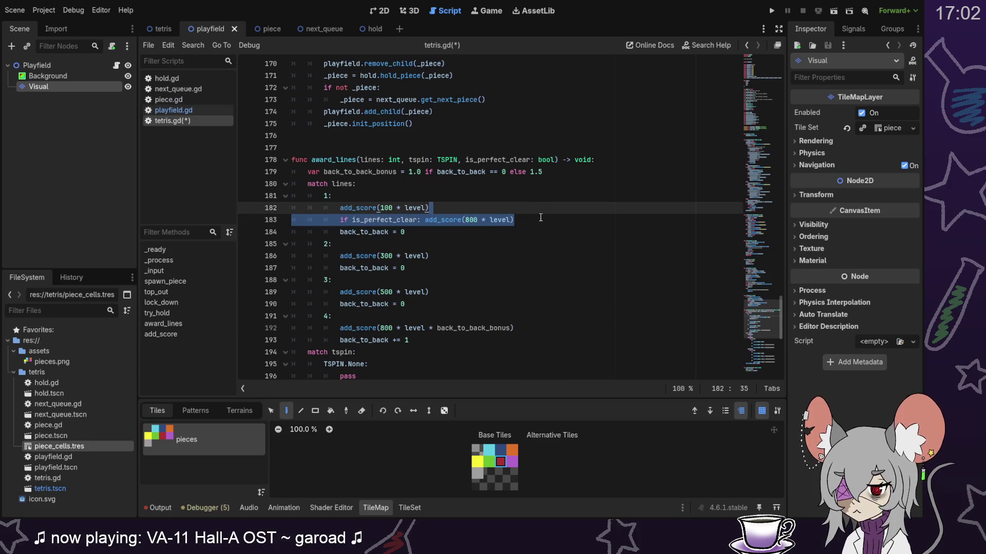
{"action": "left_click", "coordinate": [452, 256]}
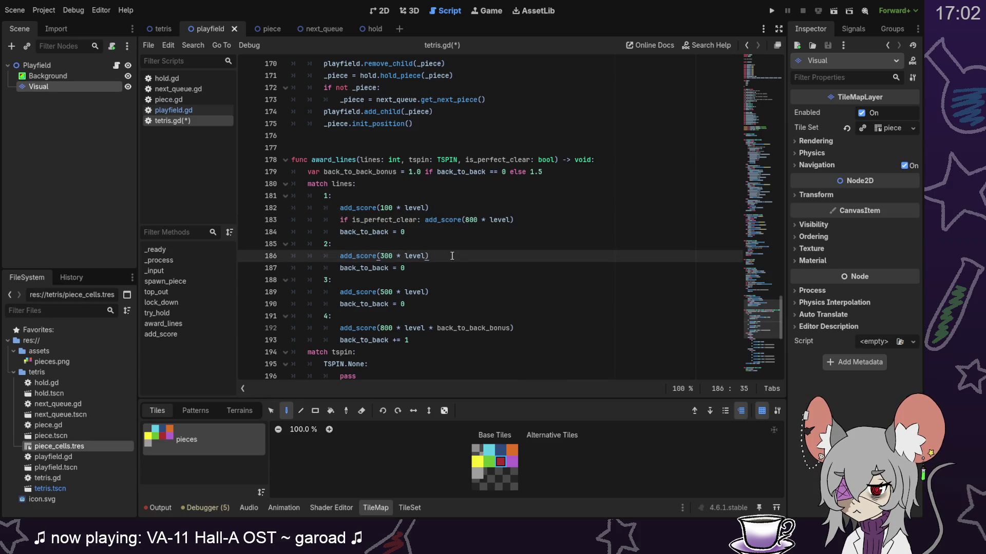
{"action": "key", "text": "ctrl+v"}
{"action": "left_click", "coordinate": [467, 268]}
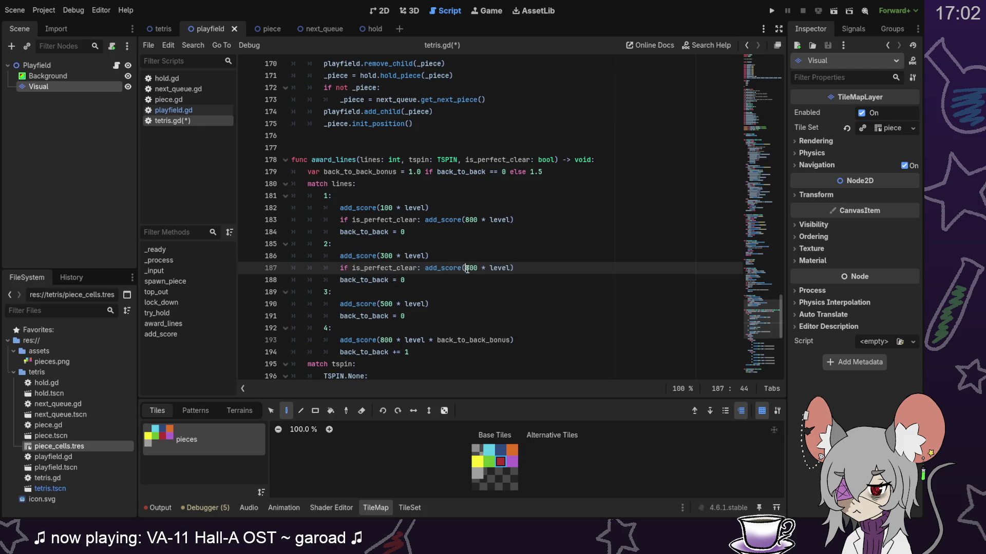
{"action": "key", "text": "Delete"}
{"action": "type", "text": "12"}
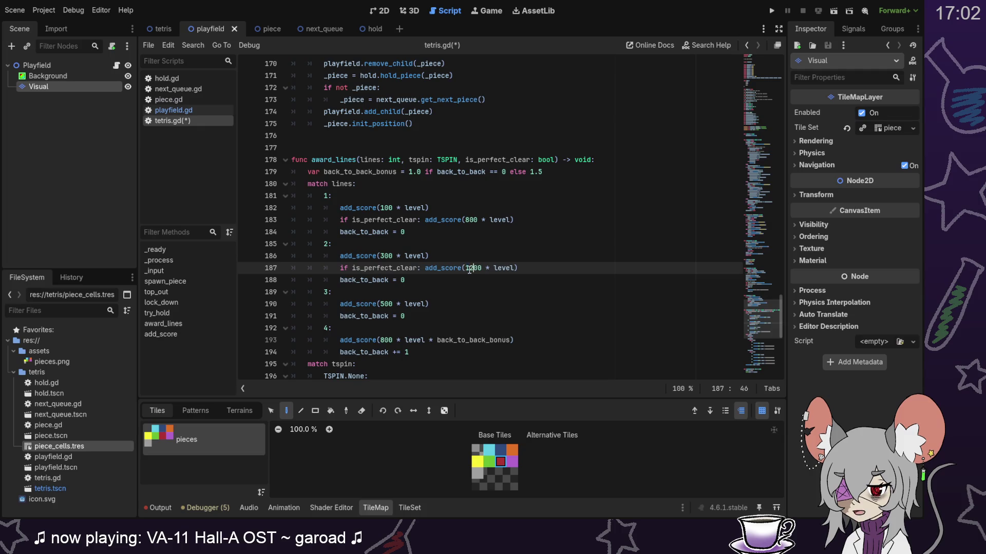
Step: Paste the perfect-clear line under the three-line case with an 1800 bonus
{"action": "left_click", "coordinate": [452, 304]}
{"action": "key", "text": "ctrl+v"}
{"action": "left_click", "coordinate": [465, 316]}
{"action": "type", "text": "1"}
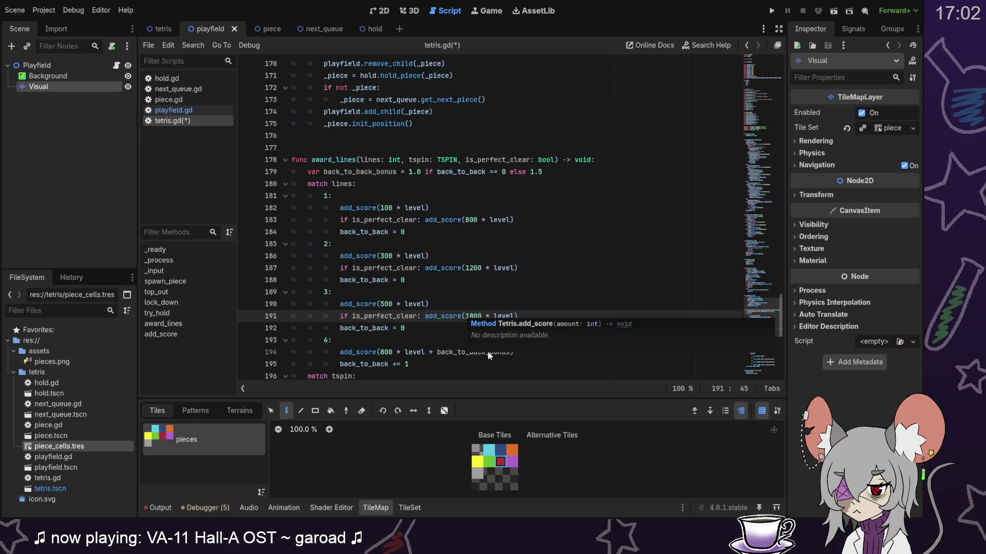
Step: Paste the perfect-clear line under the four-line case with a 2000 bonus
{"action": "left_click", "coordinate": [535, 352]}
{"action": "key", "text": "ctrl+v"}
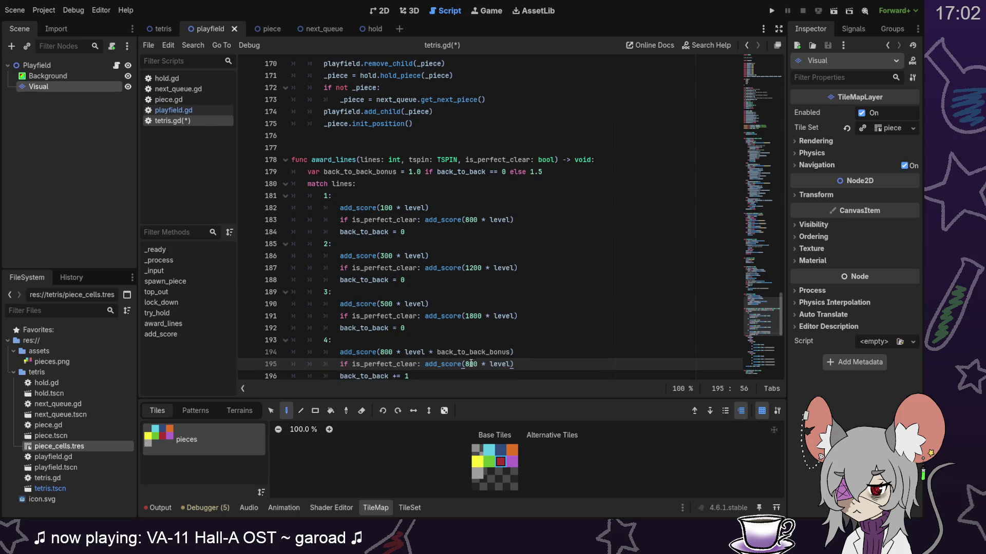
{"action": "left_click", "coordinate": [467, 364]}
{"action": "left_click", "coordinate": [468, 364]}
{"action": "type", "text": "20"}
{"action": "left_click", "coordinate": [547, 366]}
{"action": "scroll", "coordinate": [547, 366], "scroll_direction": "down", "scroll_amount": 2}
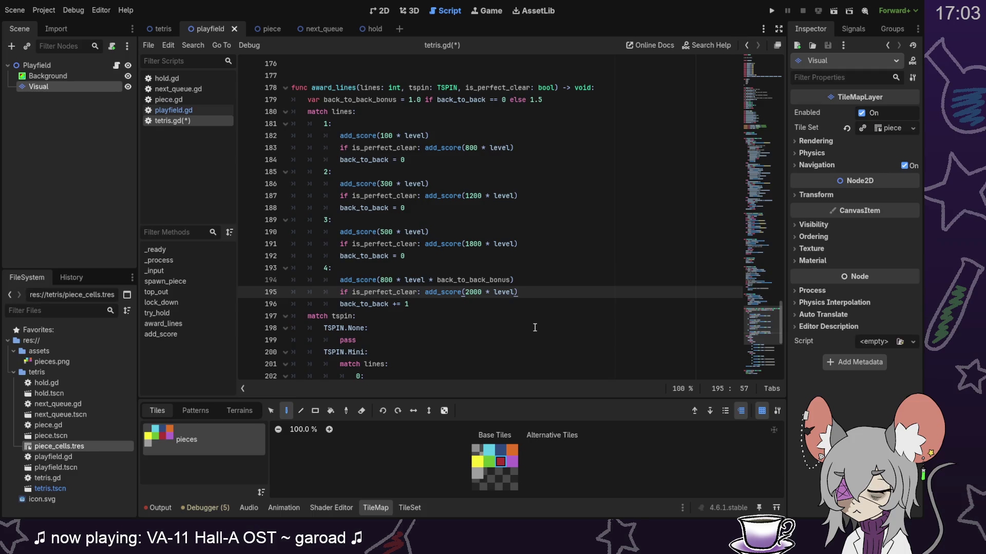
Step: Add '# back to back tetris perfect clear?' below the four-line bonus and save tetris.gd
{"action": "key", "text": "Return"}
{"action": "type", "text": "# back to back tetris perfect clear?"}
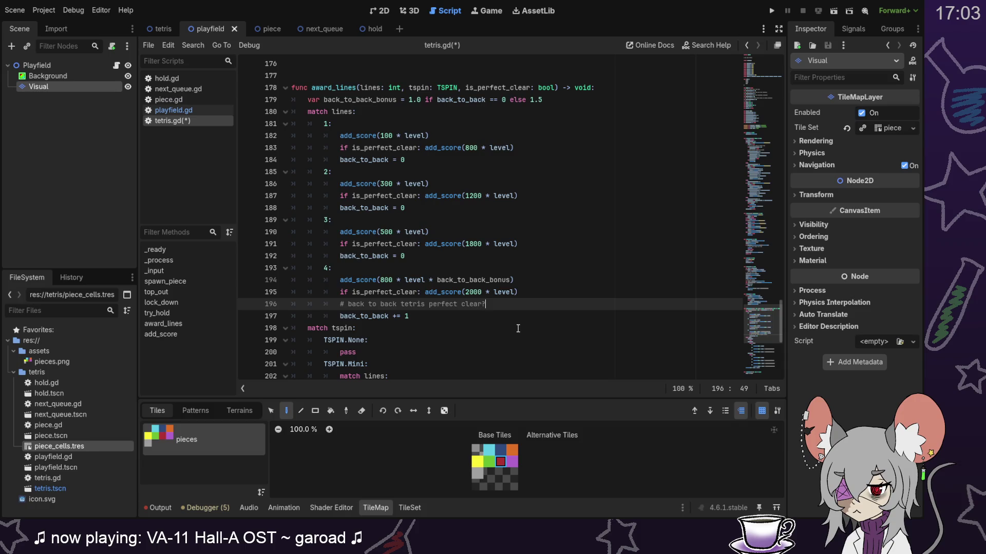
{"action": "key", "text": "ctrl+s"}
{"action": "left_click", "coordinate": [177, 110]}
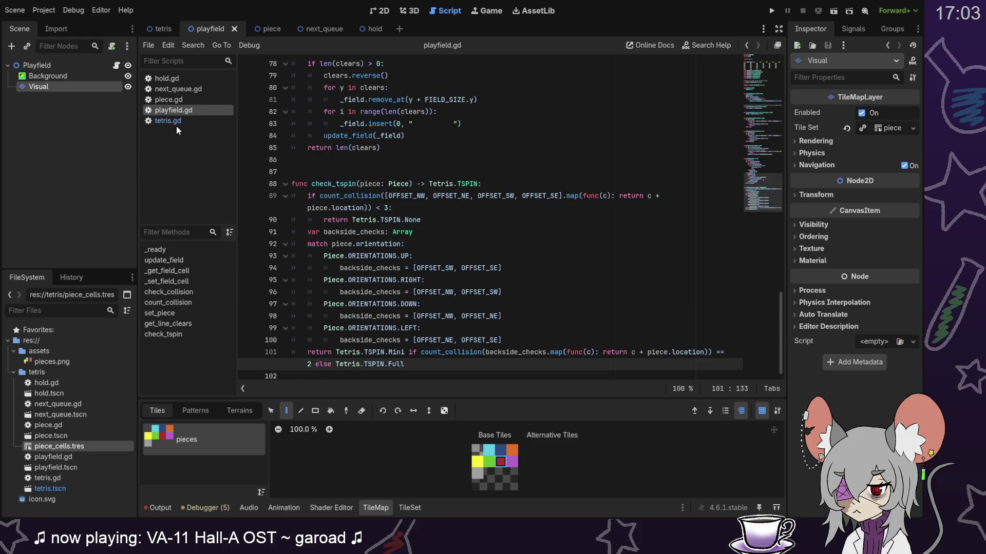
Step: Declare 'func check_perfect_clear() -> bool:' at the end of playfield.gd
{"action": "left_click", "coordinate": [176, 122]}
{"action": "scroll", "coordinate": [451, 164], "scroll_direction": "up", "scroll_amount": 3}
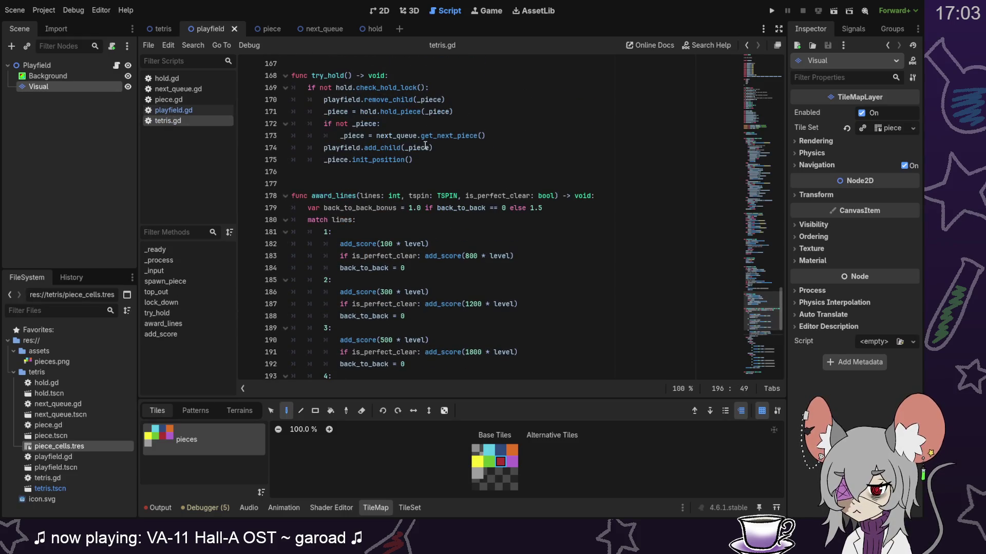
{"action": "scroll", "coordinate": [425, 213], "scroll_direction": "up", "scroll_amount": 3}
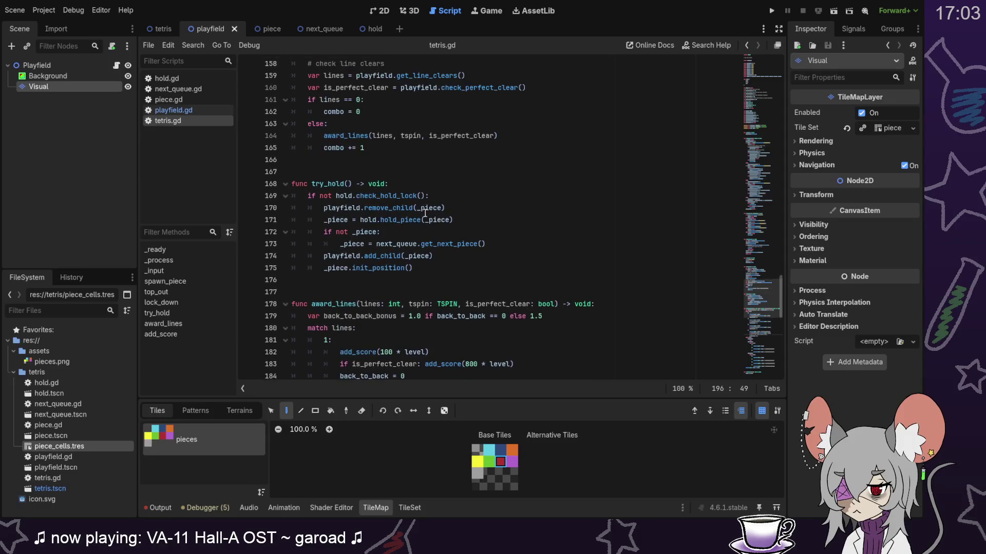
{"action": "double_click", "coordinate": [462, 87]}
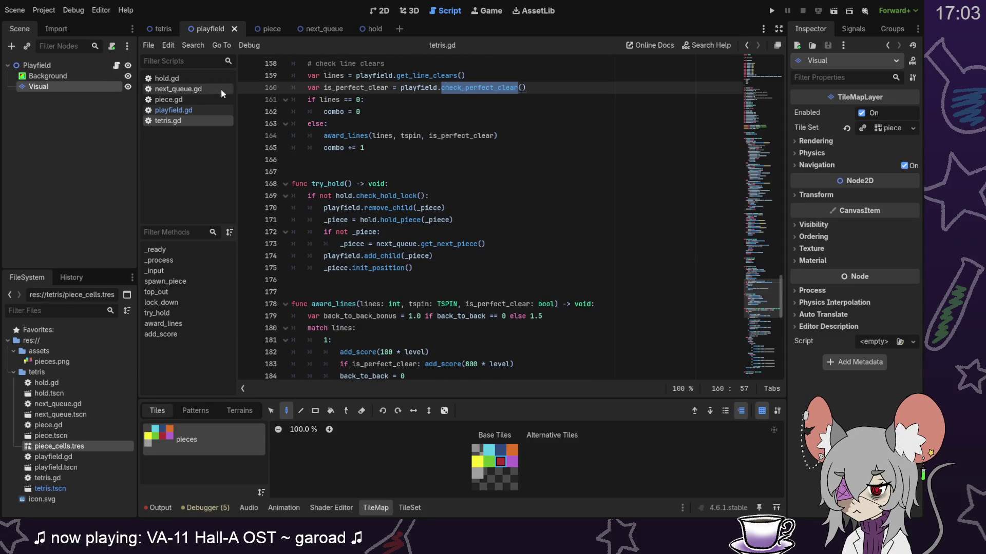
{"action": "left_click", "coordinate": [203, 111]}
{"action": "left_click", "coordinate": [380, 375]}
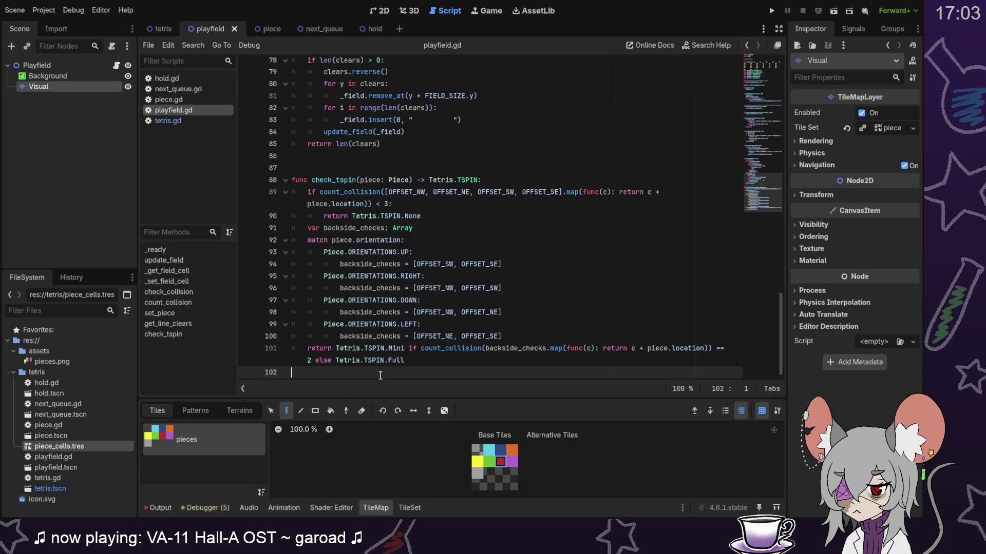
{"action": "key", "text": "Return"}
{"action": "key", "text": "Return"}
{"action": "type", "text": "func "}
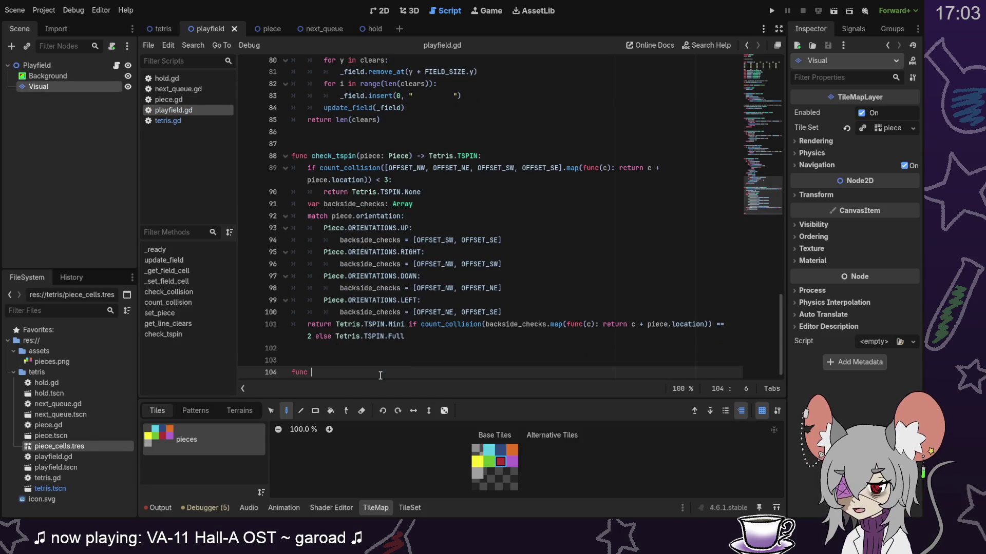
{"action": "type", "text": "check_perfect_clear() "}
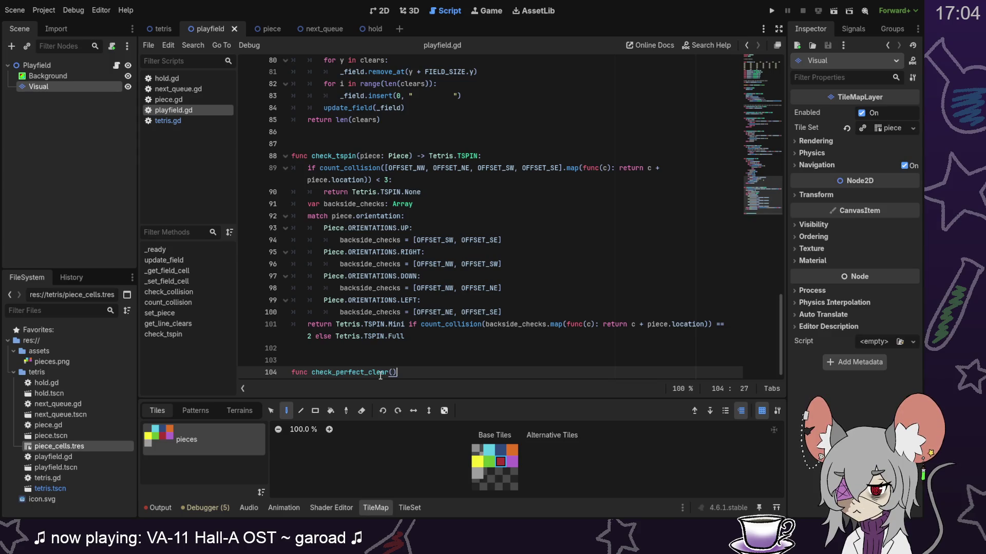
{"action": "type", "text": "-> b"}
{"action": "type", "text": "ool:"}
{"action": "key", "text": "Return"}
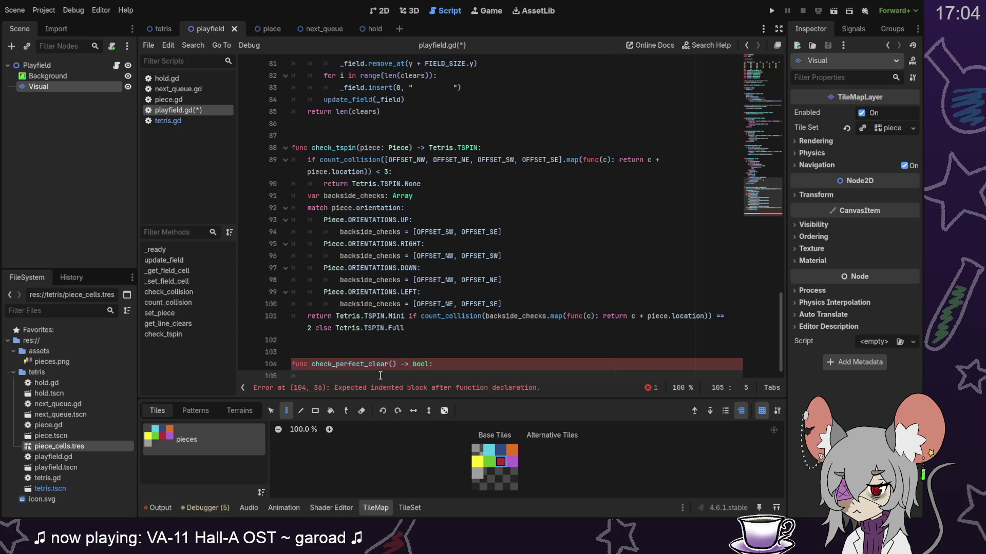
Step: Loop over _field in check_perfect_clear, checking each cell for != " "
{"action": "scroll", "coordinate": [391, 359], "scroll_direction": "up", "scroll_amount": 6}
{"action": "scroll", "coordinate": [430, 284], "scroll_direction": "up", "scroll_amount": 7}
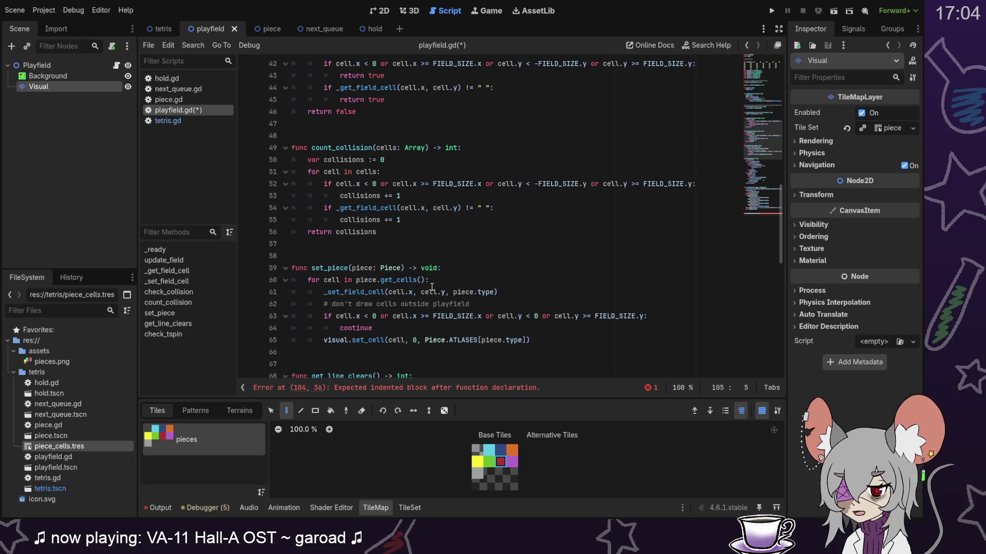
{"action": "scroll", "coordinate": [488, 283], "scroll_direction": "up", "scroll_amount": 2}
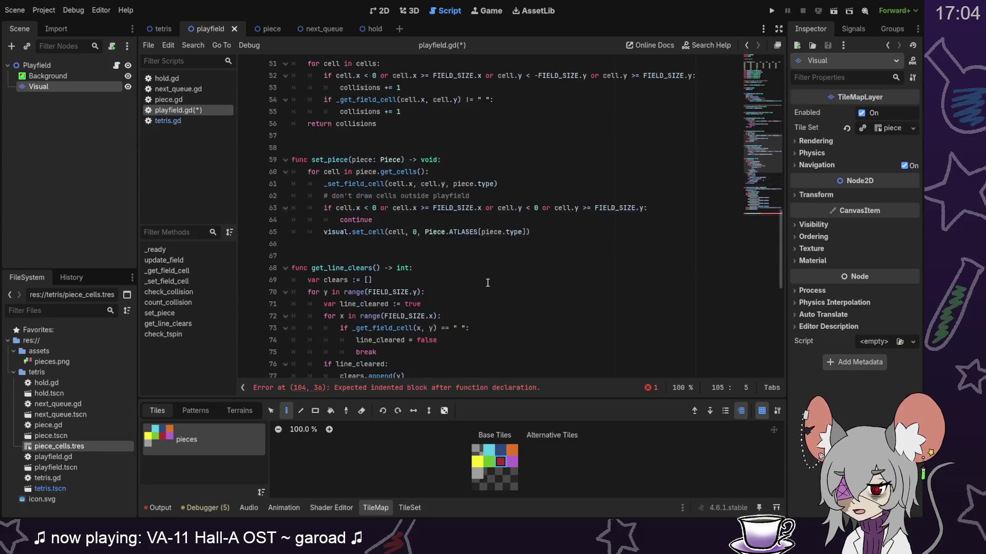
{"action": "scroll", "coordinate": [488, 283], "scroll_direction": "up", "scroll_amount": 3}
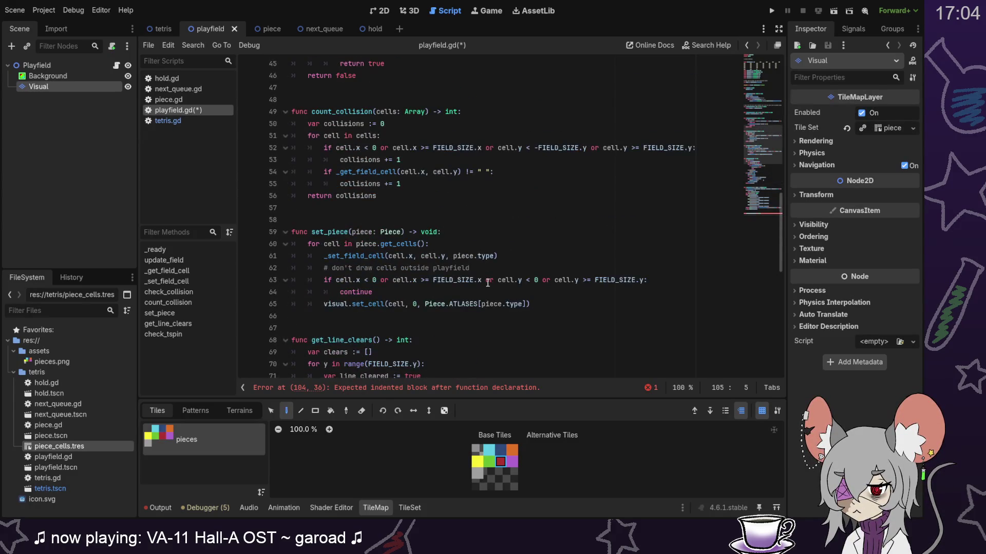
{"action": "left_click_drag", "start_coordinate": [766, 152], "coordinate": [764, 78]}
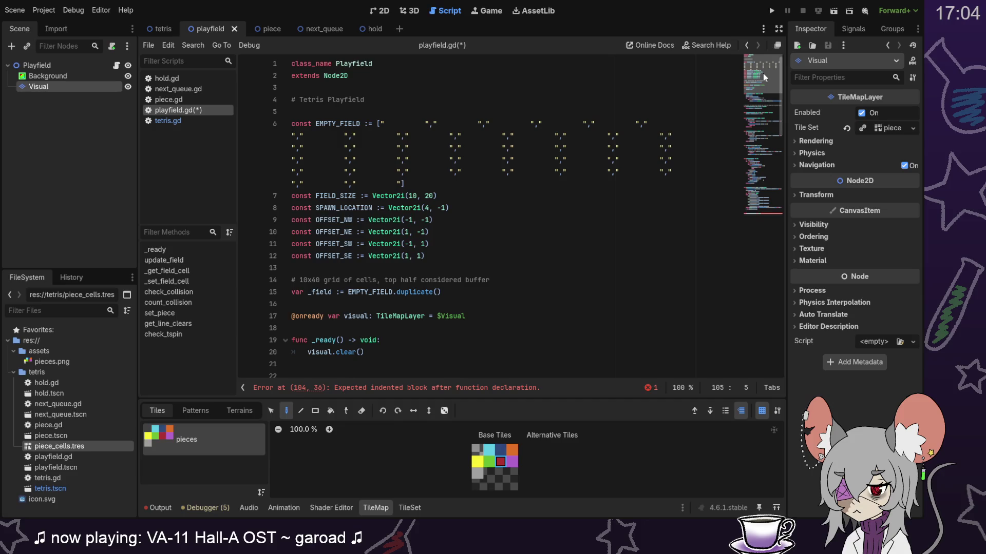
{"action": "left_click_drag", "start_coordinate": [763, 73], "coordinate": [762, 239]}
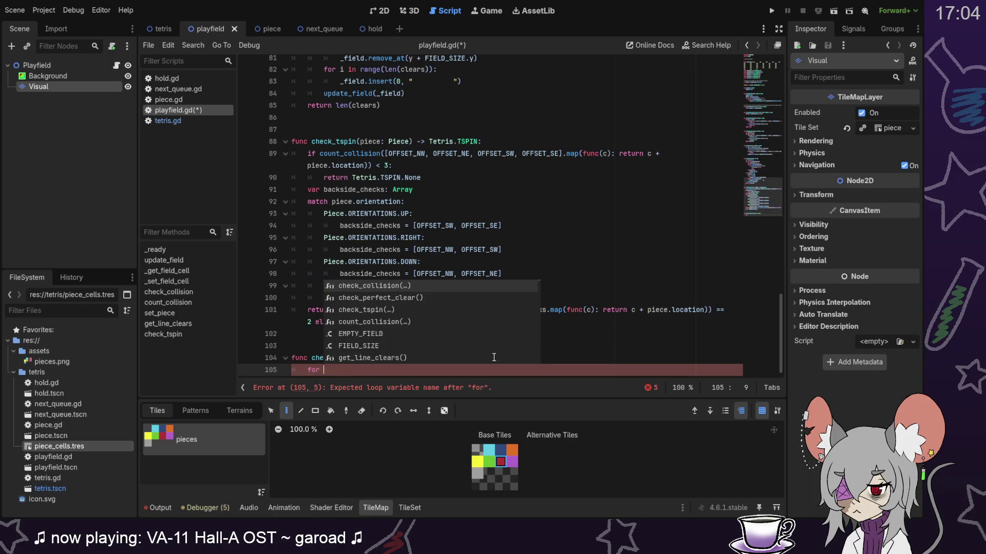
{"action": "type", "text": "c"}
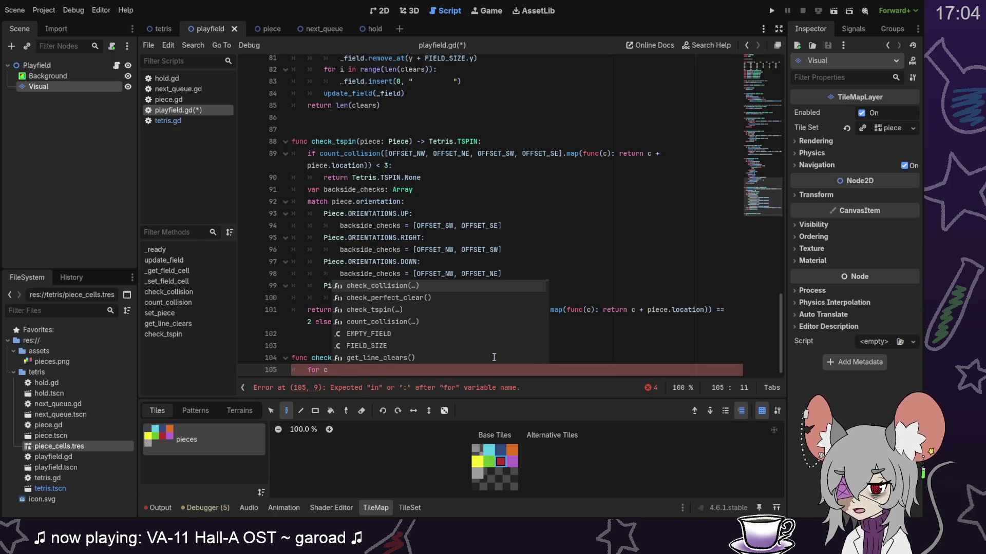
{"action": "type", "text": " in field"}
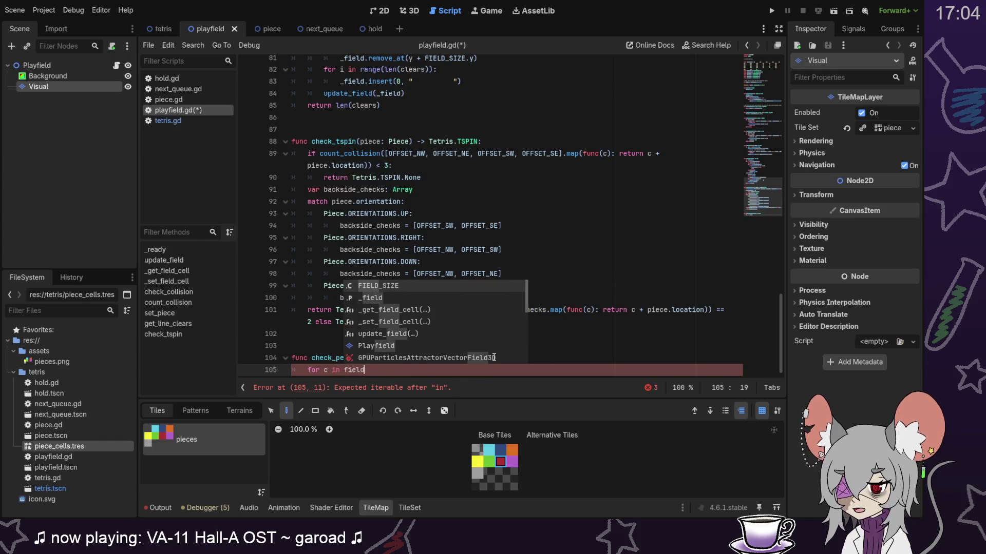
{"action": "type", "text": ":field:"}
{"action": "key", "text": "Return"}
{"action": "type", "text": "if c"}
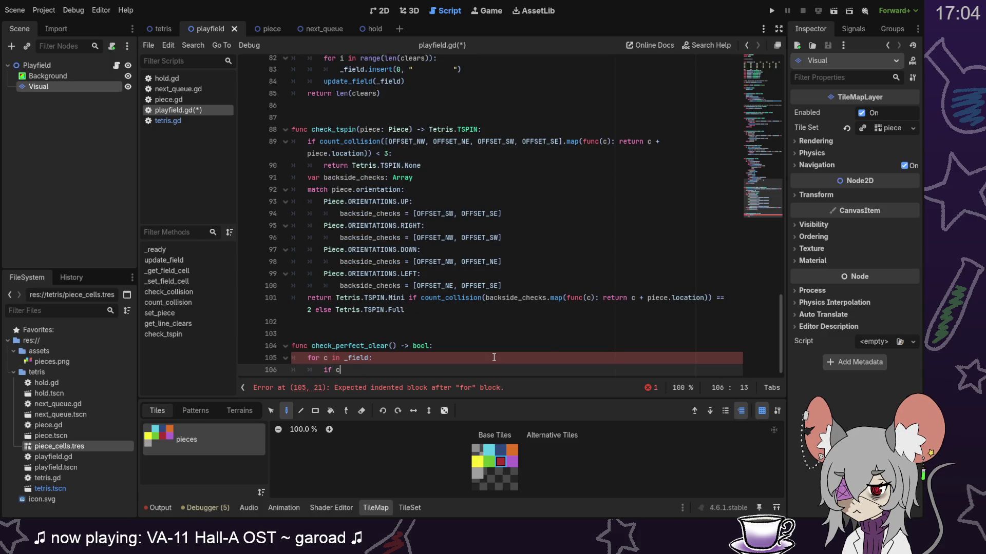
{"action": "type", "text": "!= \" \":"}
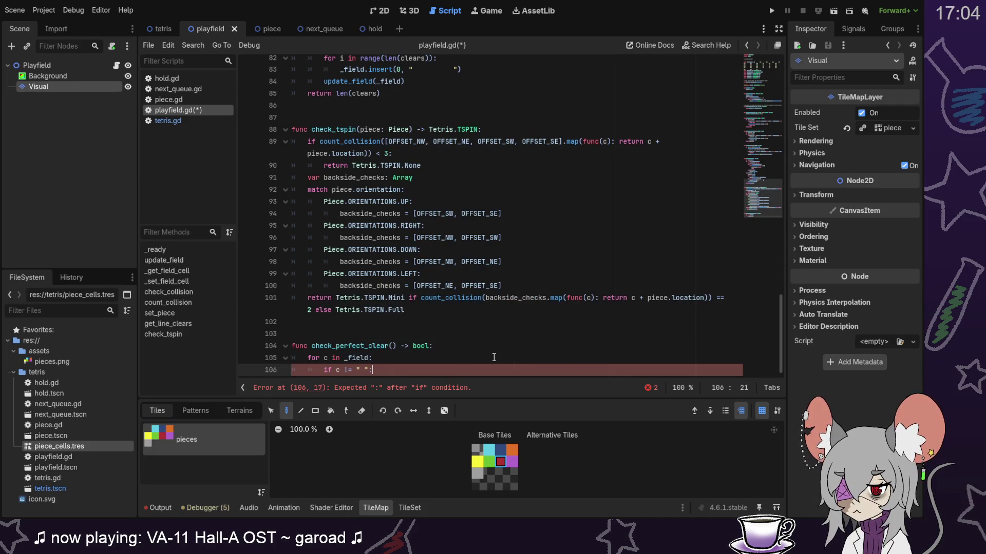
{"action": "key", "text": "Return"}
Step: Return false on a non-blank cell and true otherwise, save playfield.gd, and run the game
{"action": "type", "text": "return fals"}
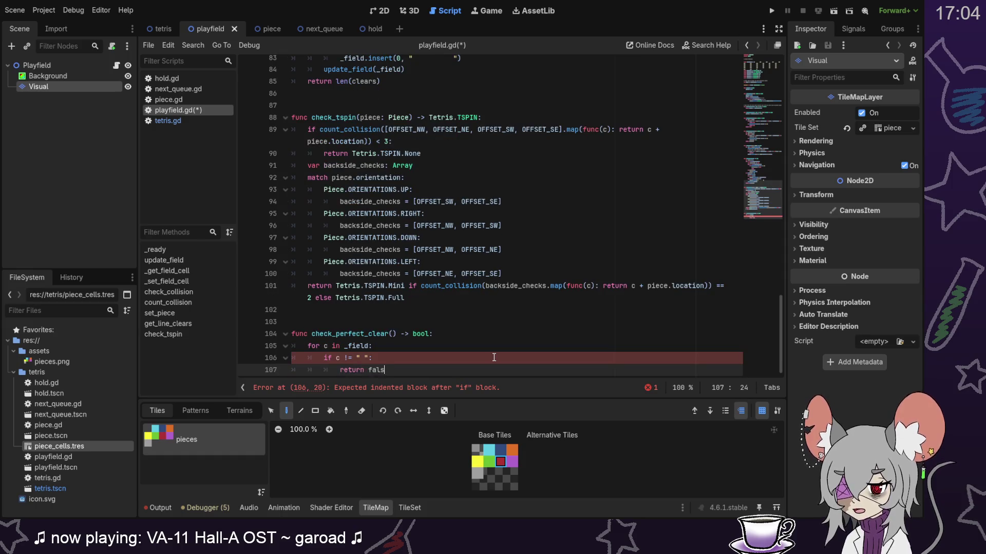
{"action": "type", "text": "e"}
{"action": "key", "text": "Return"}
{"action": "key", "text": "BackSpace"}
{"action": "key", "text": "BackSpace"}
{"action": "type", "text": "return tru"}
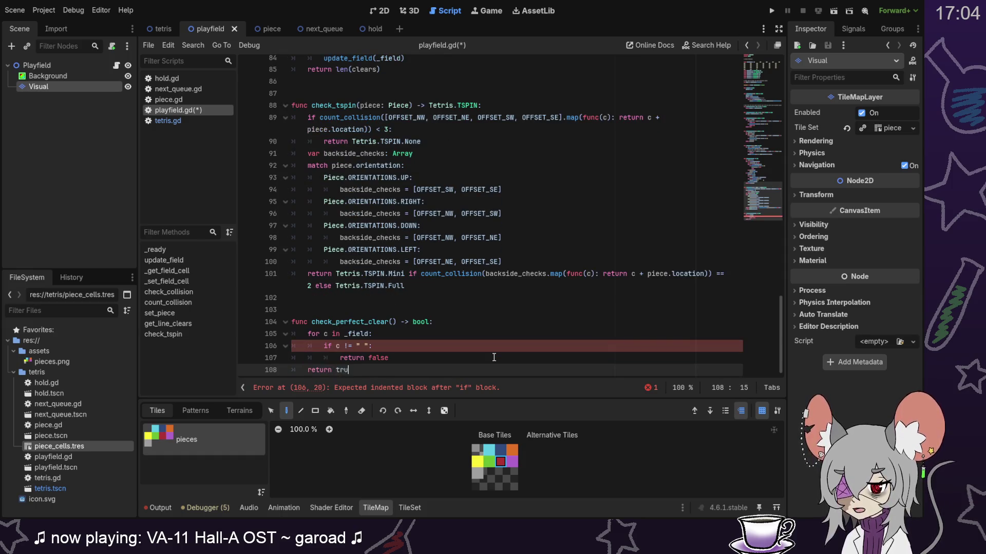
{"action": "type", "text": "e"}
{"action": "key", "text": "Return"}
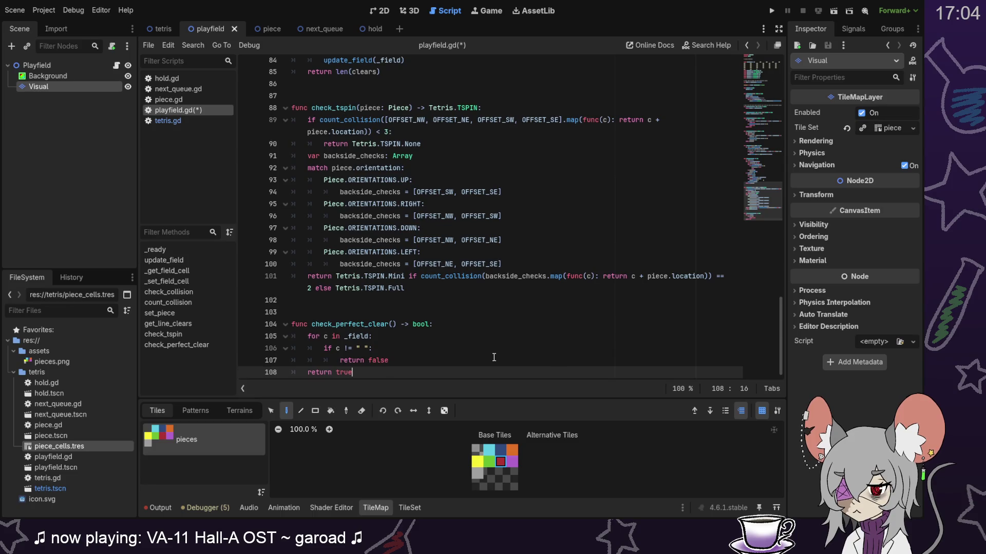
{"action": "key", "text": "ctrl+s"}
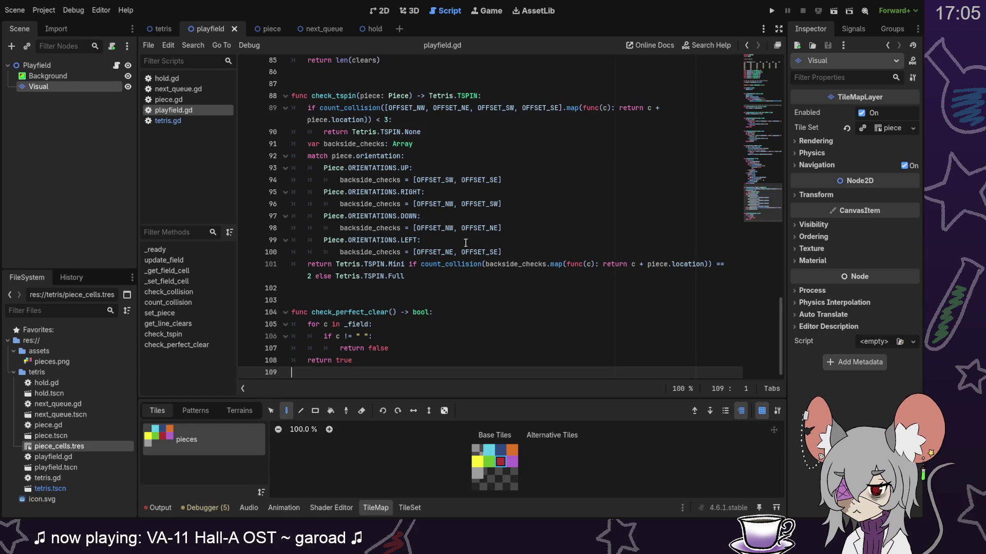
{"action": "left_click", "coordinate": [771, 13]}
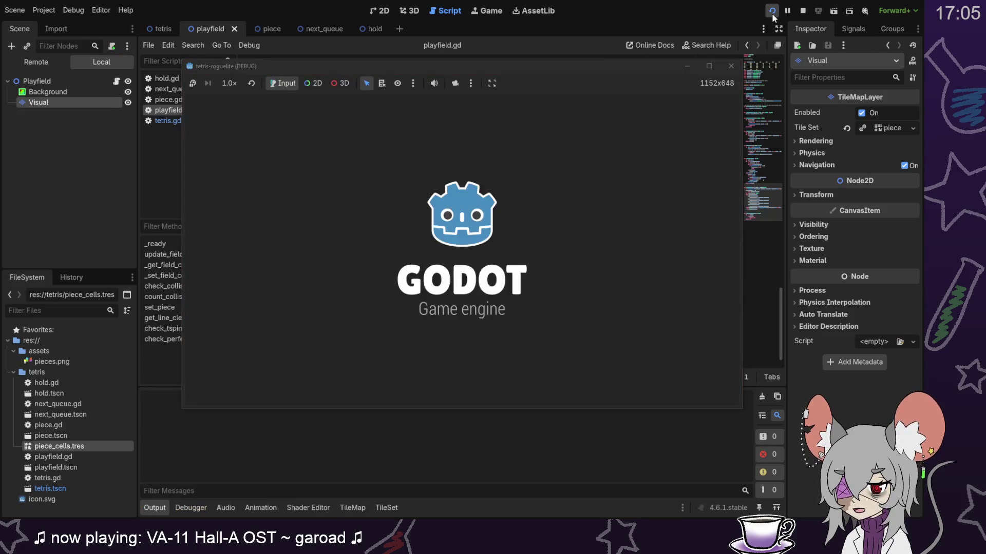
Step: Drop the green S, purple T and yellow O pieces at the bottom of the playfield
{"action": "key", "text": "Left"}
{"action": "key", "text": "Left"}
{"action": "key", "text": "Left"}
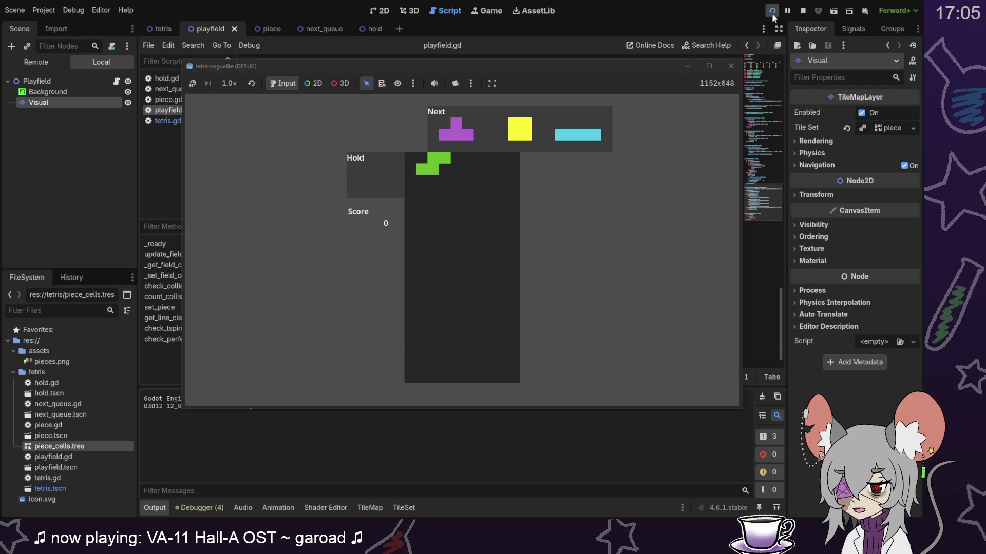
{"action": "key", "text": "Down"}
{"action": "key", "text": "Down"}
{"action": "key", "text": "Down"}
{"action": "key", "text": "Down"}
{"action": "key", "text": "Down"}
{"action": "key", "text": "Down"}
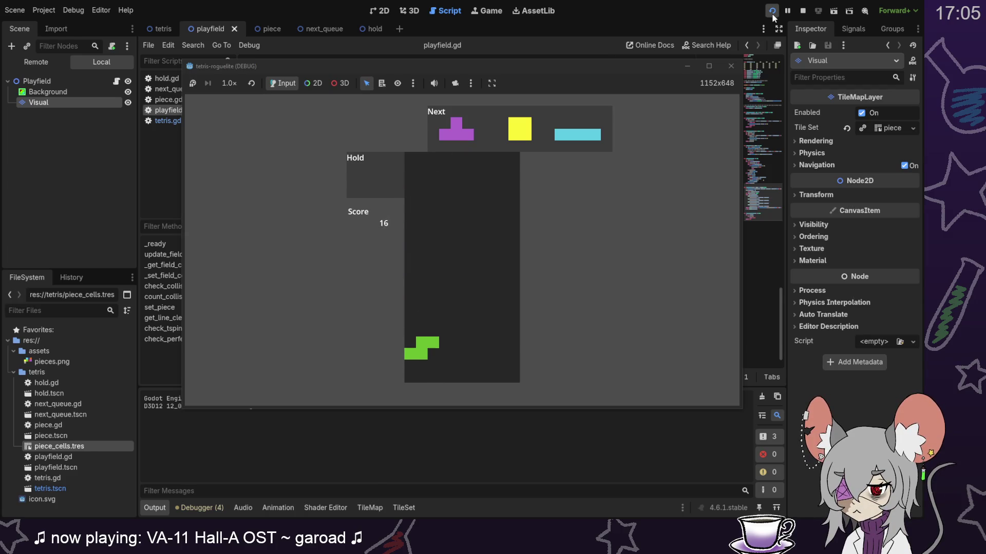
{"action": "key", "text": "Down"}
{"action": "key", "text": "Down"}
{"action": "key", "text": "Down"}
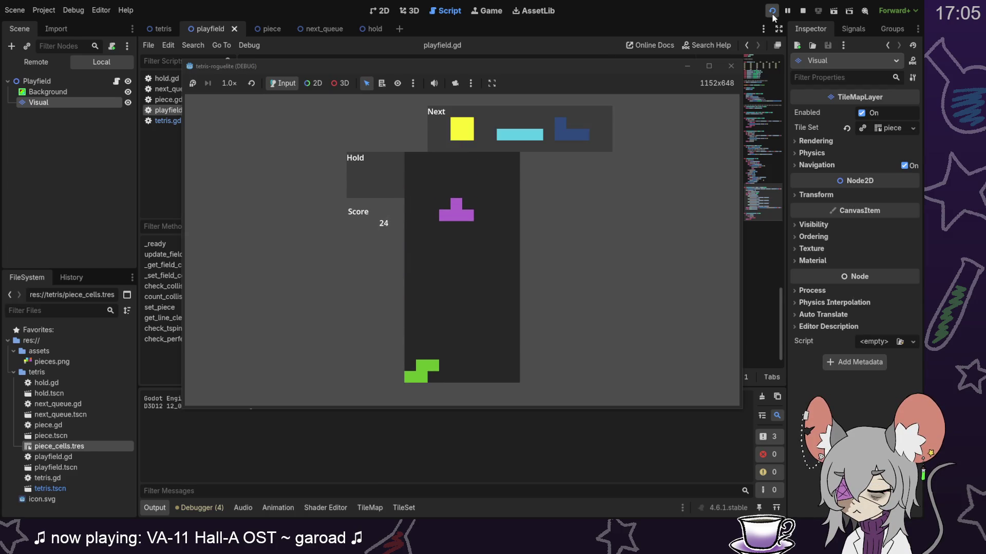
{"action": "key", "text": "Down"}
{"action": "key", "text": "Down"}
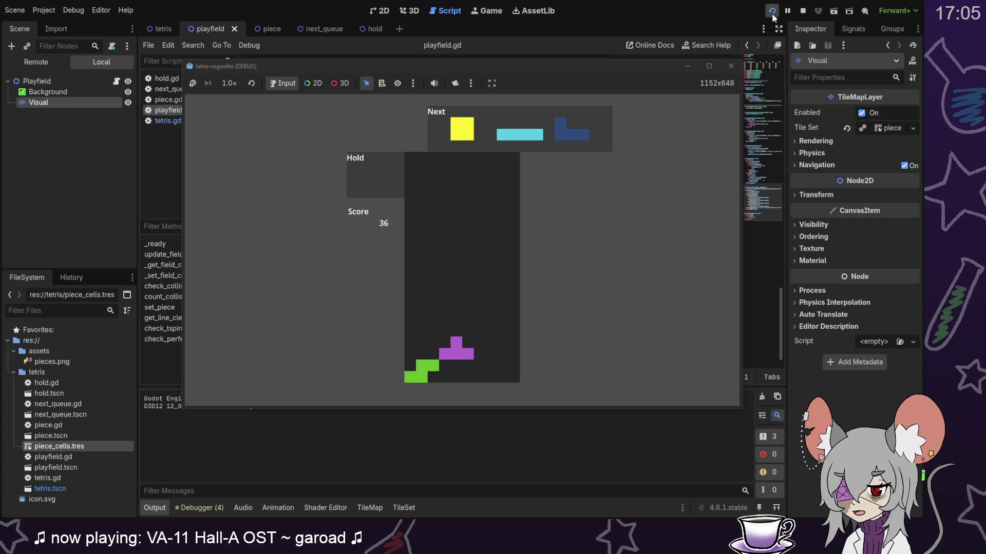
{"action": "key", "text": "Left"}
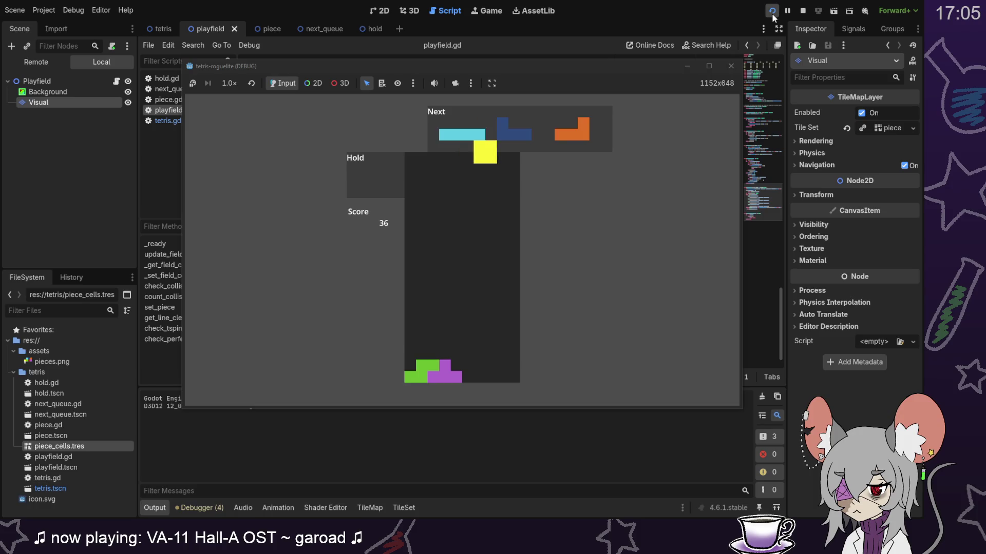
{"action": "key", "text": "Right"}
{"action": "key", "text": "Left"}
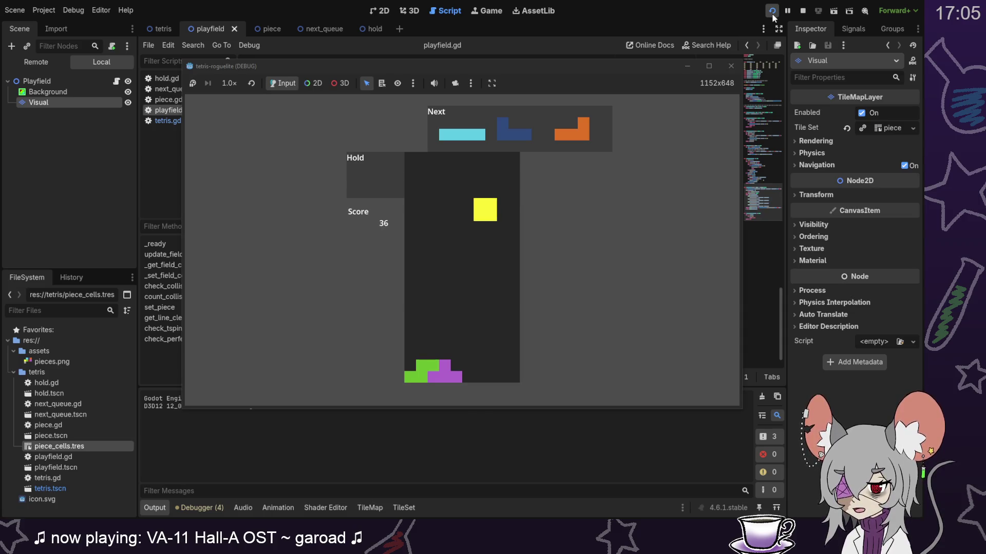
{"action": "key", "text": "Down"}
{"action": "key", "text": "Down"}
{"action": "key", "text": "Down"}
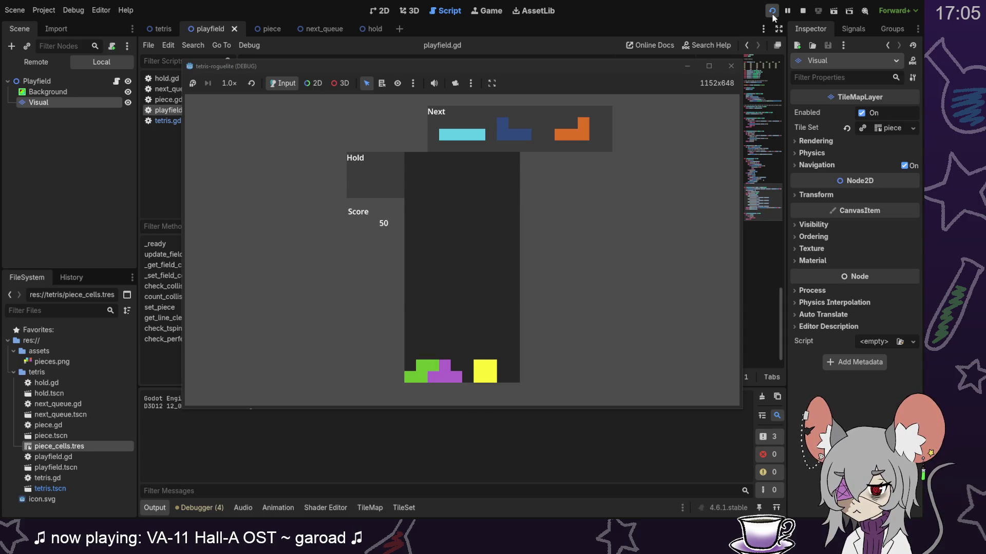
Step: Hold the cyan I piece, then place the blue J in the right corner and the orange L
{"action": "key", "text": "Right"}
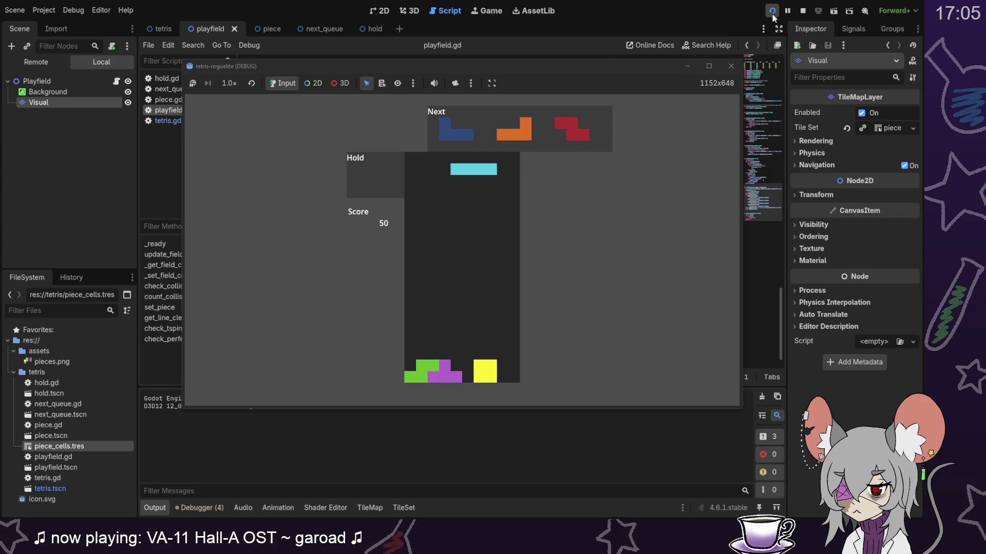
{"action": "key", "text": "c"}
{"action": "key", "text": "z"}
{"action": "key", "text": "Right"}
{"action": "key", "text": "Right"}
{"action": "key", "text": "Right"}
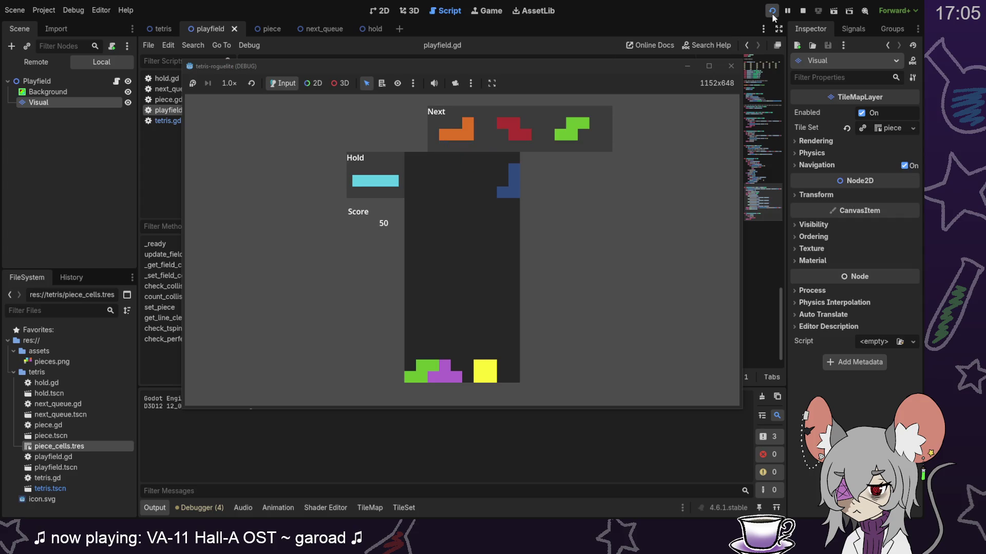
{"action": "key", "text": "Down"}
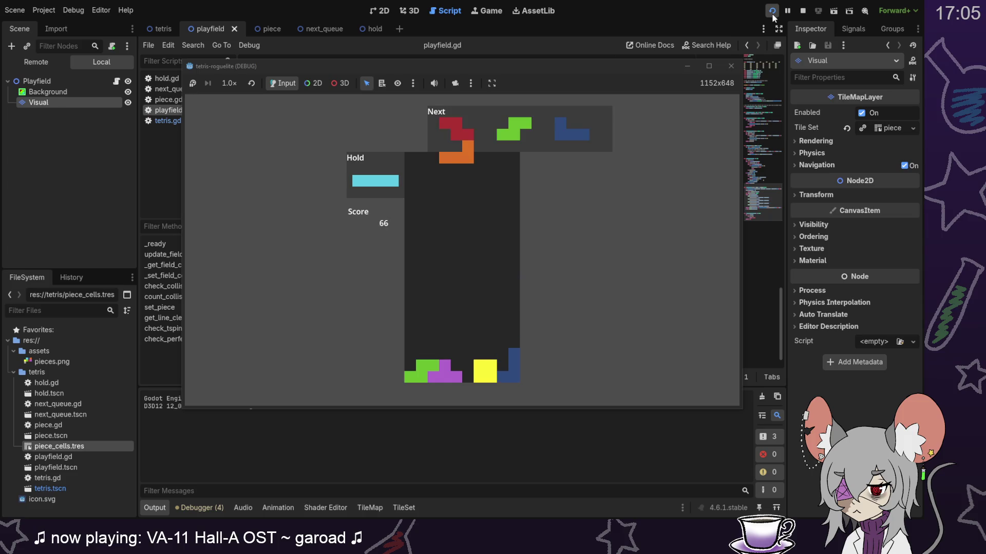
{"action": "key", "text": "z"}
{"action": "key", "text": "Left"}
{"action": "key", "text": "Left"}
{"action": "key", "text": "z"}
{"action": "key", "text": "Down"}
{"action": "key", "text": "Down"}
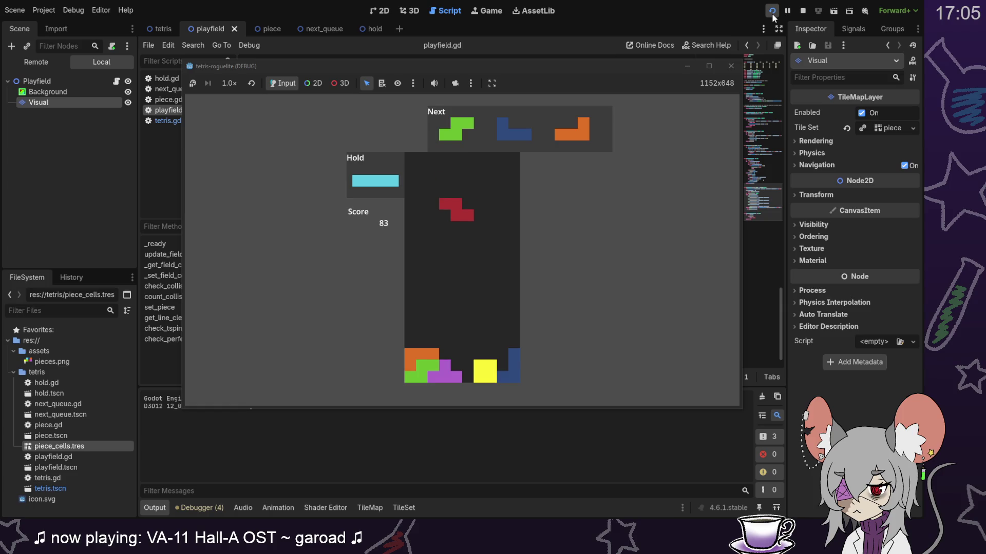
Step: Stack the red Z, green S, blue J and orange L pieces to clear lines
{"action": "key", "text": "Down"}
{"action": "key", "text": "Down"}
{"action": "key", "text": "Down"}
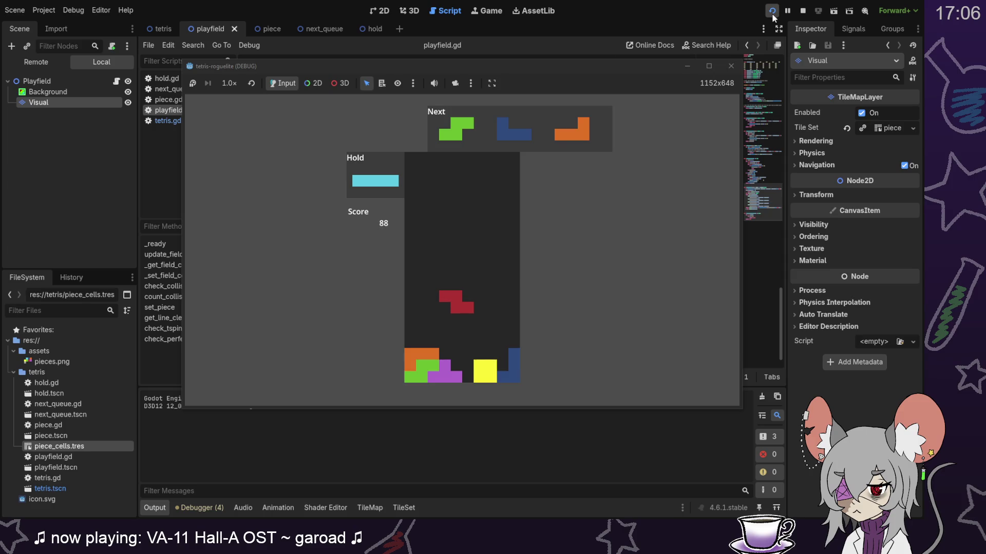
{"action": "key", "text": "Down"}
{"action": "key", "text": "Down"}
{"action": "key", "text": "Down"}
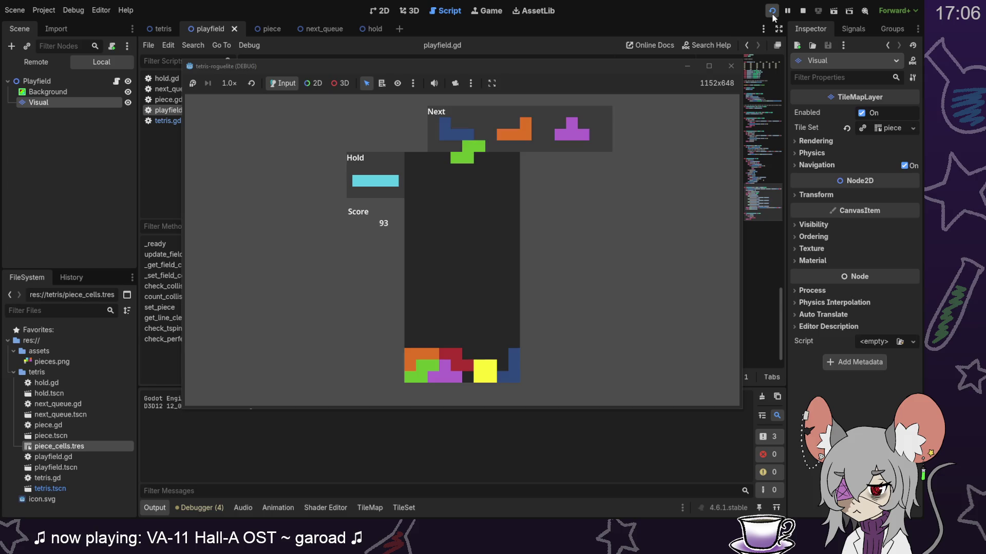
{"action": "key", "text": "Right"}
{"action": "key", "text": "Right"}
{"action": "key", "text": "Down"}
{"action": "key", "text": "Down"}
{"action": "key", "text": "Down"}
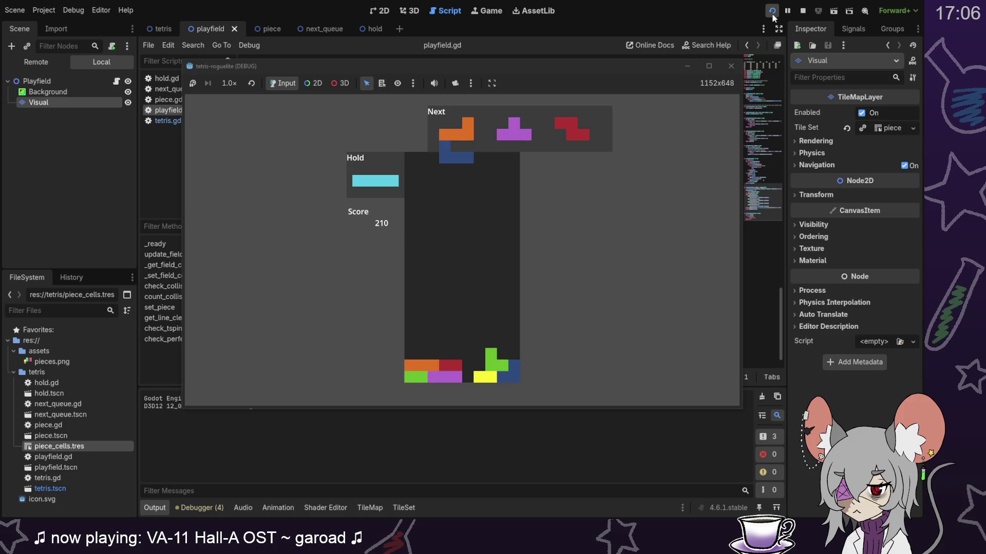
{"action": "key", "text": "Left"}
{"action": "key", "text": "Left"}
{"action": "key", "text": "Left"}
{"action": "key", "text": "Down"}
{"action": "key", "text": "Down"}
{"action": "key", "text": "Down"}
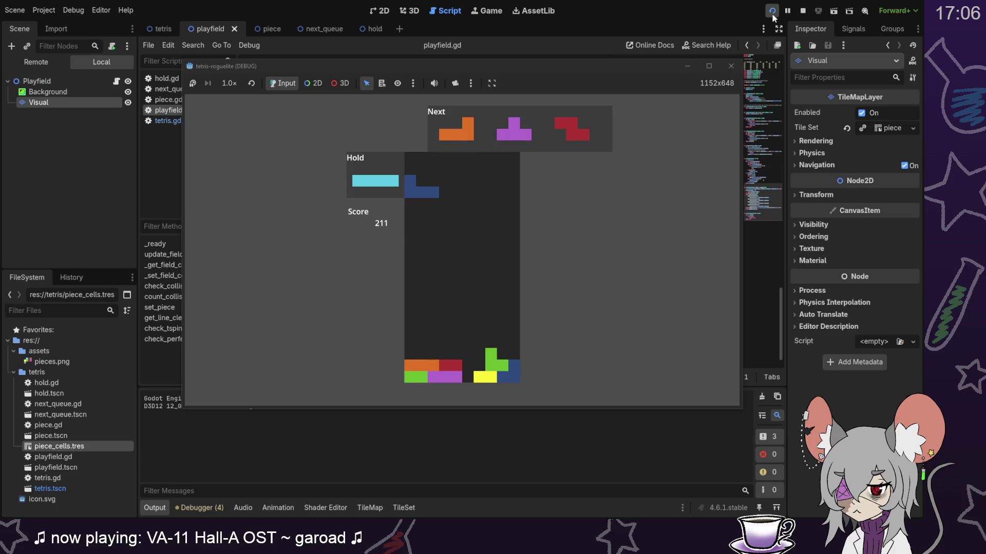
{"action": "key", "text": "Down"}
{"action": "key", "text": "Down"}
{"action": "key", "text": "Down"}
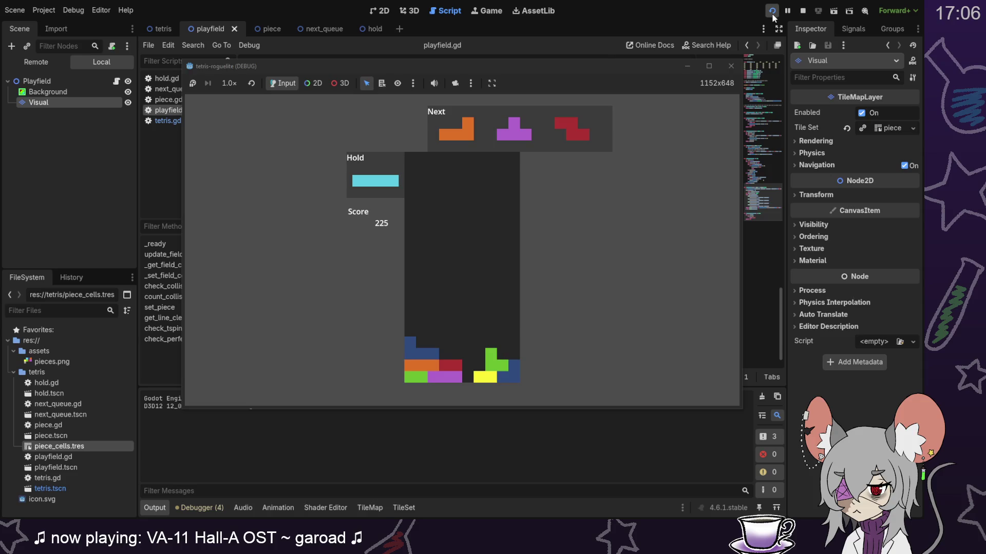
{"action": "key", "text": "Up"}
{"action": "key", "text": "Down"}
{"action": "key", "text": "Down"}
{"action": "key", "text": "Down"}
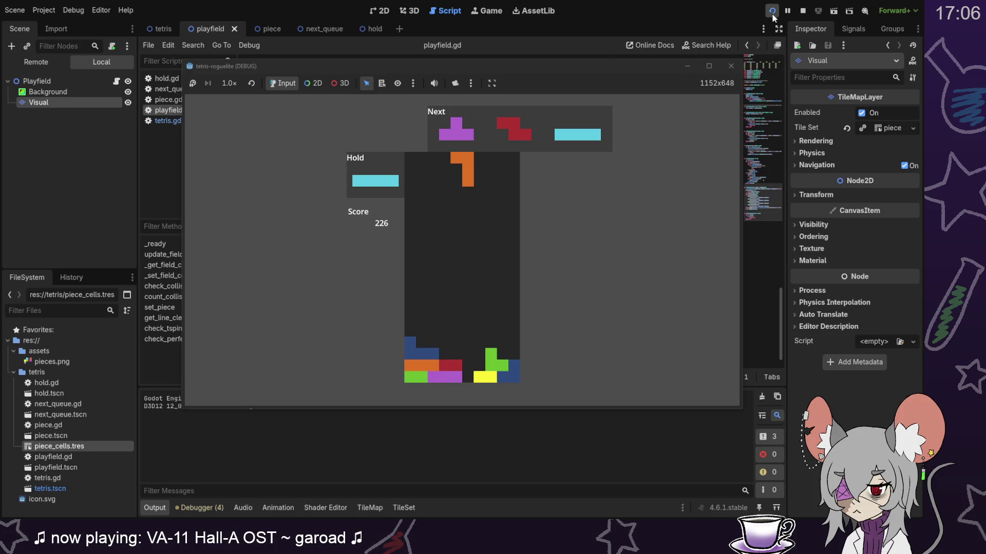
{"action": "key", "text": "Down"}
{"action": "key", "text": "Down"}
{"action": "key", "text": "Down"}
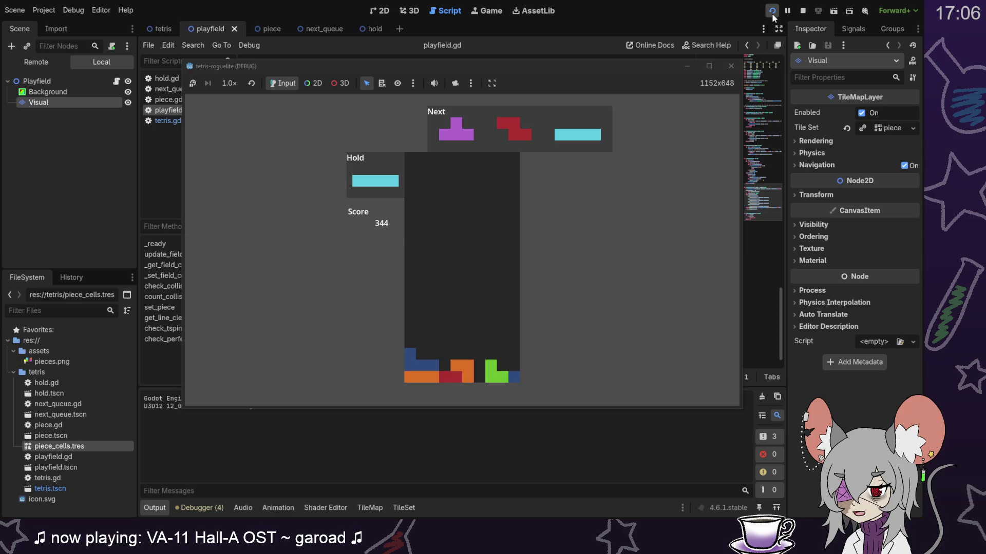
Step: Place the purple T and red Z, then drop a vertical cyan I to clear lines
{"action": "key", "text": "Up"}
{"action": "key", "text": "Up"}
{"action": "key", "text": "Left"}
{"action": "key", "text": "Down"}
{"action": "key", "text": "Down"}
{"action": "key", "text": "Down"}
{"action": "key", "text": "Down"}
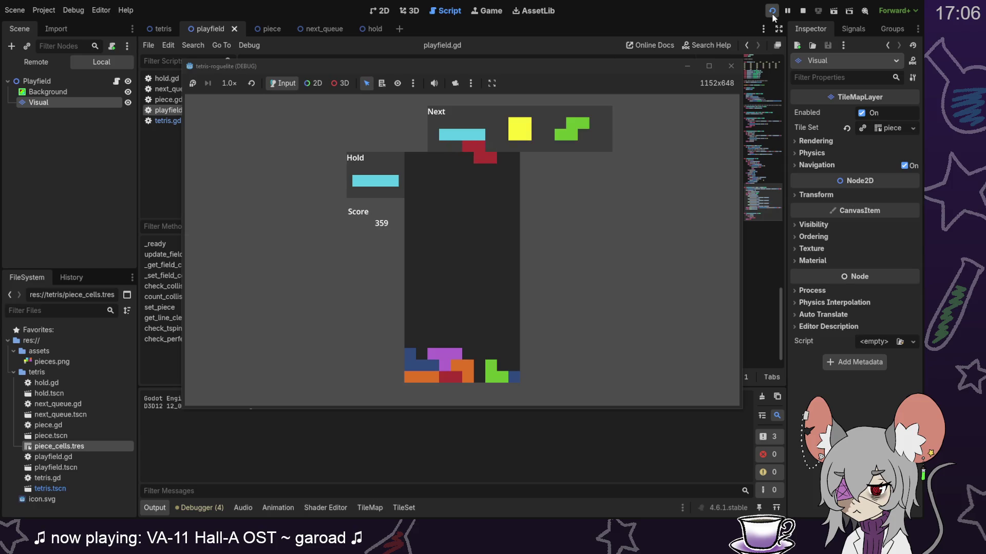
{"action": "key", "text": "Down"}
{"action": "key", "text": "Down"}
{"action": "key", "text": "Down"}
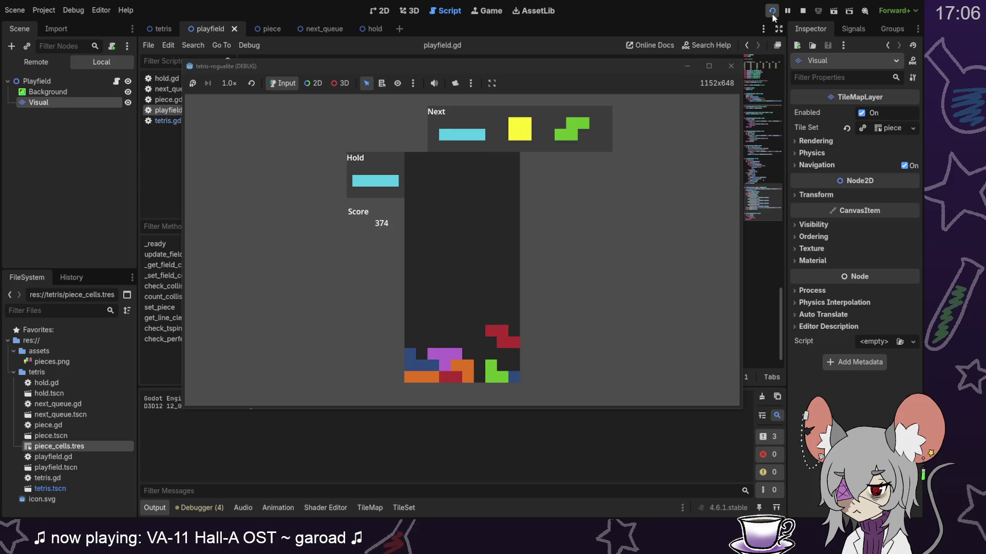
{"action": "key", "text": "Up"}
{"action": "key", "text": "Right"}
{"action": "key", "text": "Down"}
{"action": "key", "text": "Down"}
{"action": "key", "text": "Down"}
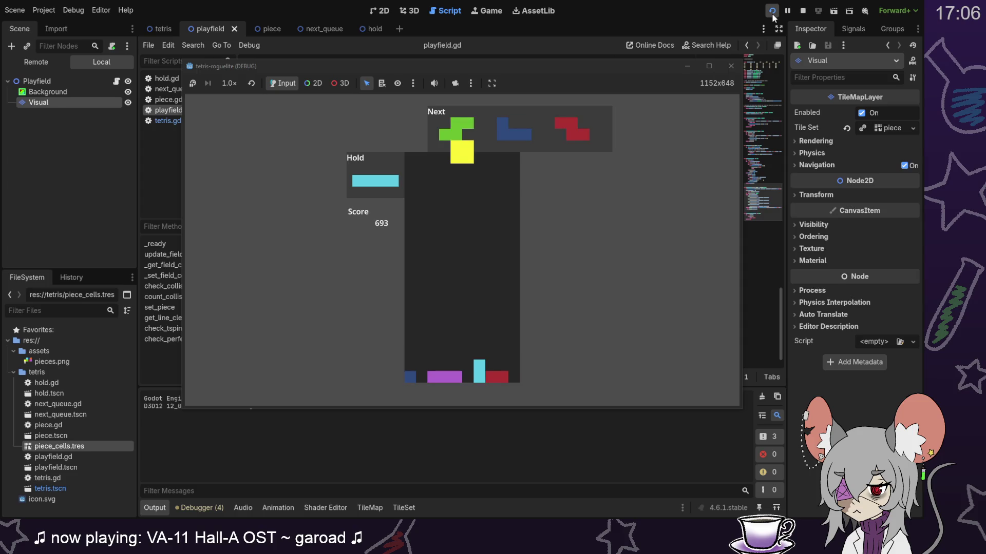
Step: Stack the yellow O two columns right, the green S left, and the blue J beside the cyan block
{"action": "key", "text": "Right"}
{"action": "key", "text": "Right"}
{"action": "key", "text": "Right"}
{"action": "key", "text": "Down"}
{"action": "key", "text": "Down"}
{"action": "key", "text": "Down"}
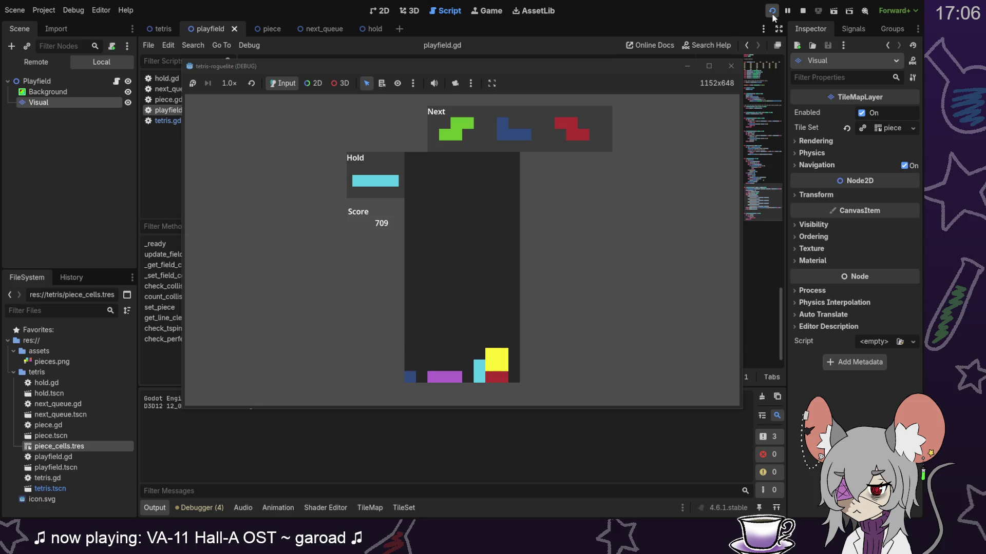
{"action": "key", "text": "Left"}
{"action": "key", "text": "Left"}
{"action": "key", "text": "Left"}
{"action": "key", "text": "Down"}
{"action": "key", "text": "Down"}
{"action": "key", "text": "Down"}
{"action": "key", "text": "Down"}
{"action": "key", "text": "Down"}
{"action": "key", "text": "Down"}
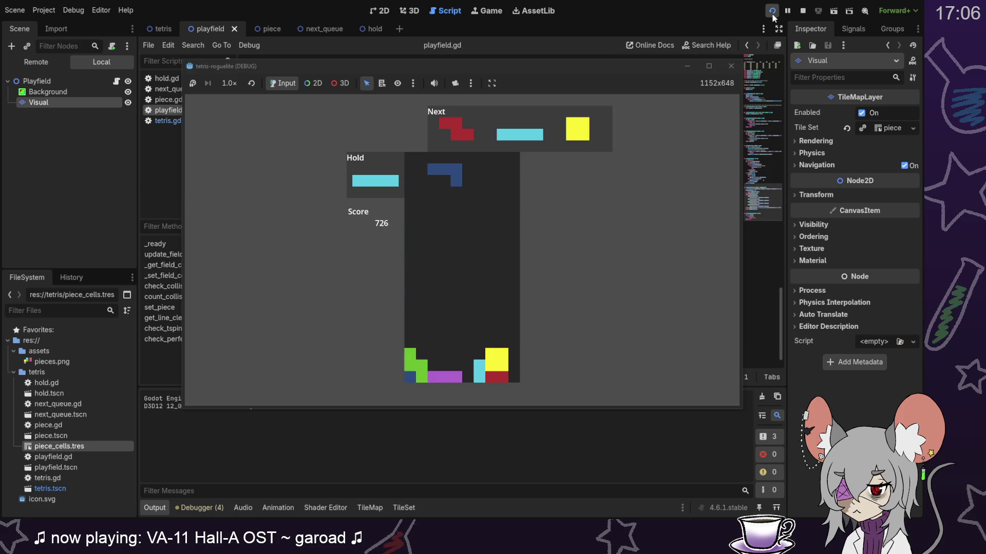
{"action": "key", "text": "Down"}
{"action": "key", "text": "Down"}
{"action": "key", "text": "Down"}
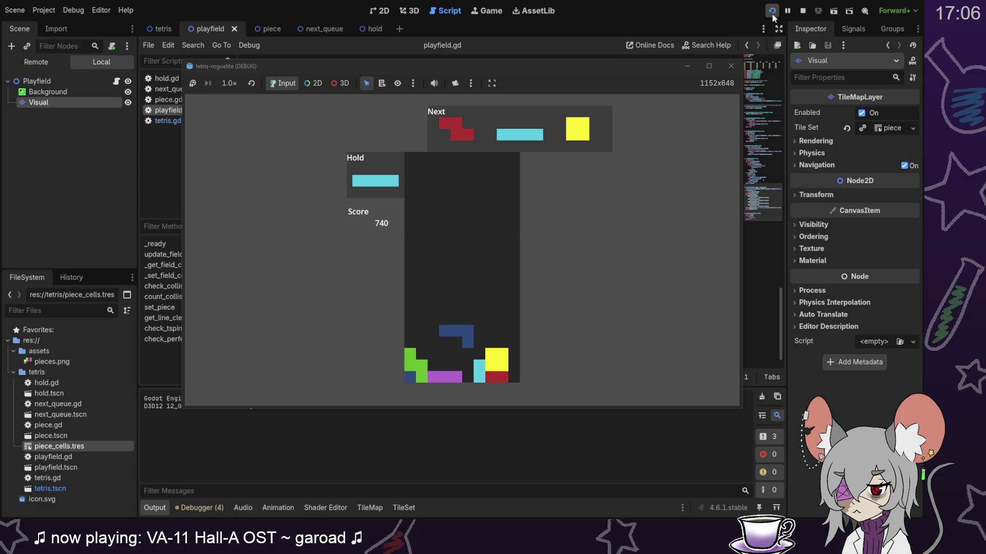
Step: Turn the red Z vertical, shift it left, then nudge it right and land it
{"action": "key", "text": "Up"}
{"action": "key", "text": "Left"}
{"action": "key", "text": "Down"}
{"action": "key", "text": "Down"}
{"action": "key", "text": "Down"}
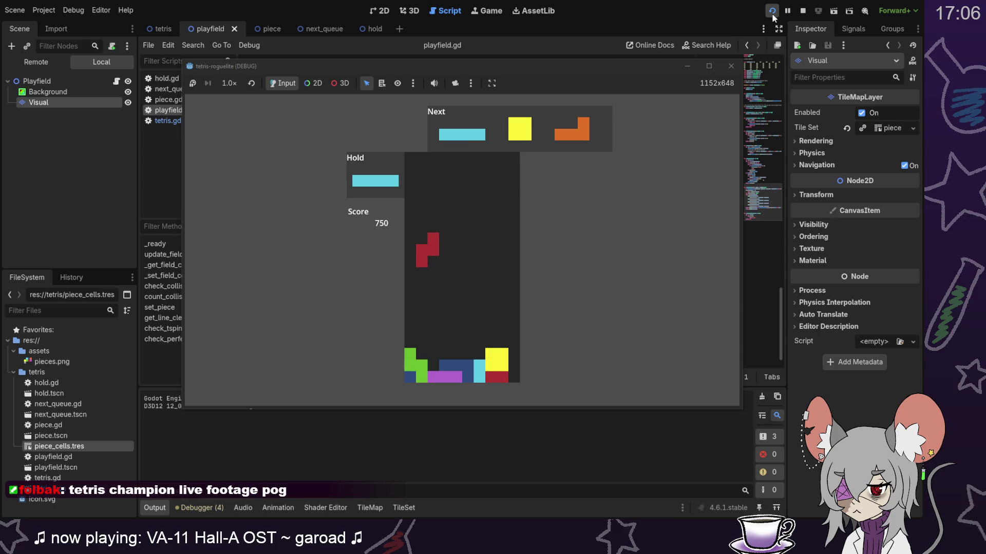
{"action": "key", "text": "Down"}
{"action": "key", "text": "Down"}
{"action": "key", "text": "Down"}
{"action": "key", "text": "Right"}
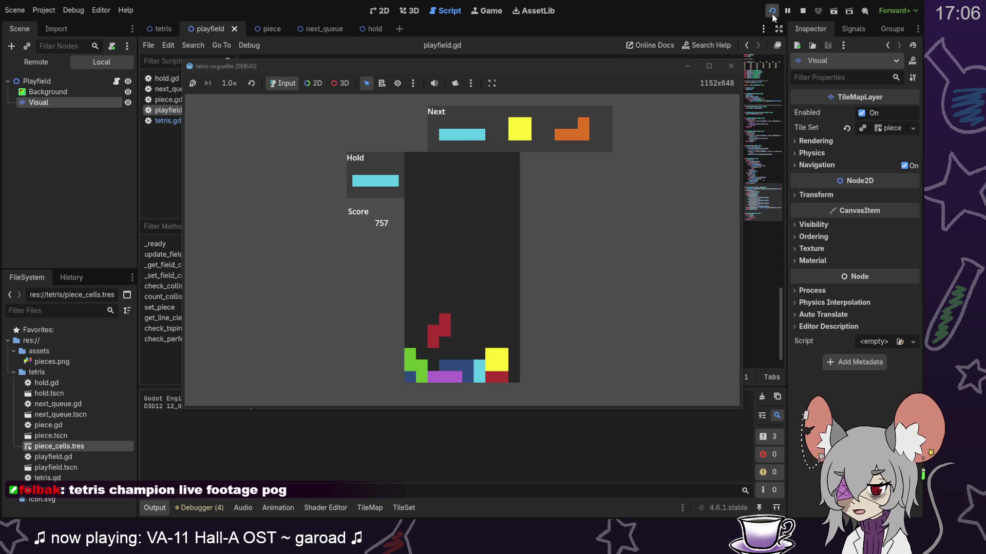
{"action": "key", "text": "Down"}
{"action": "key", "text": "Down"}
{"action": "key", "text": "Down"}
Step: Drop a vertical cyan I into the right column for a four-line clear
{"action": "key", "text": "Up"}
{"action": "key", "text": "Right"}
{"action": "key", "text": "Down"}
{"action": "key", "text": "Down"}
{"action": "key", "text": "Down"}
{"action": "key", "text": "Down"}
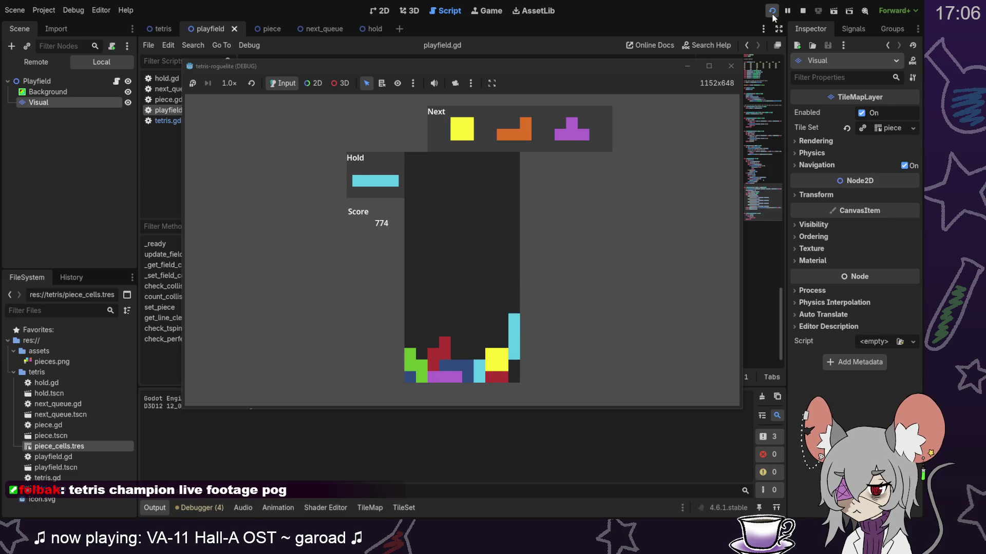
{"action": "key", "text": "Down"}
{"action": "key", "text": "Down"}
{"action": "key", "text": "Down"}
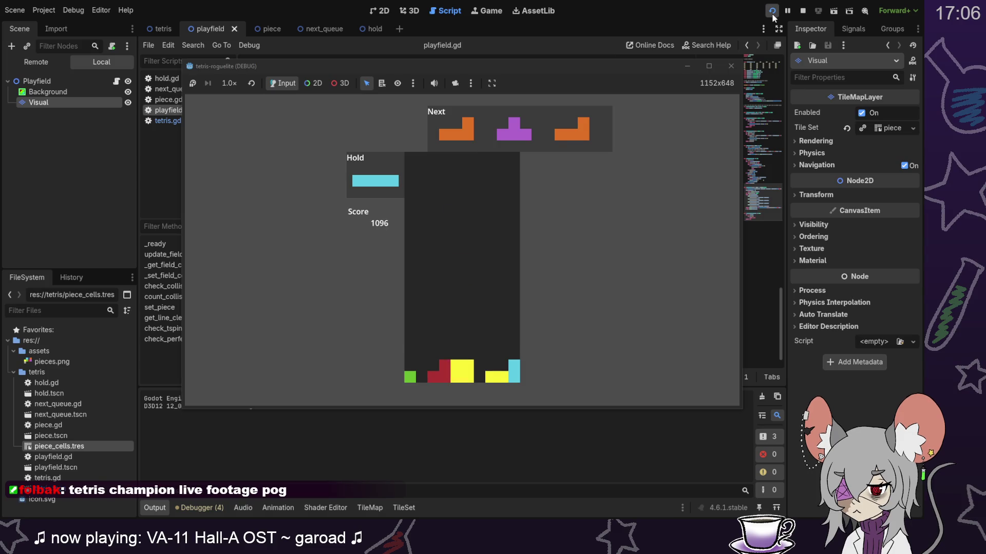
Step: Rotate the orange L flat into the well bottom and shift the purple T to the left wall
{"action": "key", "text": "Right"}
{"action": "key", "text": "z"}
{"action": "key", "text": "z"}
{"action": "key", "text": "Down"}
{"action": "key", "text": "Down"}
{"action": "key", "text": "Down"}
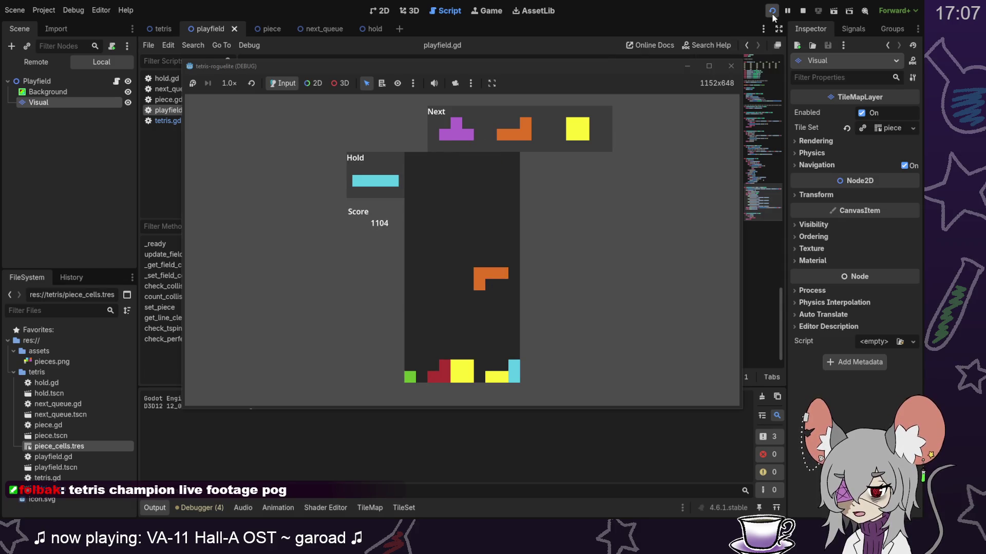
{"action": "key", "text": "Down"}
{"action": "key", "text": "Down"}
{"action": "key", "text": "Down"}
{"action": "key", "text": "Left"}
{"action": "key", "text": "Left"}
{"action": "key", "text": "Left"}
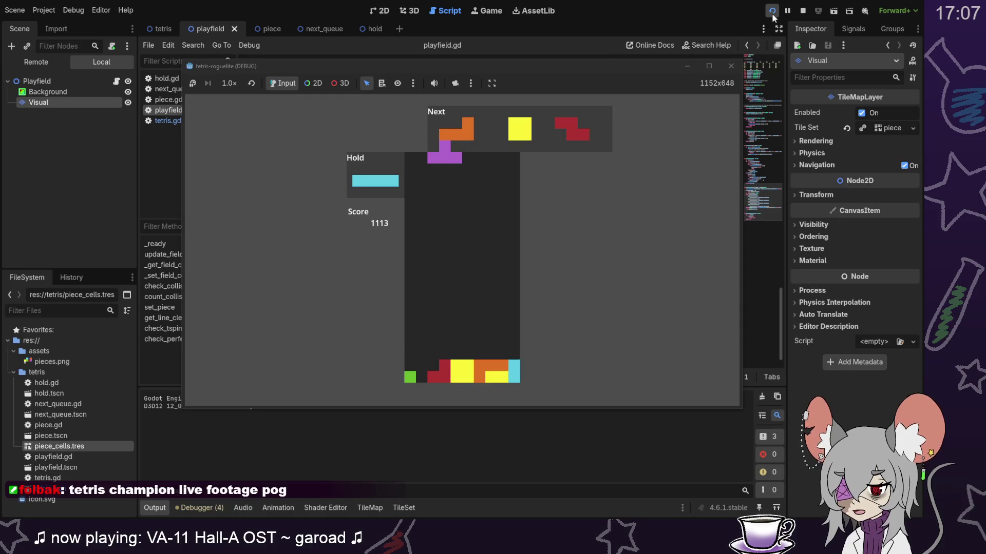
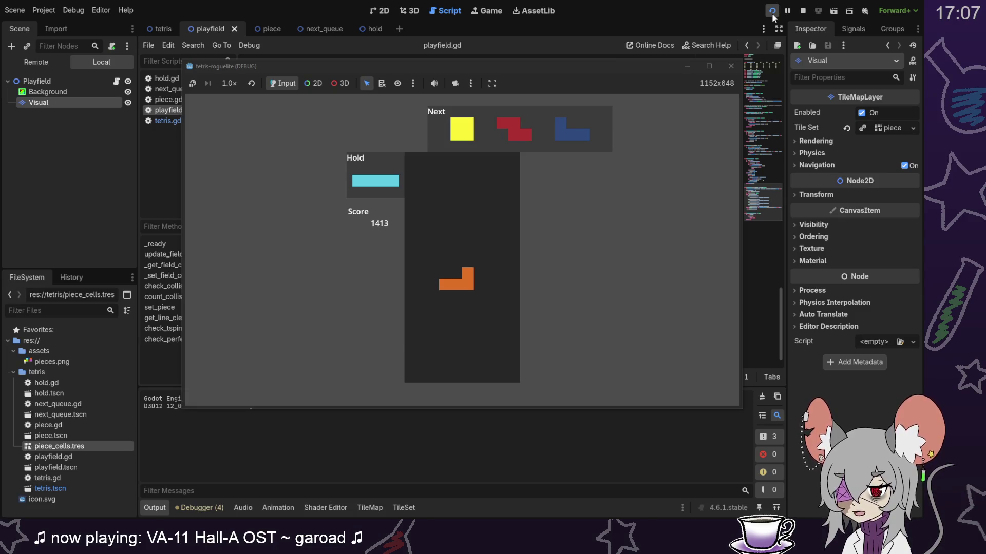
Step: Stop the running Tetris game and open the tetris.gd script
{"action": "left_click", "coordinate": [804, 14]}
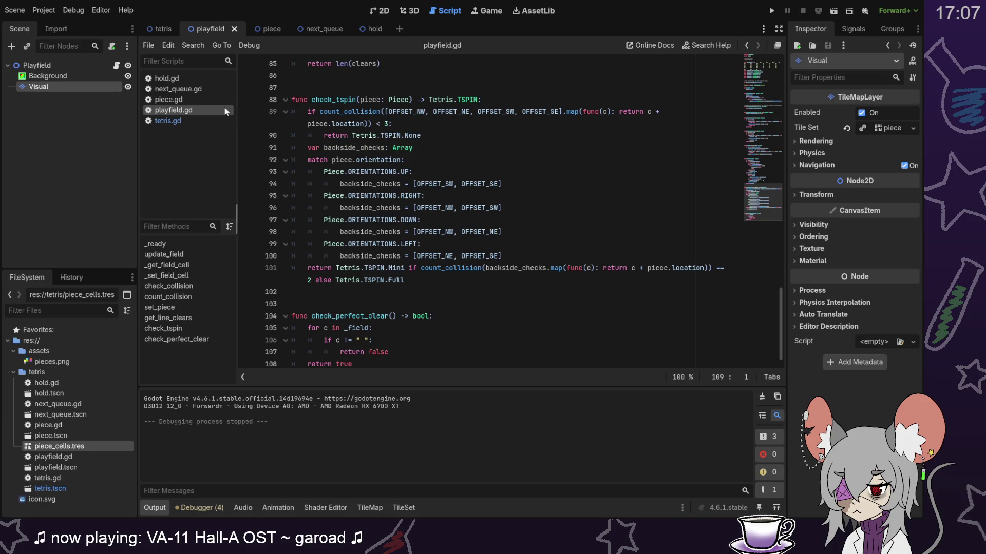
{"action": "left_click", "coordinate": [177, 121]}
{"action": "scroll", "coordinate": [455, 201], "scroll_direction": "up", "scroll_amount": 1}
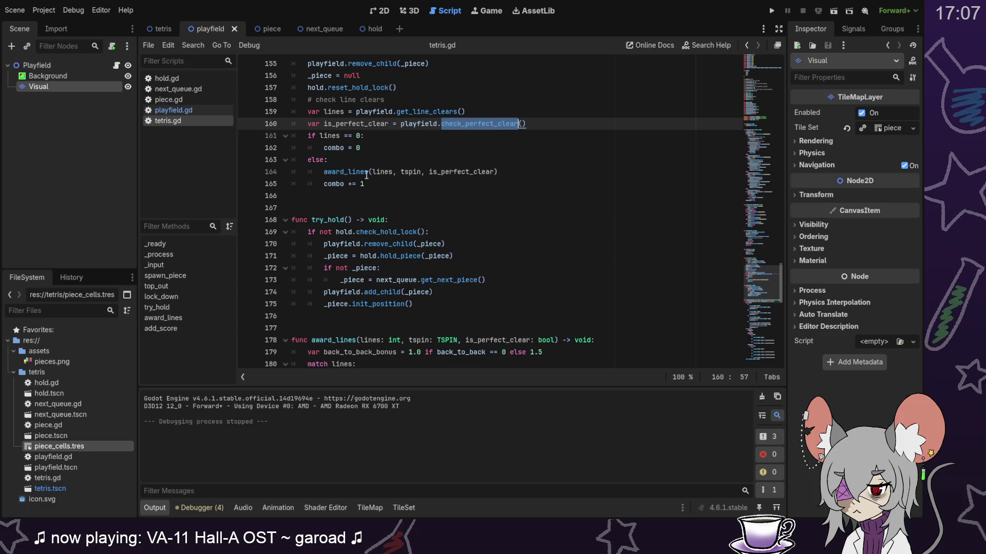
{"action": "left_click", "coordinate": [193, 110]}
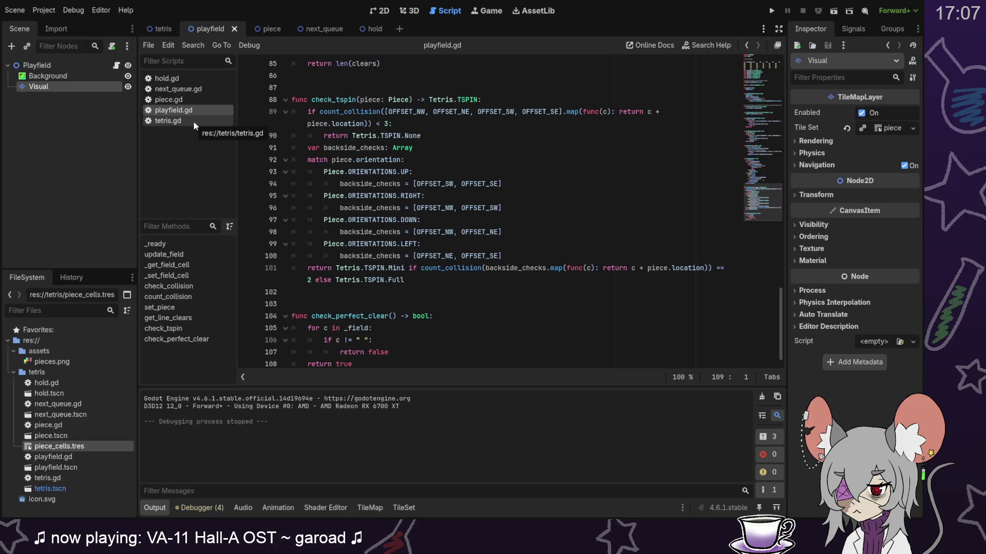
{"action": "left_click", "coordinate": [194, 122]}
{"action": "scroll", "coordinate": [451, 153], "scroll_direction": "up", "scroll_amount": 2}
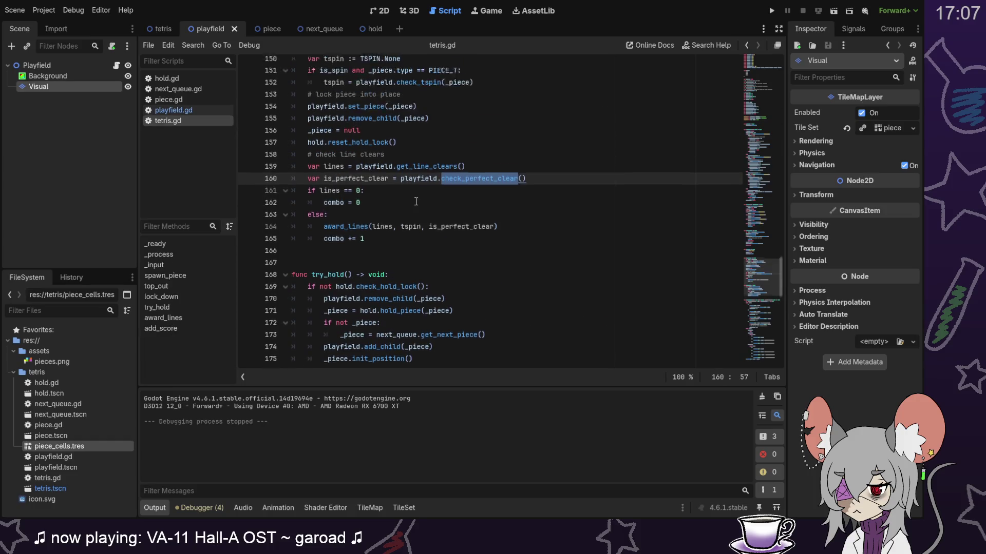
{"action": "left_click_drag", "start_coordinate": [473, 183], "coordinate": [388, 173]}
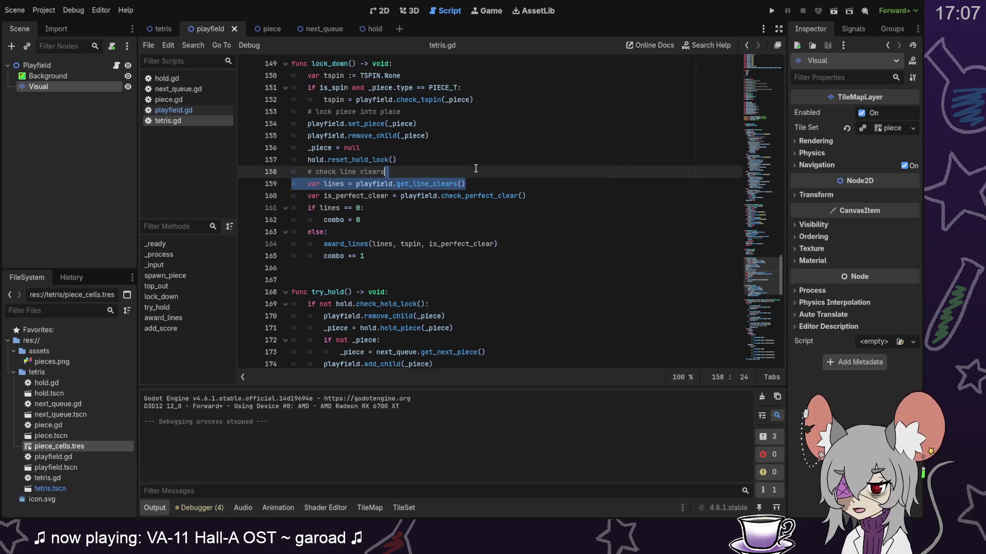
{"action": "left_click", "coordinate": [475, 184]}
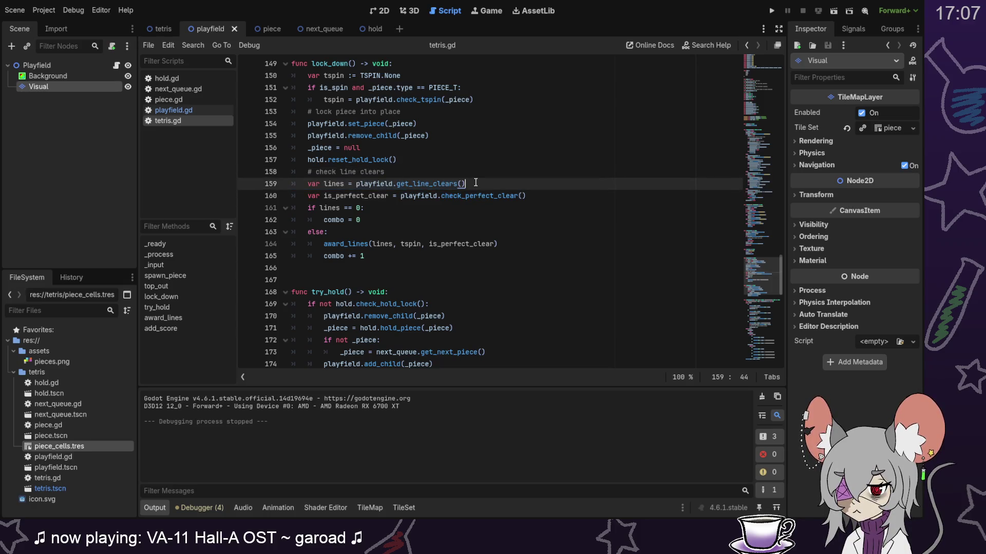
{"action": "left_click_drag", "start_coordinate": [356, 184], "coordinate": [487, 183]}
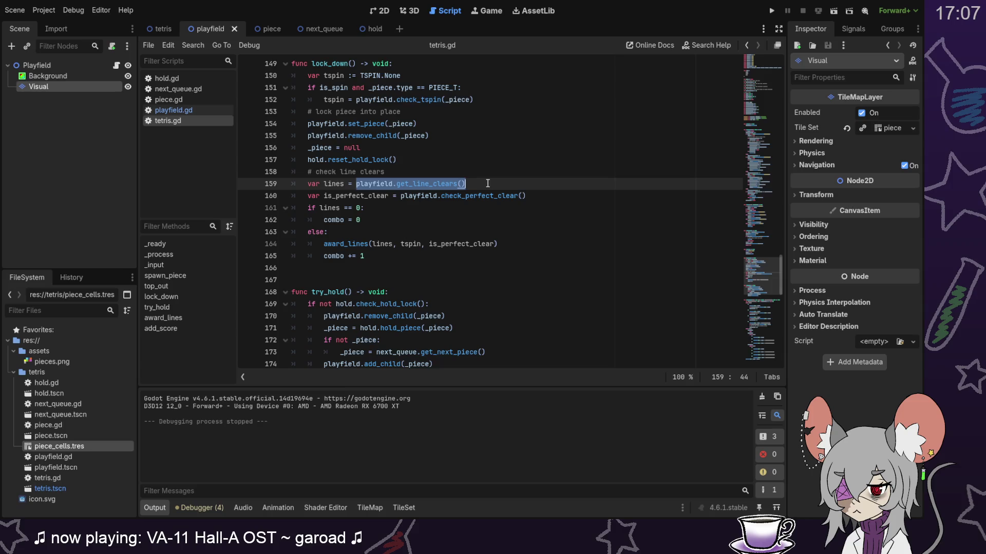
{"action": "left_click", "coordinate": [488, 183]}
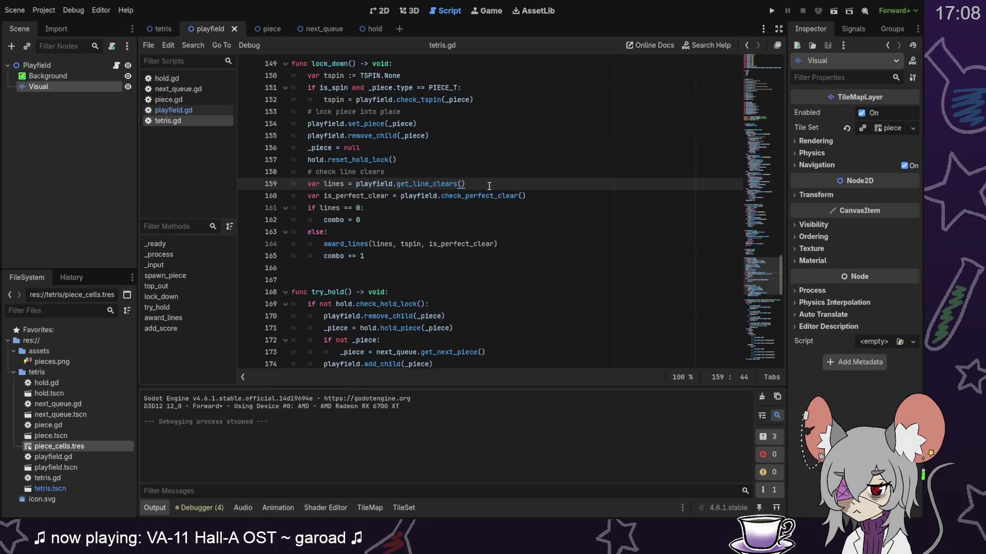
{"action": "scroll", "coordinate": [489, 186], "scroll_direction": "down", "scroll_amount": 4}
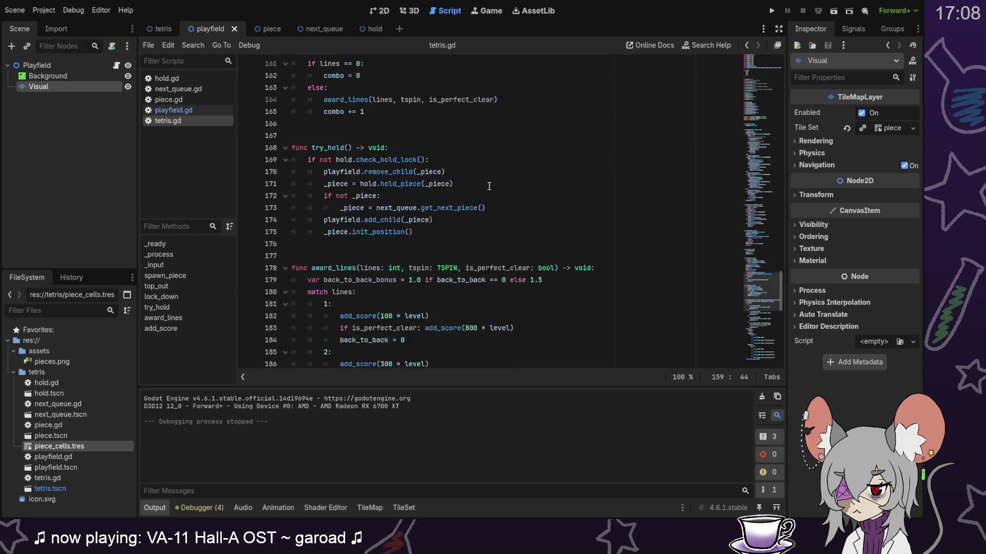
{"action": "scroll", "coordinate": [489, 185], "scroll_direction": "up", "scroll_amount": 4}
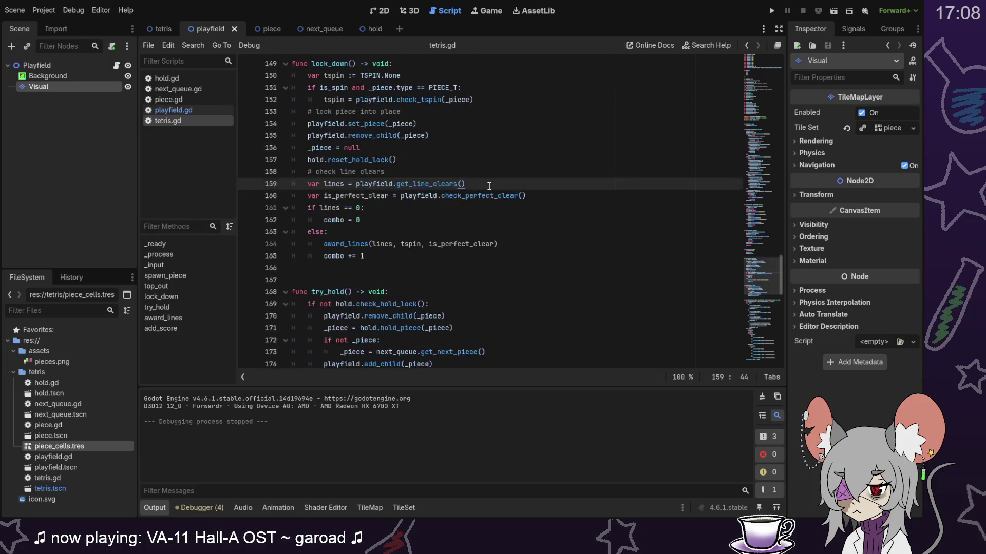
{"action": "left_click", "coordinate": [196, 109]}
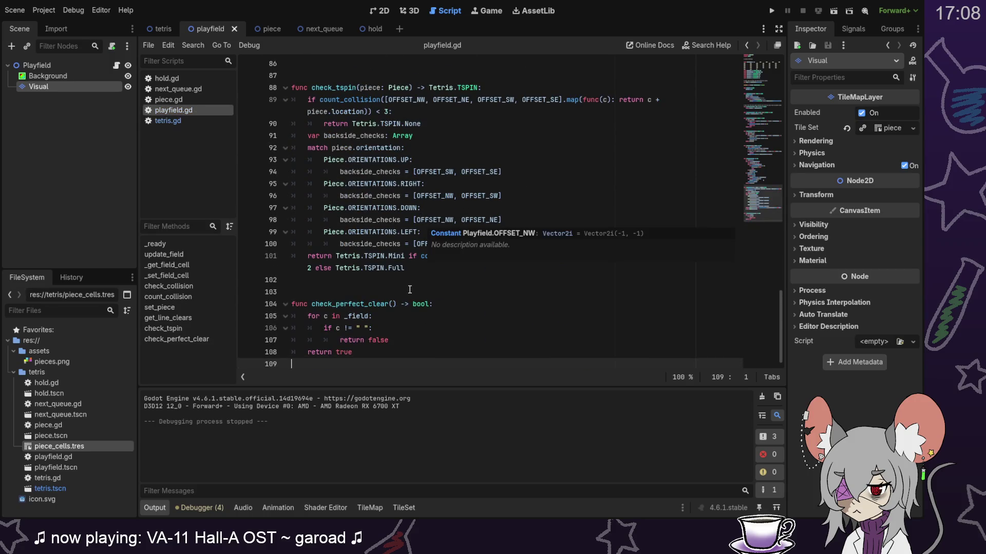
{"action": "left_click", "coordinate": [167, 121]}
{"action": "scroll", "coordinate": [404, 245], "scroll_direction": "down", "scroll_amount": 10}
{"action": "scroll", "coordinate": [404, 245], "scroll_direction": "up", "scroll_amount": 1}
{"action": "scroll", "coordinate": [447, 236], "scroll_direction": "down", "scroll_amount": 2}
{"action": "scroll", "coordinate": [491, 230], "scroll_direction": "up", "scroll_amount": 2}
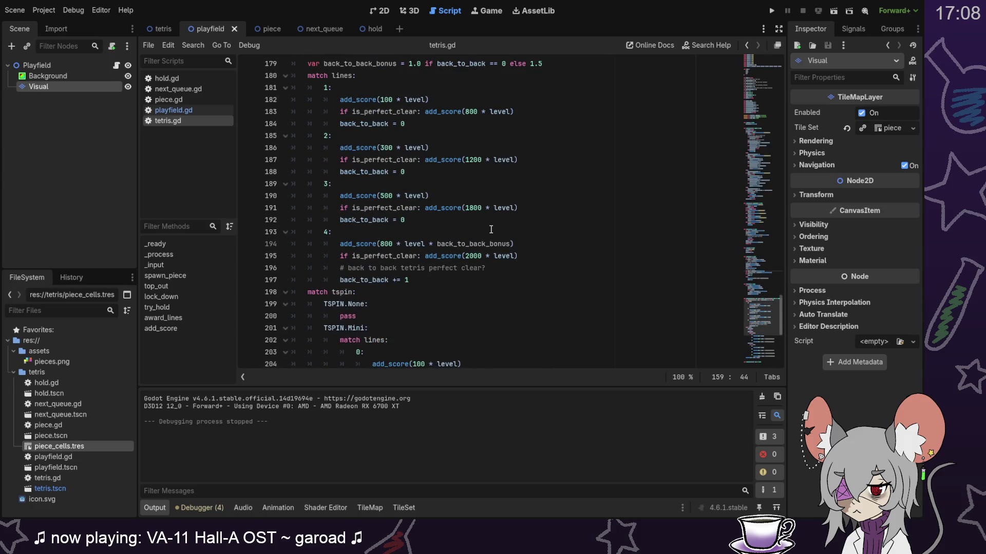
{"action": "scroll", "coordinate": [490, 231], "scroll_direction": "up", "scroll_amount": 1}
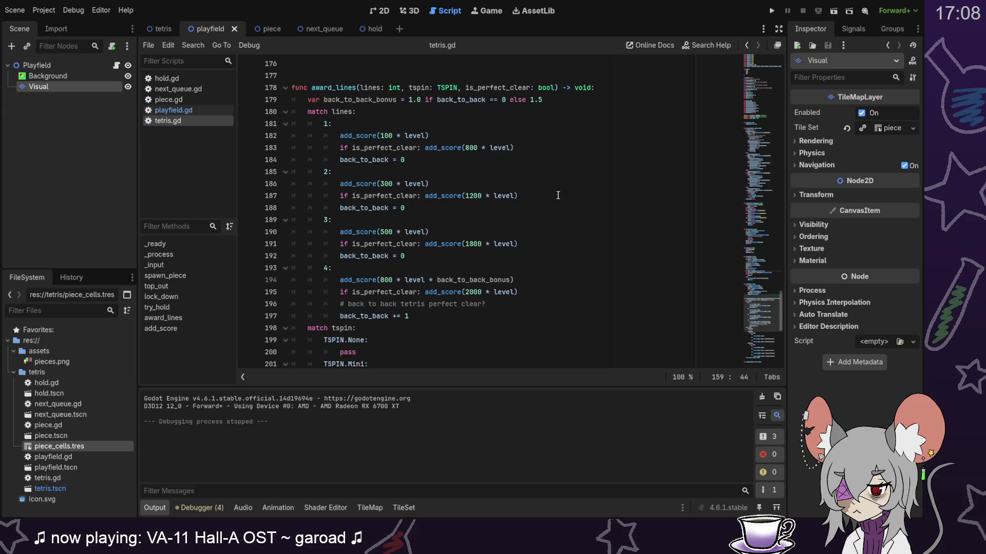
{"action": "left_click", "coordinate": [195, 109]}
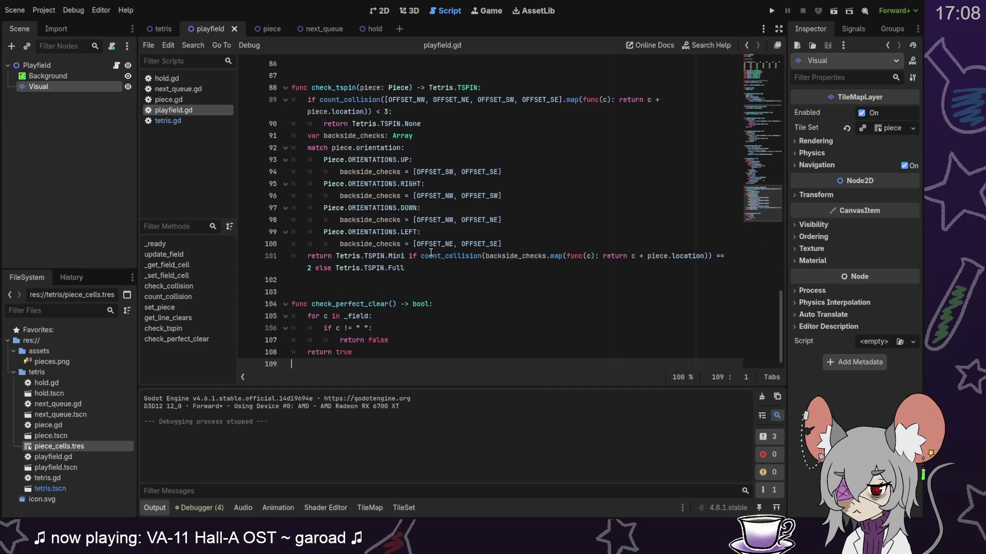
Step: Add print(_field) inside check_perfect_clear's if block above return false, then save playfield.gd
{"action": "mouse_move", "coordinate": [430, 252]}
{"action": "left_click", "coordinate": [435, 327]}
{"action": "key", "text": "Return"}
{"action": "type", "text": "printn"}
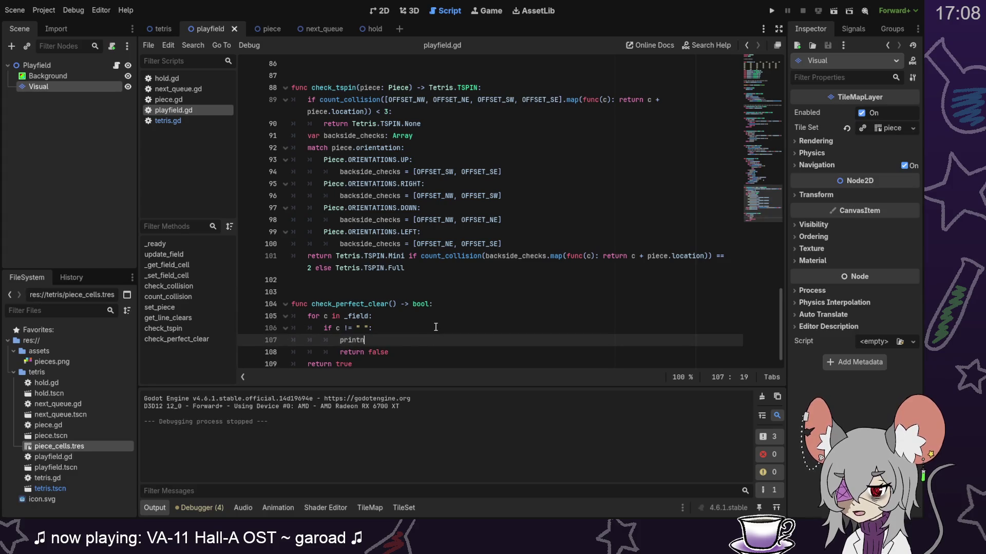
{"action": "type", "text": "(field"}
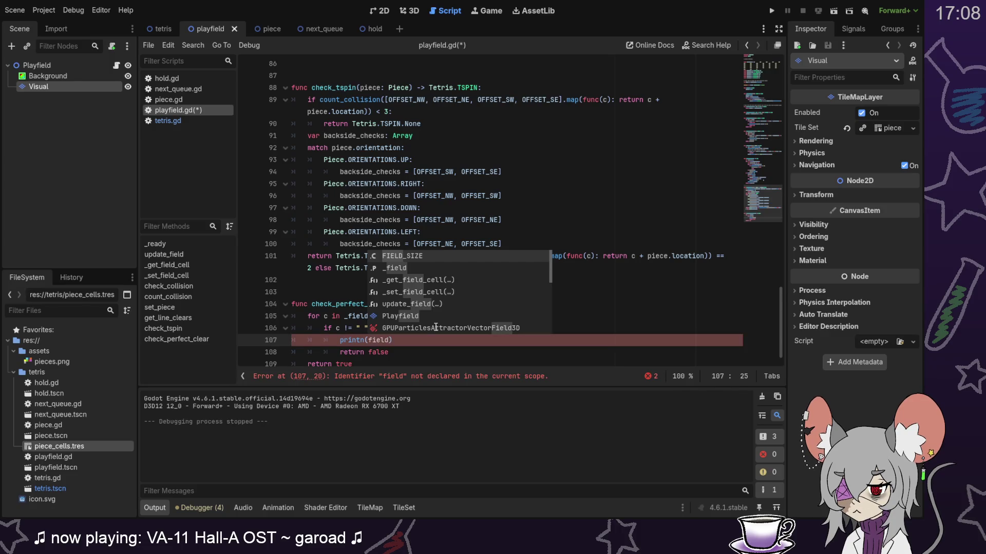
{"action": "key", "text": "Down"}
{"action": "key", "text": "Return"}
{"action": "key", "text": "End"}
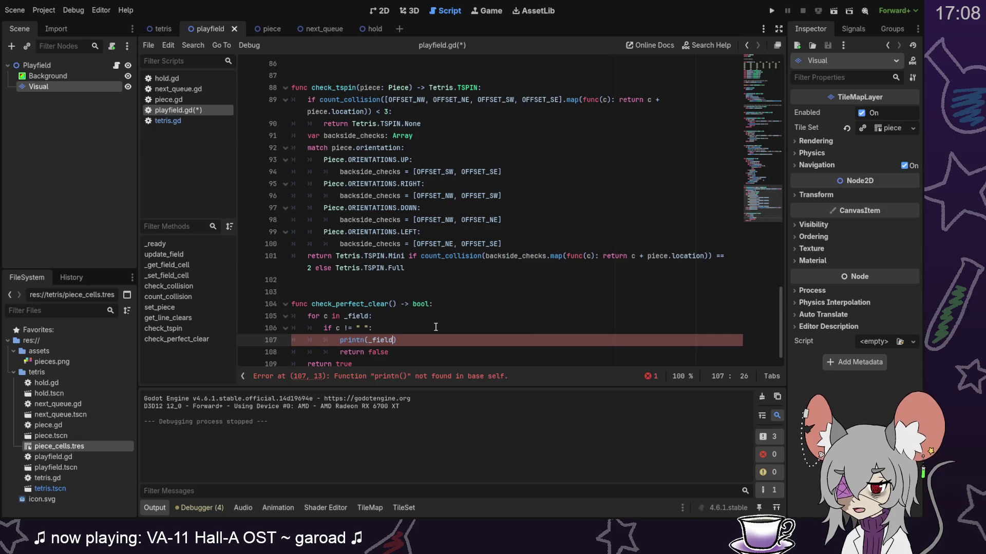
{"action": "key", "text": "Home"}
{"action": "key", "text": "ctrl+Right"}
{"action": "key", "text": "BackSpace"}
{"action": "key", "text": "End"}
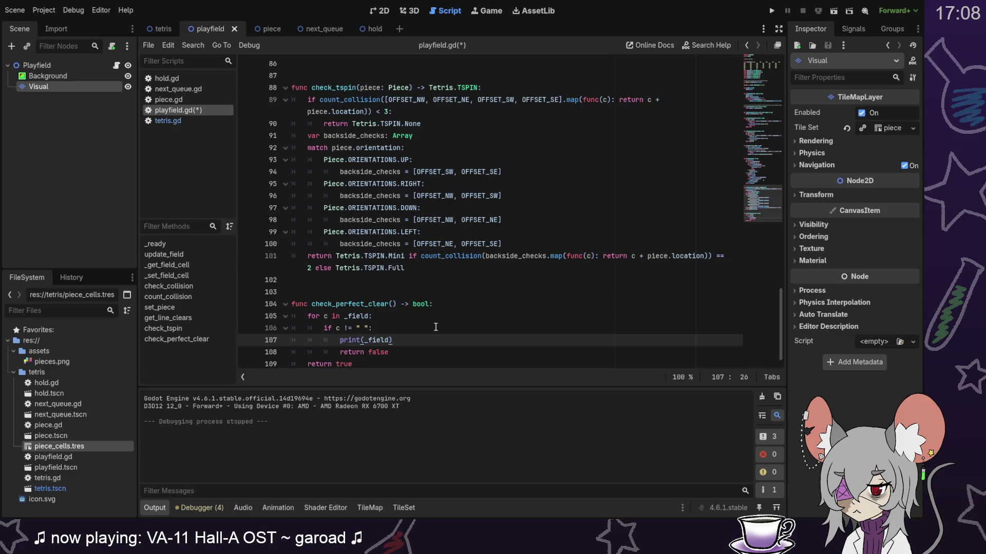
{"action": "key", "text": "ctrl+s"}
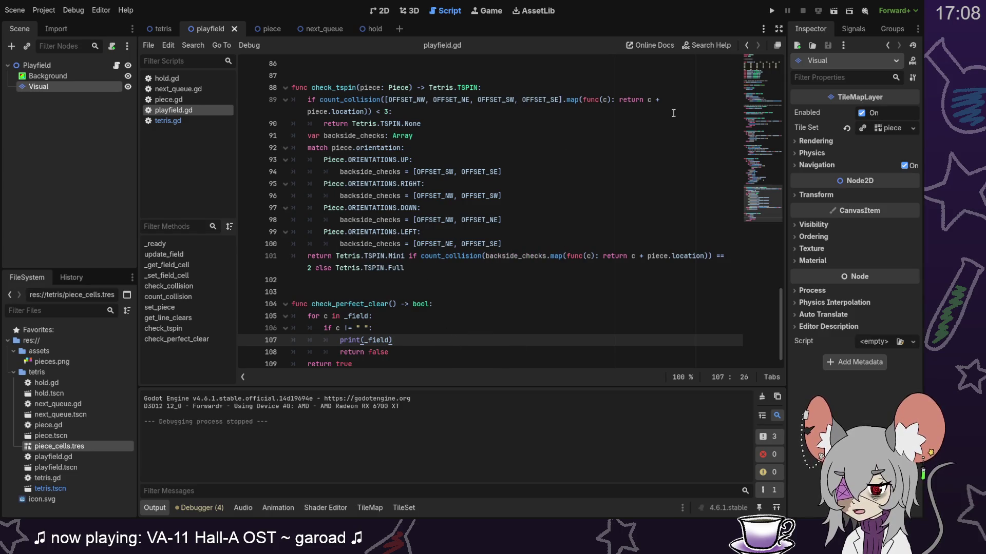
Step: Add print("perfect") before return true and run the game to test it
{"action": "scroll", "coordinate": [495, 325], "scroll_direction": "down", "scroll_amount": 1}
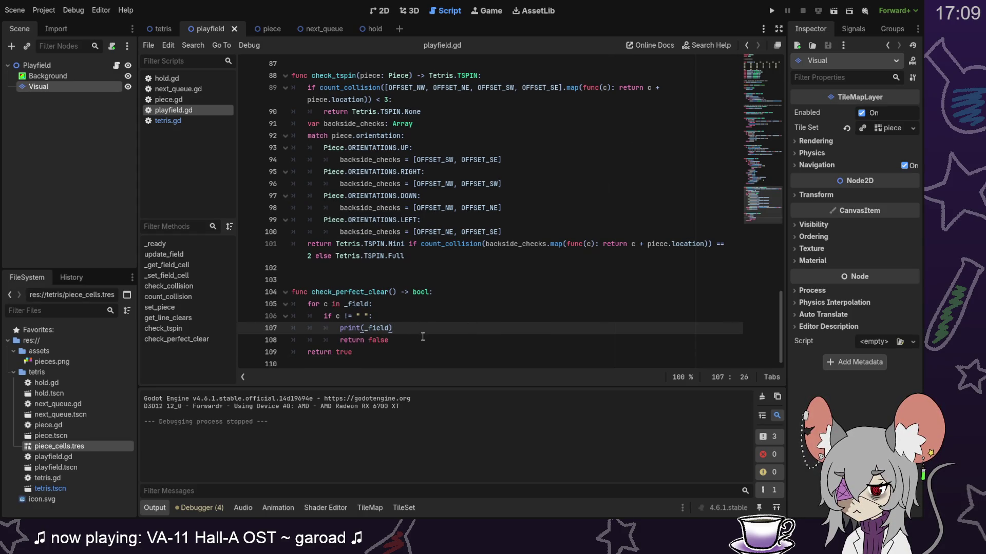
{"action": "left_click", "coordinate": [422, 343]}
{"action": "key", "text": "Return"}
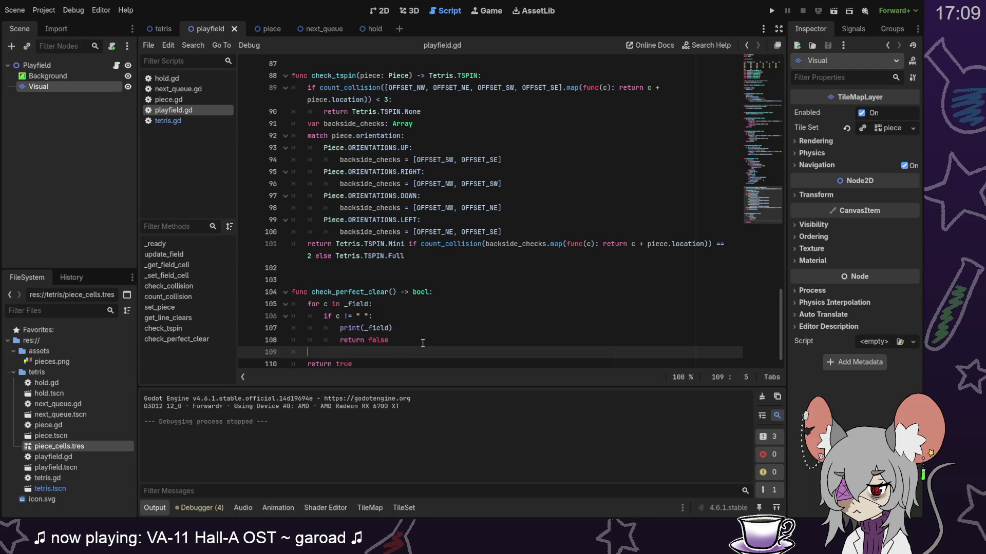
{"action": "type", "text": "print(t(\"perfect"}
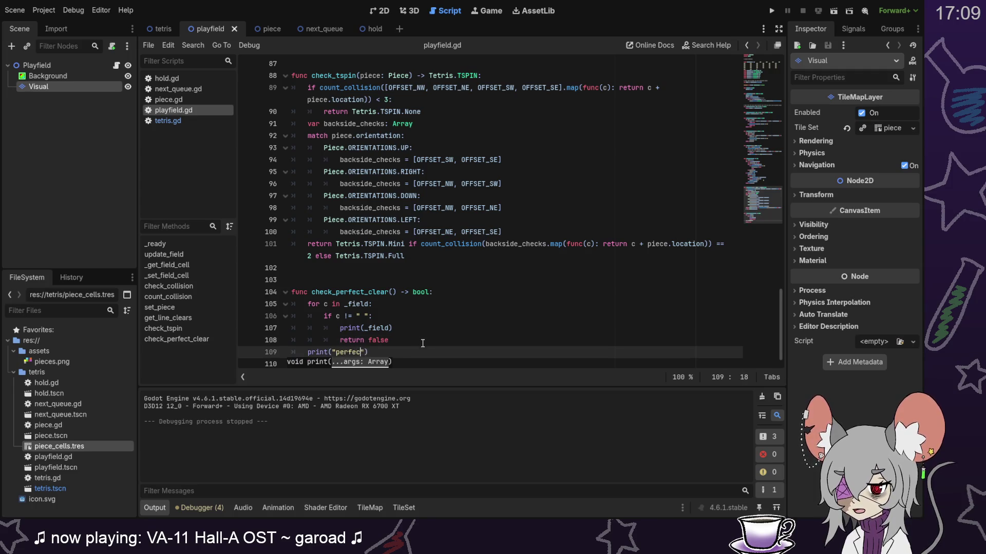
{"action": "type", "text": "\")"}
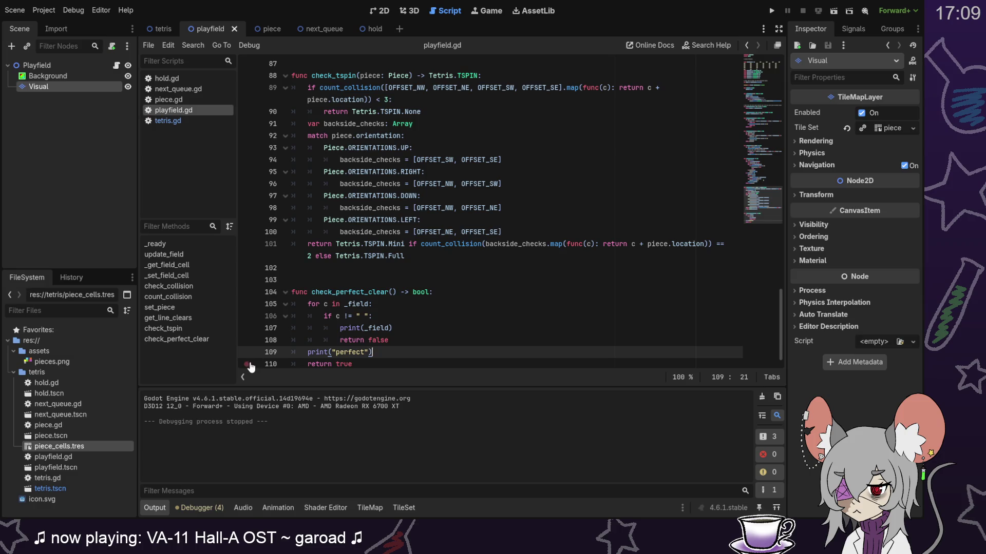
{"action": "left_click", "coordinate": [772, 11]}
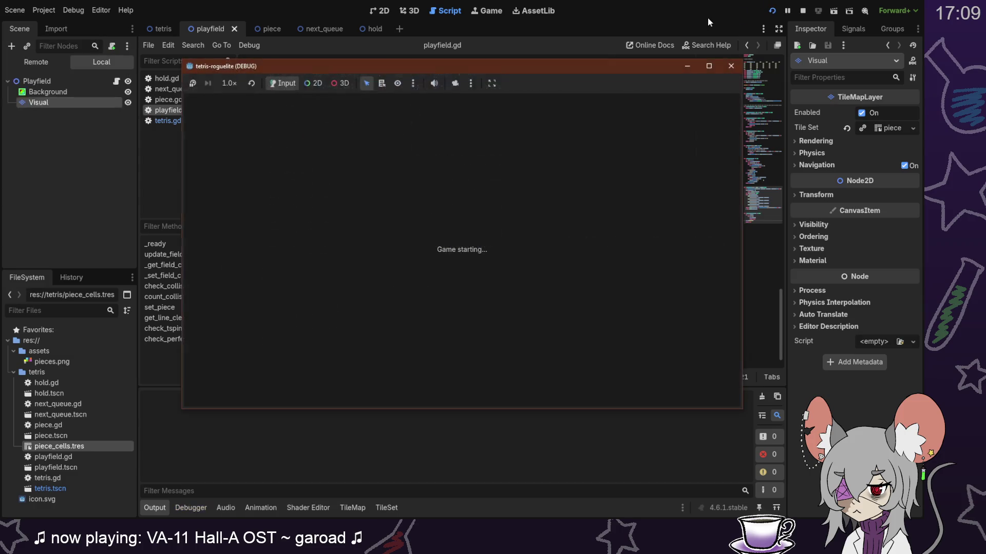
Step: Place the orange, green S, red Z and cyan I pieces along the bottom
{"action": "key", "text": "Right"}
{"action": "key", "text": "Right"}
{"action": "key", "text": "Right"}
{"action": "key", "text": "Down"}
{"action": "key", "text": "Down"}
{"action": "key", "text": "Down"}
{"action": "key", "text": "Down"}
{"action": "key", "text": "Down"}
{"action": "key", "text": "Down"}
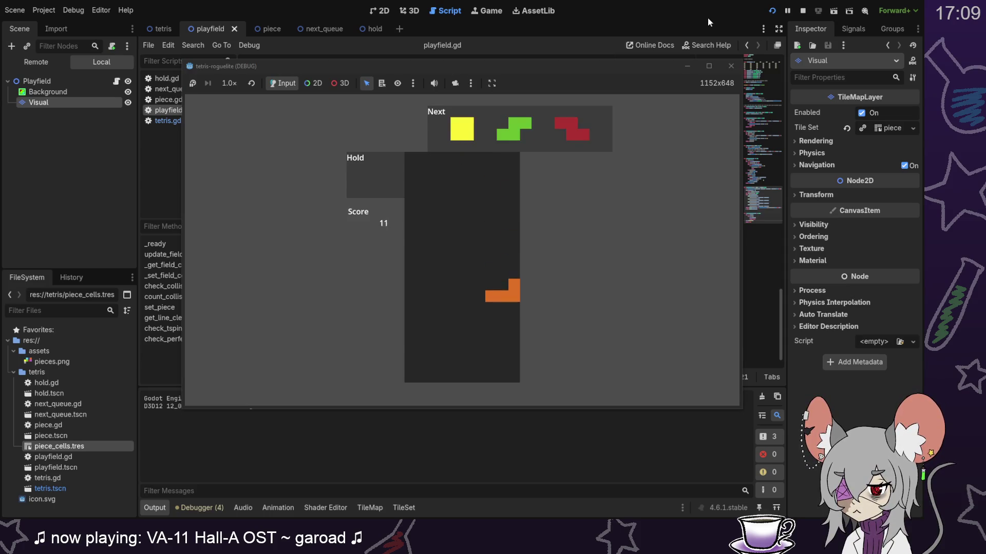
{"action": "key", "text": "Down"}
{"action": "key", "text": "Down"}
{"action": "key", "text": "Down"}
{"action": "key", "text": "Down"}
{"action": "key", "text": "Down"}
{"action": "key", "text": "Down"}
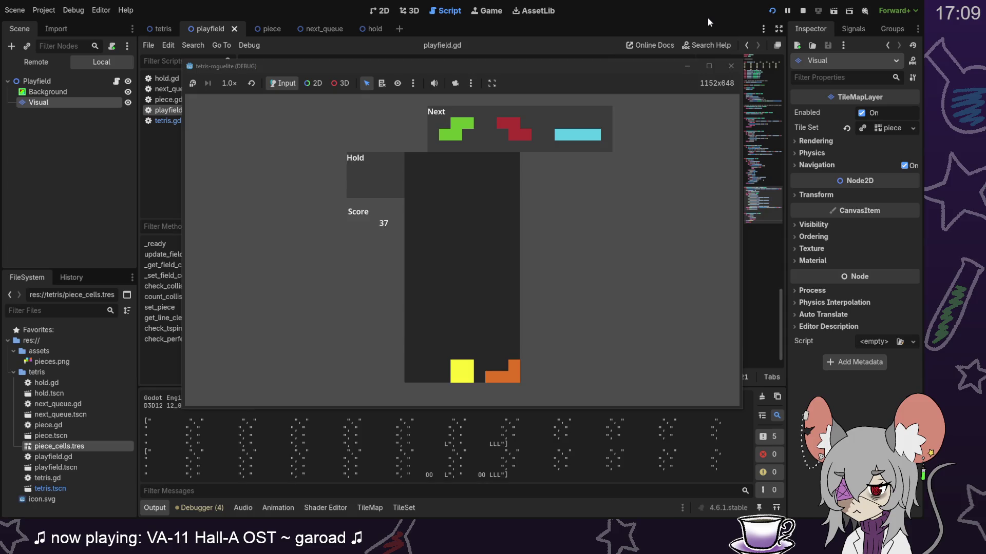
{"action": "key", "text": "Right"}
{"action": "key", "text": "Right"}
{"action": "key", "text": "Right"}
{"action": "key", "text": "Down"}
{"action": "key", "text": "Down"}
{"action": "key", "text": "Down"}
{"action": "key", "text": "Down"}
{"action": "key", "text": "Down"}
{"action": "key", "text": "Down"}
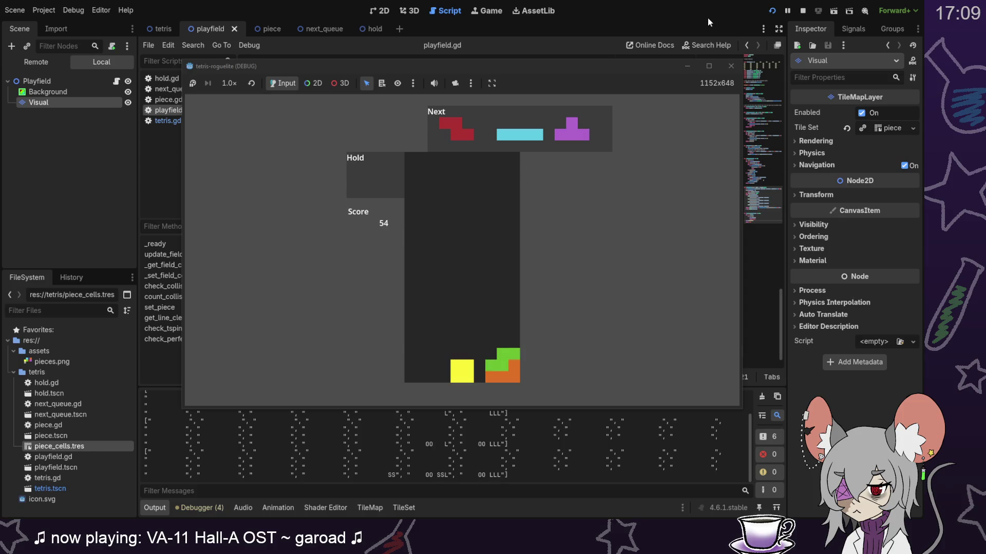
{"action": "key", "text": "Left"}
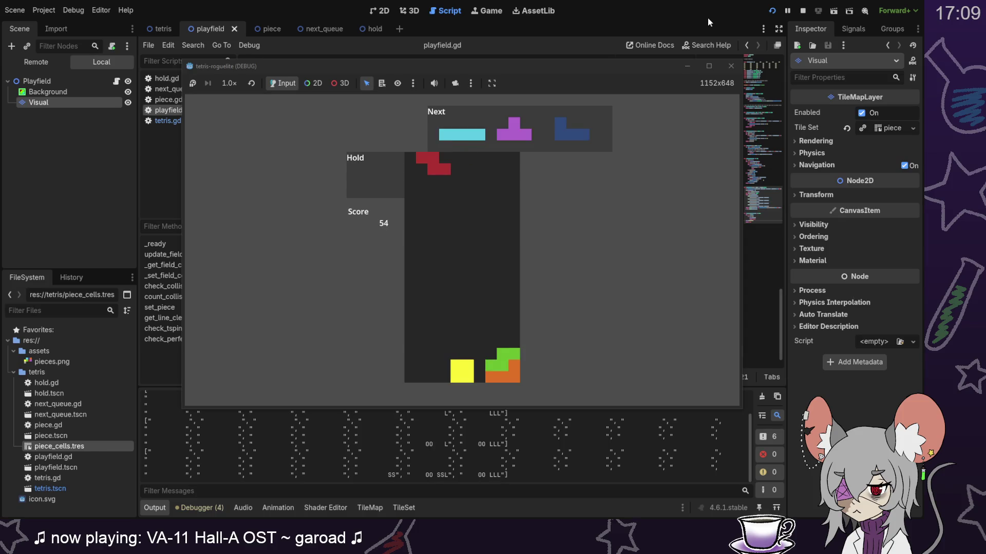
{"action": "key", "text": "Up"}
{"action": "key", "text": "Right"}
{"action": "key", "text": "Right"}
{"action": "key", "text": "Right"}
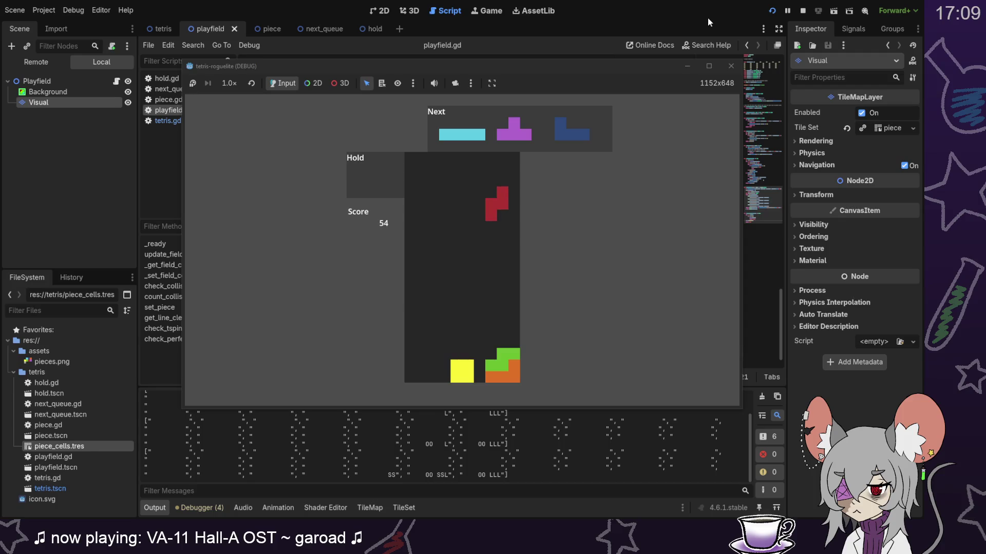
{"action": "key", "text": "Down"}
{"action": "key", "text": "Down"}
{"action": "key", "text": "Down"}
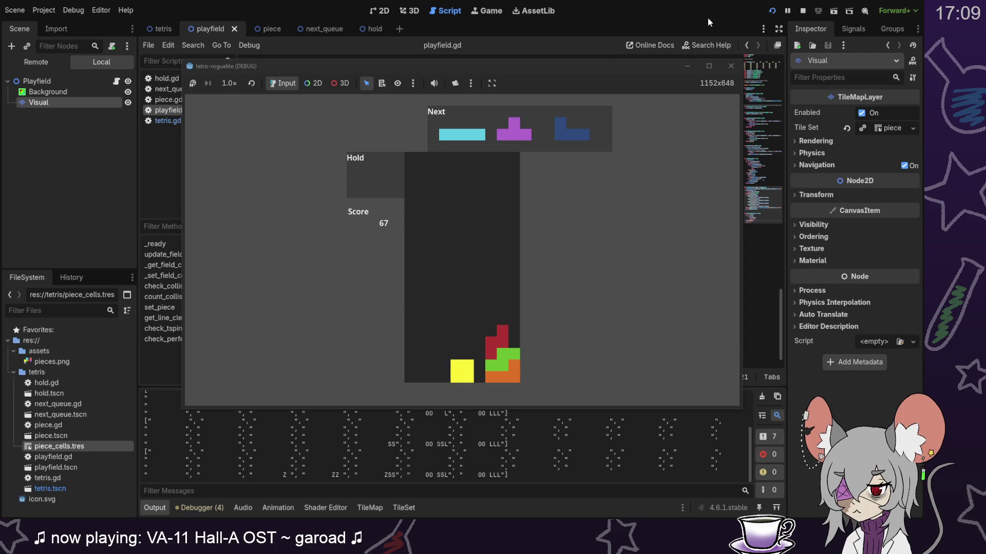
{"action": "key", "text": "Left"}
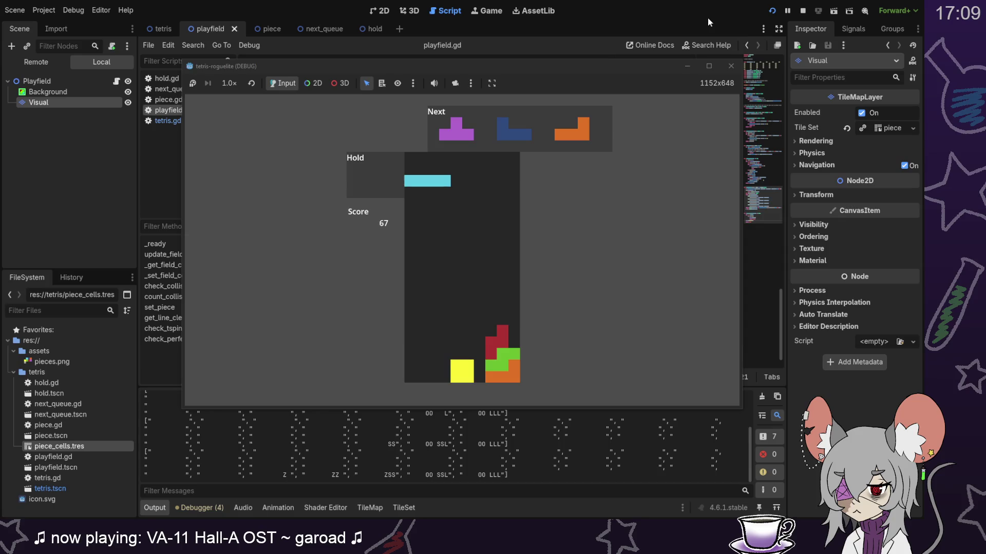
{"action": "key", "text": "Down"}
{"action": "key", "text": "Down"}
{"action": "key", "text": "Down"}
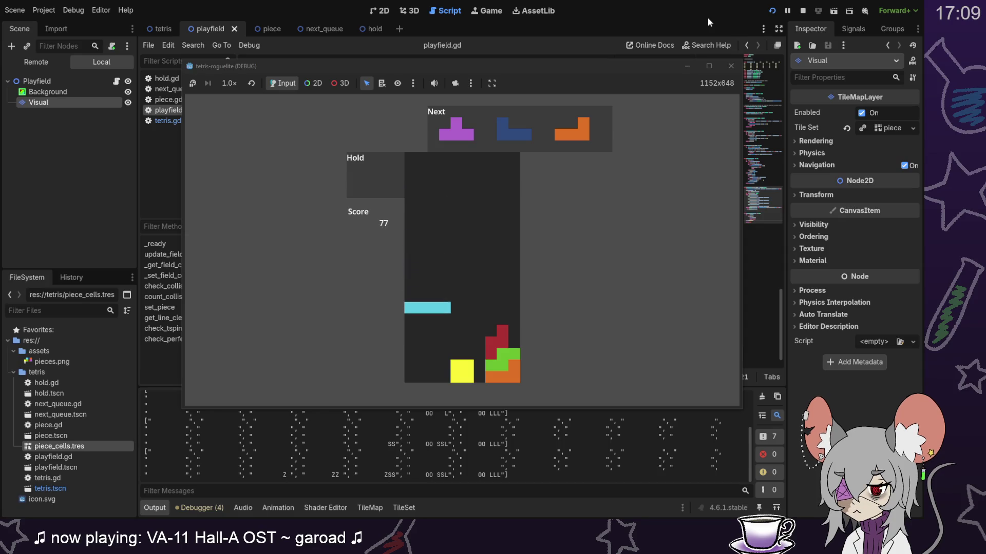
Step: Drop the T piece, hold the J piece, and land an upright L to clear the bottom row
{"action": "key", "text": "Left"}
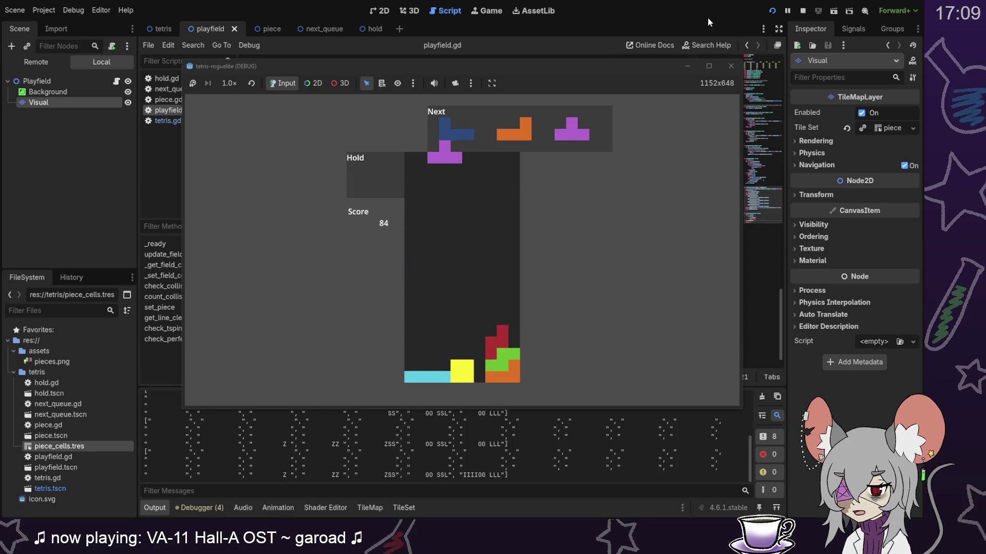
{"action": "key", "text": "Left"}
{"action": "key", "text": "Left"}
{"action": "key", "text": "Down"}
{"action": "key", "text": "Down"}
{"action": "key", "text": "Down"}
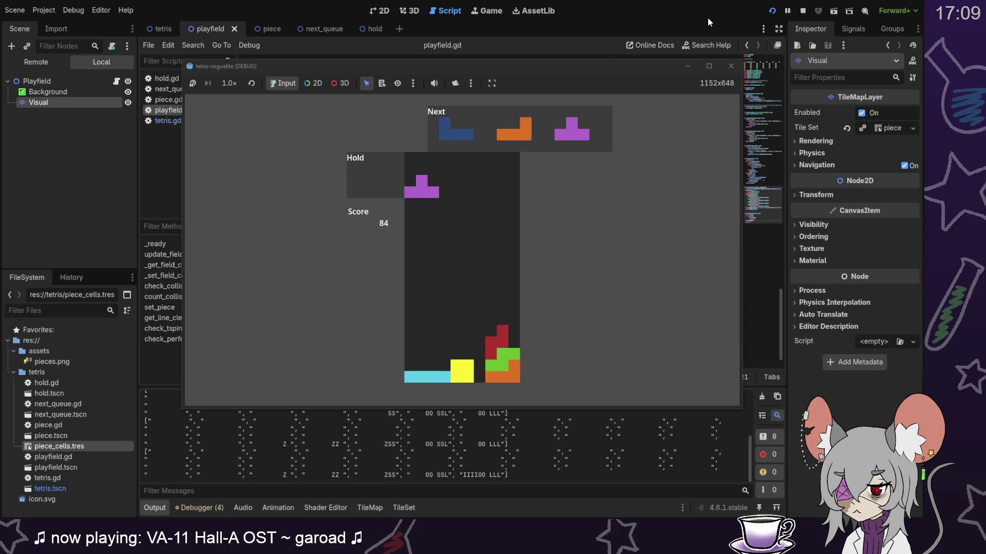
{"action": "key", "text": "Down"}
{"action": "key", "text": "Down"}
{"action": "key", "text": "Down"}
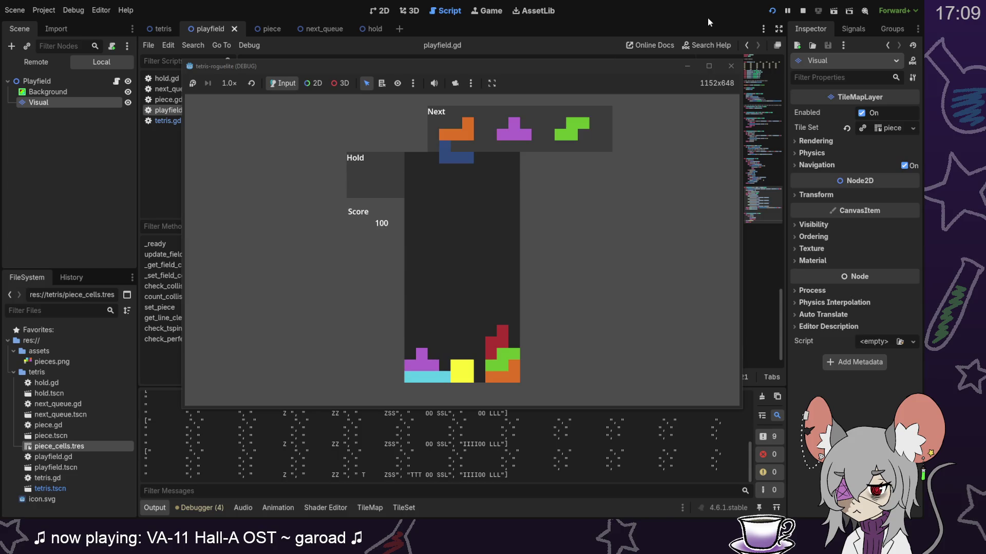
{"action": "key", "text": "Left"}
{"action": "key", "text": "Right"}
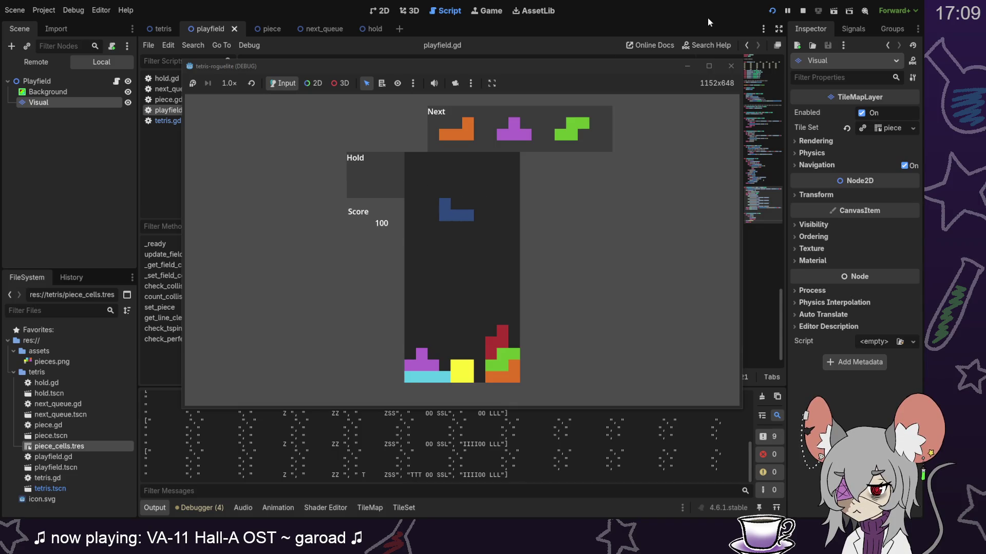
{"action": "key", "text": "Left"}
{"action": "key", "text": "Right"}
{"action": "key", "text": "Right"}
{"action": "key", "text": "c"}
{"action": "key", "text": "z"}
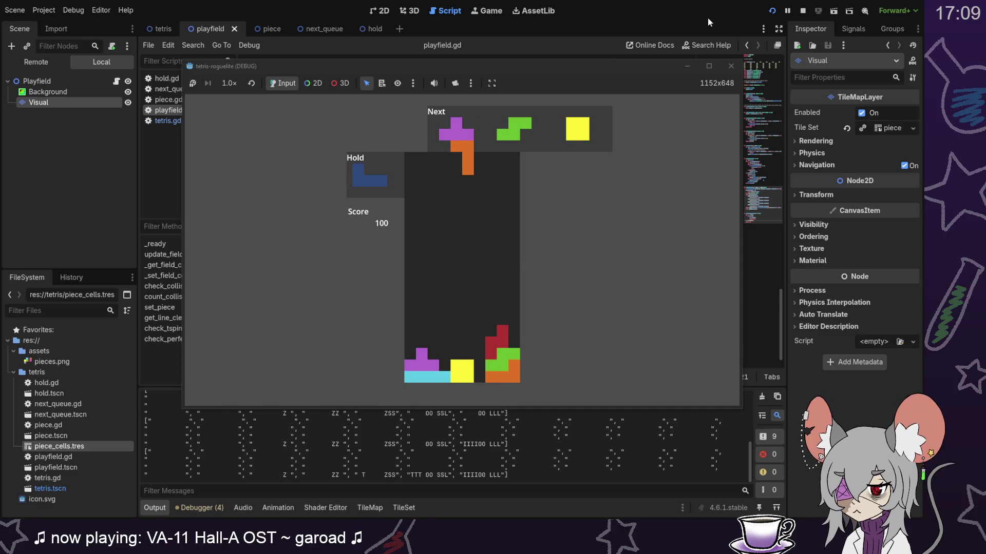
{"action": "key", "text": "Down"}
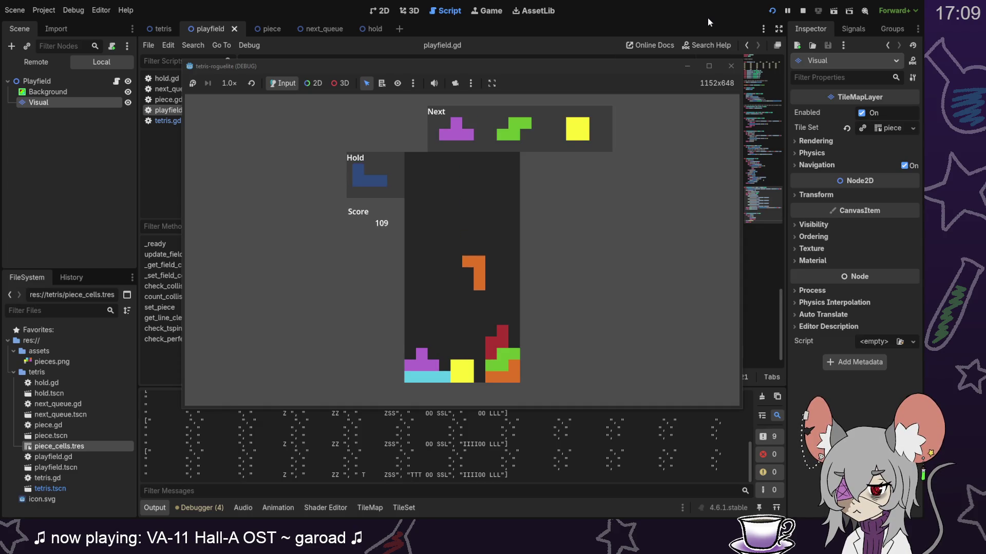
Step: Place a down-pointing T, the S piece, and the O piece onto the bottom row
{"action": "key", "text": "z"}
{"action": "key", "text": "z"}
{"action": "key", "text": "Down"}
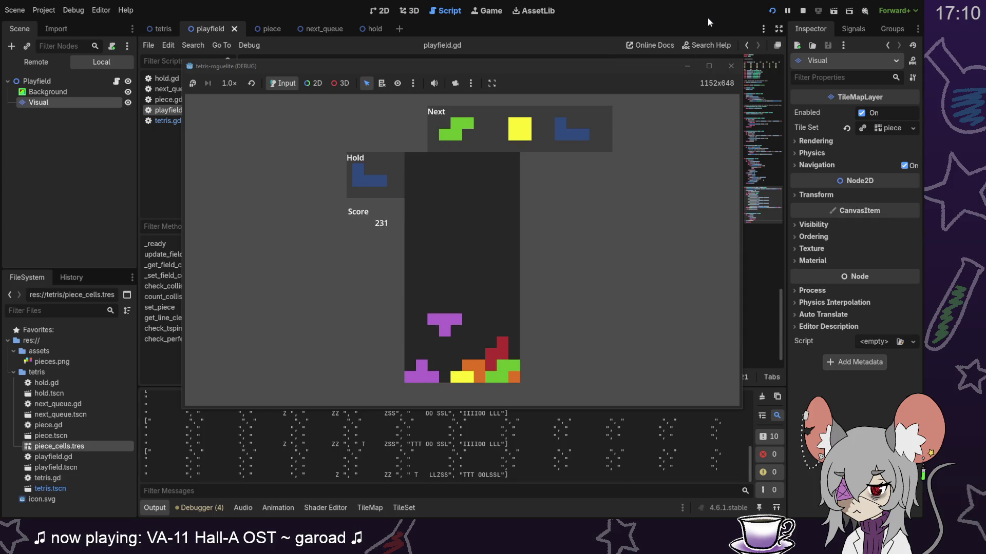
{"action": "key", "text": "Right"}
{"action": "key", "text": "Right"}
{"action": "key", "text": "Down"}
{"action": "key", "text": "Down"}
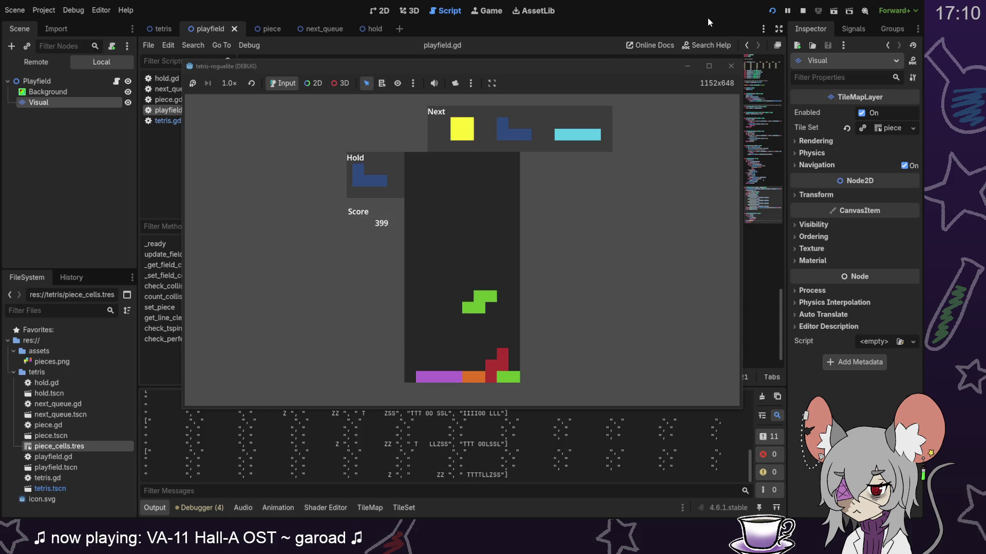
{"action": "key", "text": "Left"}
{"action": "key", "text": "Left"}
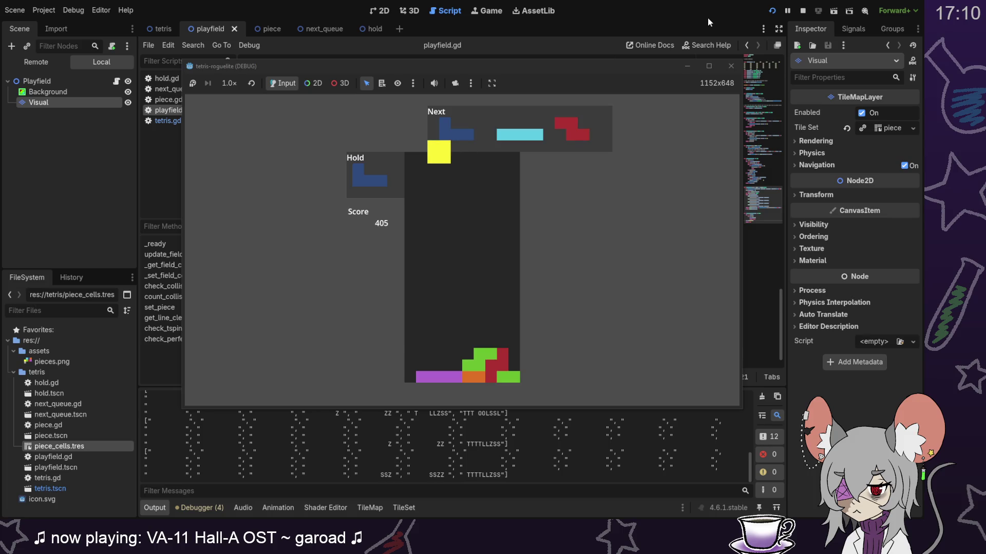
{"action": "key", "text": "Left"}
{"action": "key", "text": "Right"}
{"action": "key", "text": "Left"}
{"action": "key", "text": "Down"}
{"action": "key", "text": "Down"}
{"action": "key", "text": "Down"}
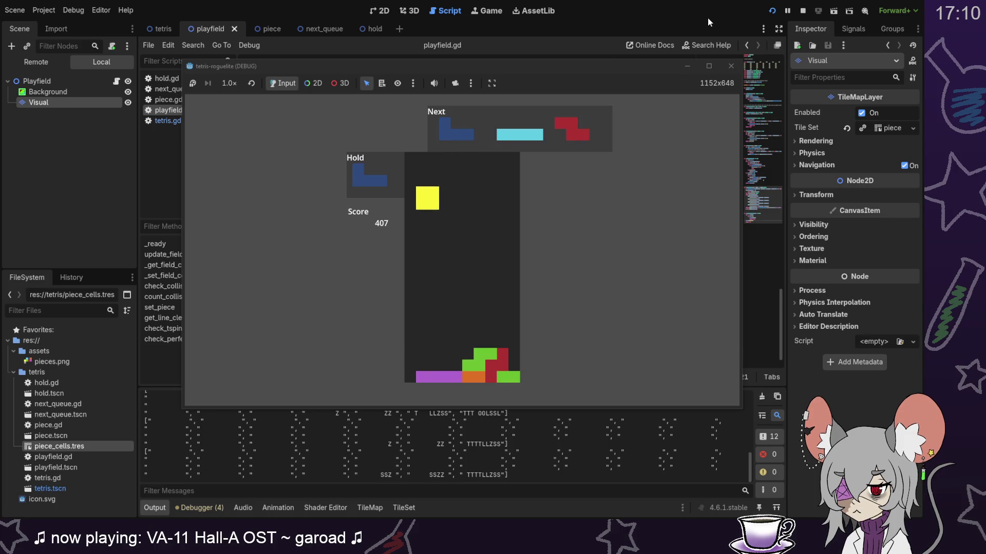
{"action": "key", "text": "Down"}
{"action": "key", "text": "Down"}
{"action": "key", "text": "Down"}
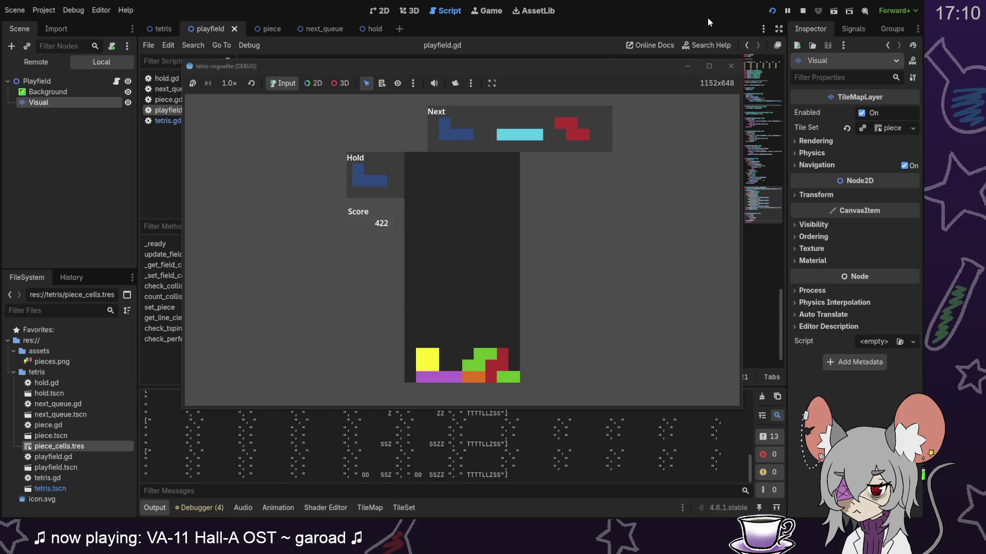
Step: Rotate the J piece into its landing orientation and drop it onto the stack
{"action": "key", "text": "Right"}
{"action": "key", "text": "Left"}
{"action": "key", "text": "Left"}
{"action": "key", "text": "z"}
{"action": "key", "text": "z"}
{"action": "key", "text": "Left"}
{"action": "key", "text": "x"}
{"action": "key", "text": "Down"}
{"action": "key", "text": "Right"}
{"action": "key", "text": "Down"}
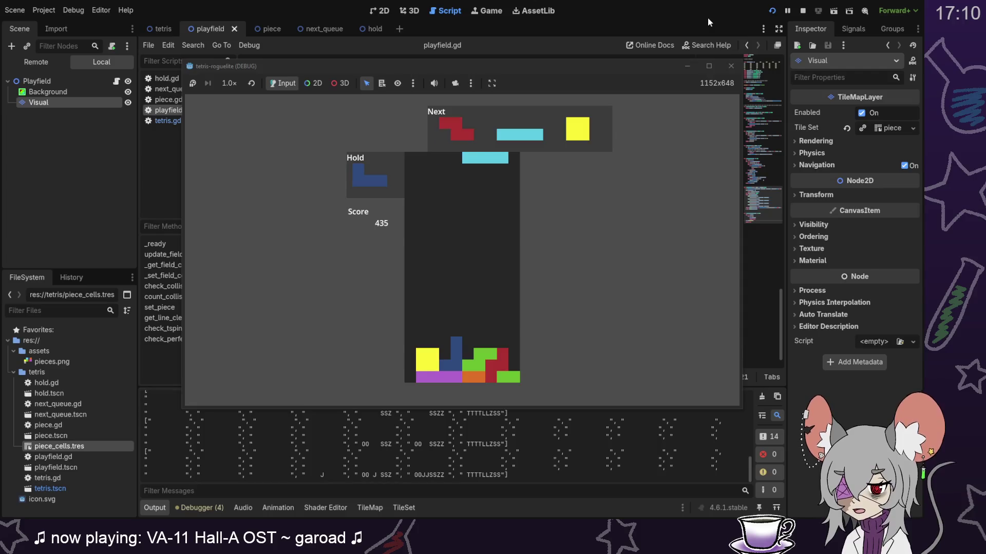
Step: Drop a vertical I against the left wall and swap the Z for the held J piece
{"action": "key", "text": "Left"}
{"action": "key", "text": "Left"}
{"action": "key", "text": "Left"}
{"action": "key", "text": "x"}
{"action": "key", "text": "Down"}
{"action": "key", "text": "Down"}
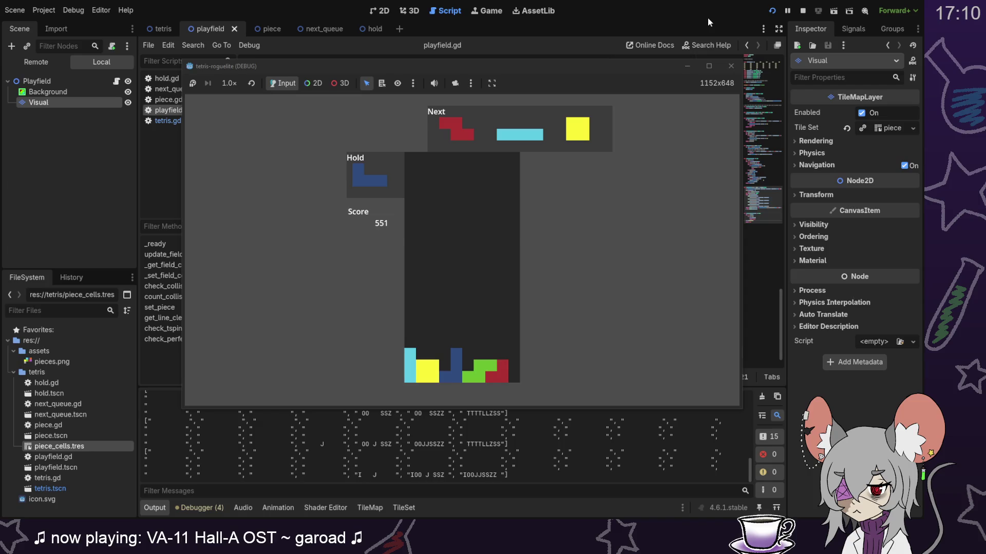
{"action": "key", "text": "c"}
{"action": "key", "text": "x"}
{"action": "key", "text": "x"}
{"action": "key", "text": "Left"}
{"action": "key", "text": "Left"}
{"action": "key", "text": "Down"}
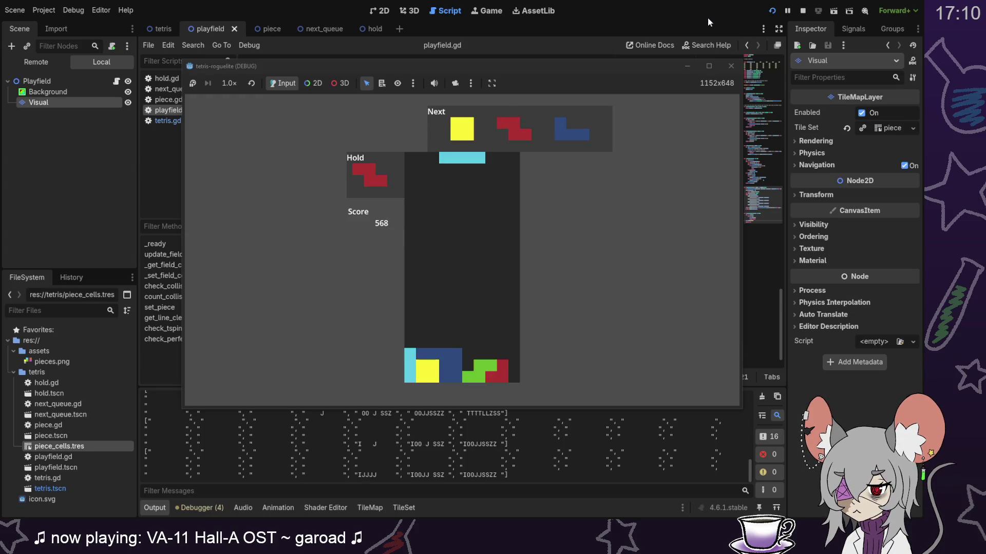
Step: Lock a vertical I in the bottom-right gap to clear a line, then lock the O piece
{"action": "key", "text": "Right"}
{"action": "key", "text": "Right"}
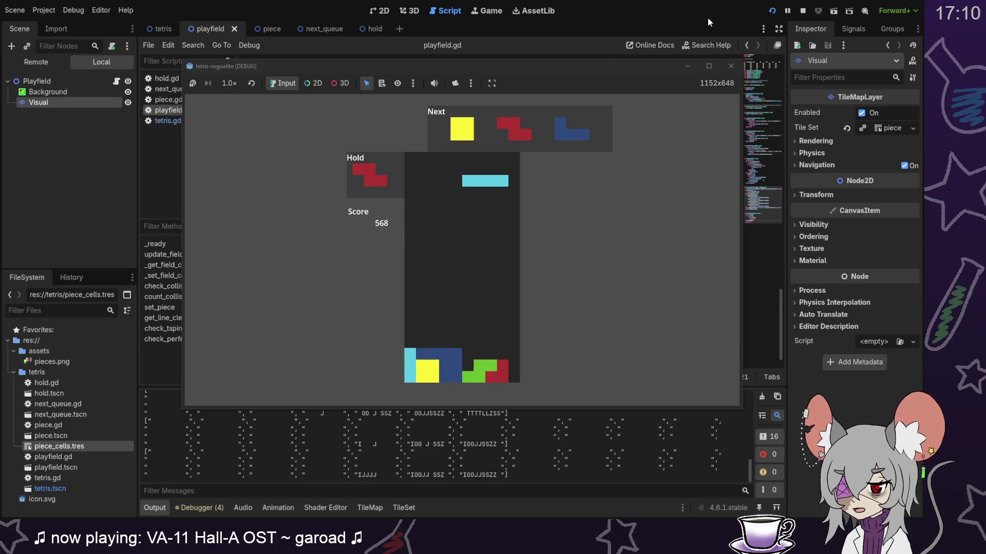
{"action": "key", "text": "Up"}
{"action": "key", "text": "Right"}
{"action": "key", "text": "Down"}
{"action": "key", "text": "space"}
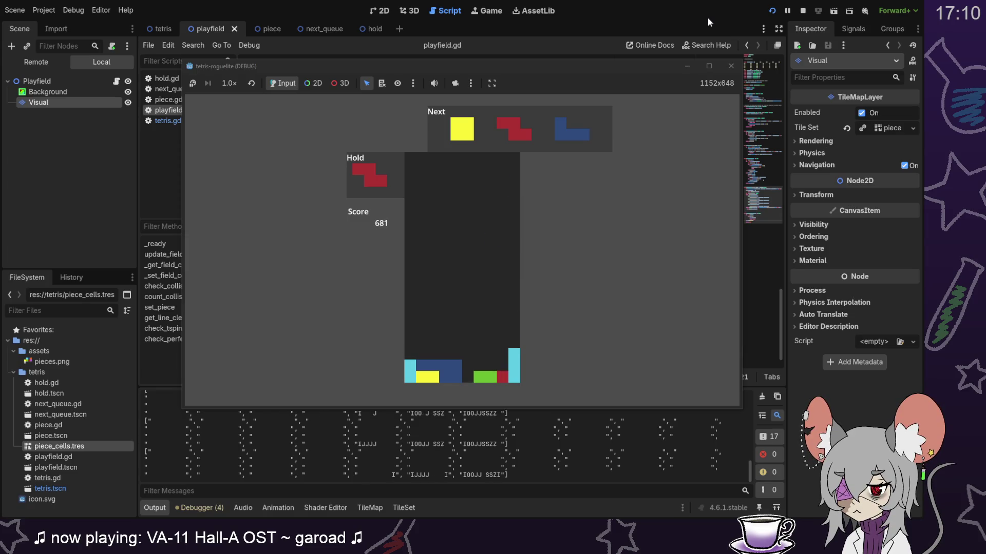
{"action": "key", "text": "Right"}
{"action": "key", "text": "Right"}
{"action": "key", "text": "Right"}
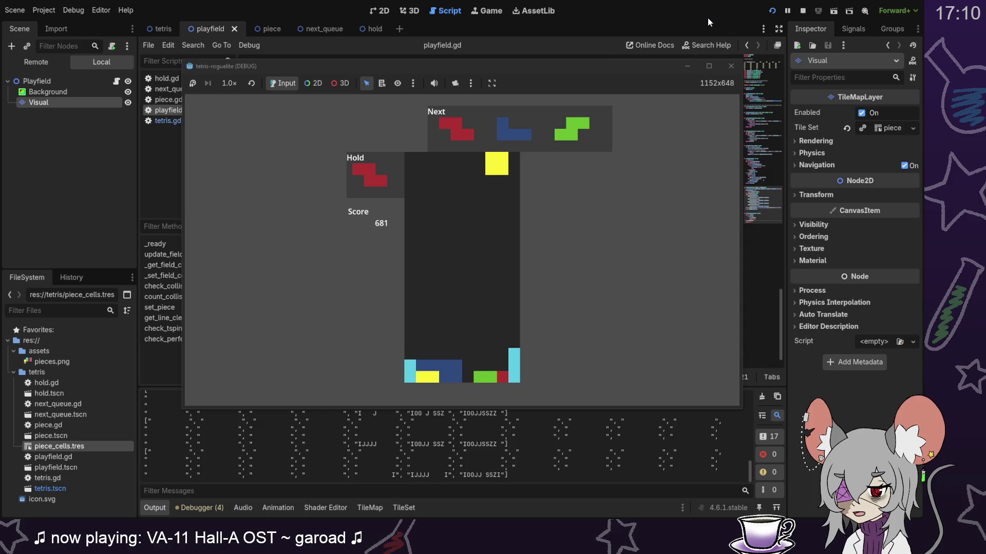
{"action": "key", "text": "Down"}
{"action": "key", "text": "Left"}
{"action": "key", "text": "Down"}
{"action": "key", "text": "space"}
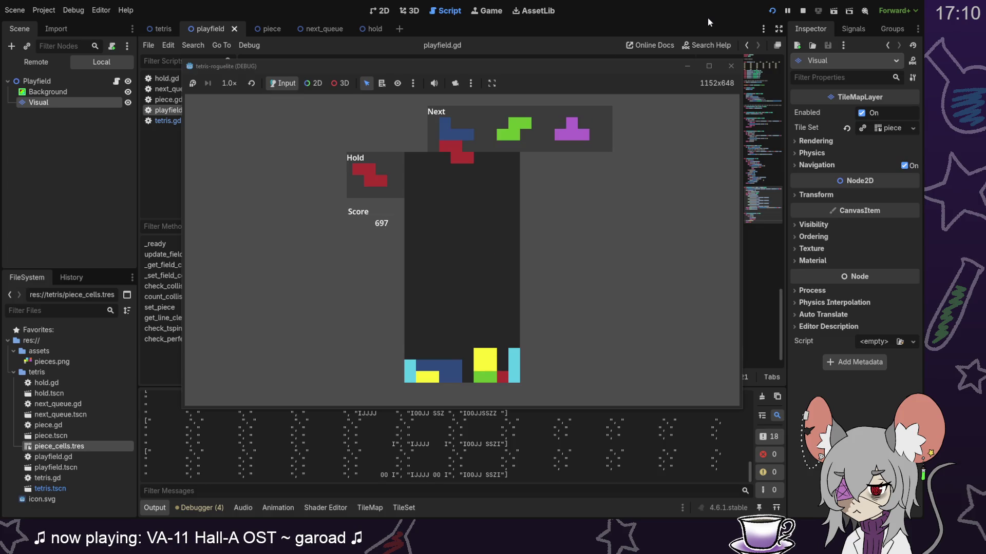
Step: Drop the Z piece onto the stack and push the rotated J against the right wall
{"action": "key", "text": "Left"}
{"action": "key", "text": "Left"}
{"action": "key", "text": "Left"}
{"action": "key", "text": "Right"}
{"action": "key", "text": "Right"}
{"action": "key", "text": "Left"}
{"action": "key", "text": "Left"}
{"action": "key", "text": "Right"}
{"action": "key", "text": "Right"}
{"action": "key", "text": "Down"}
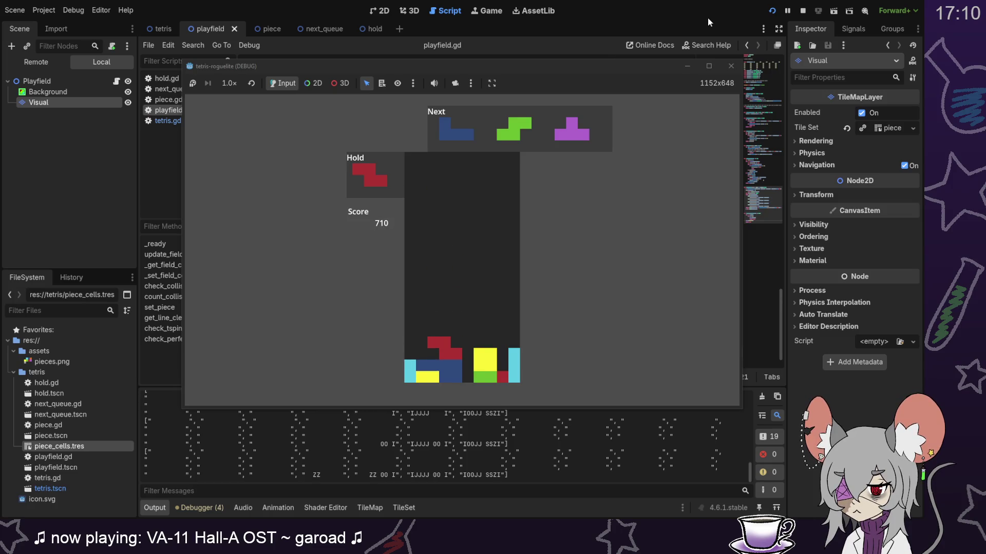
{"action": "key", "text": "Right"}
{"action": "key", "text": "Up"}
{"action": "key", "text": "Right"}
{"action": "key", "text": "Right"}
{"action": "key", "text": "Right"}
{"action": "key", "text": "Down"}
{"action": "key", "text": "Down"}
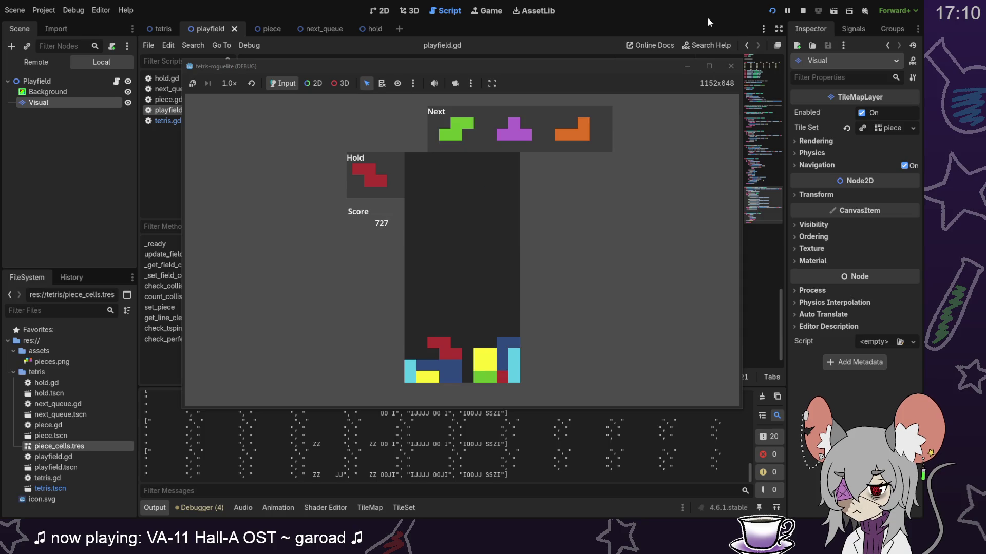
Step: Land the S piece and set the T piece flat against the left wall
{"action": "key", "text": "Right"}
{"action": "key", "text": "Right"}
{"action": "key", "text": "Right"}
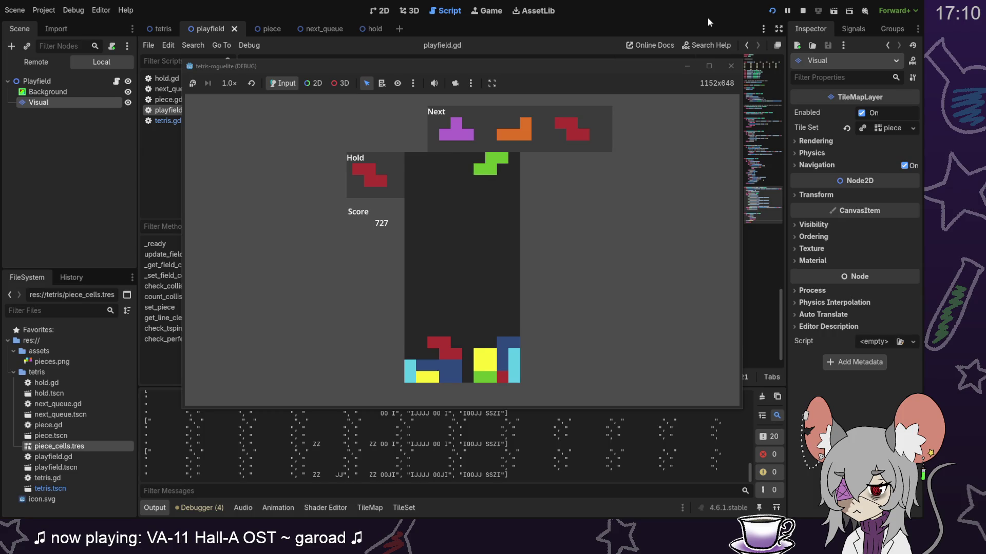
{"action": "key", "text": "Down"}
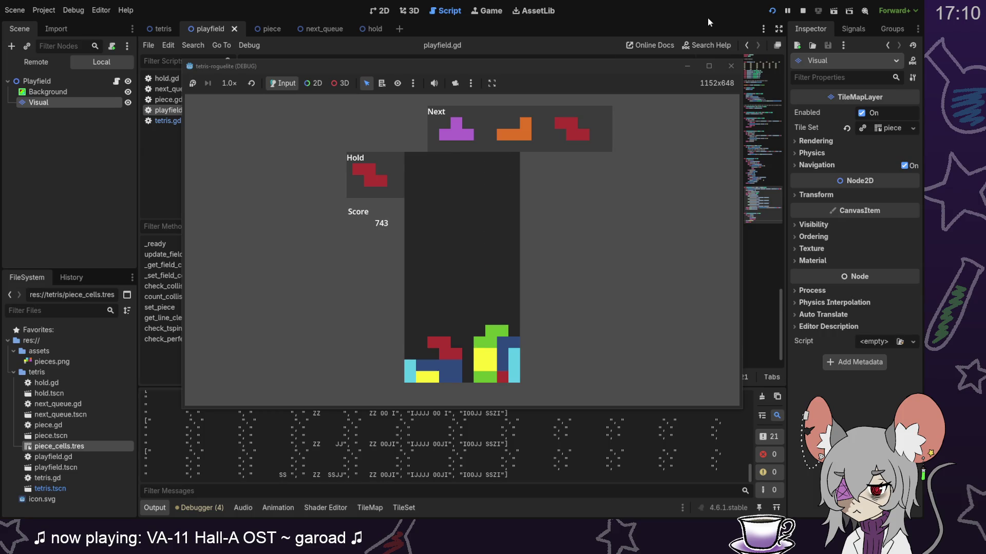
{"action": "key", "text": "Left"}
{"action": "key", "text": "Left"}
{"action": "key", "text": "Left"}
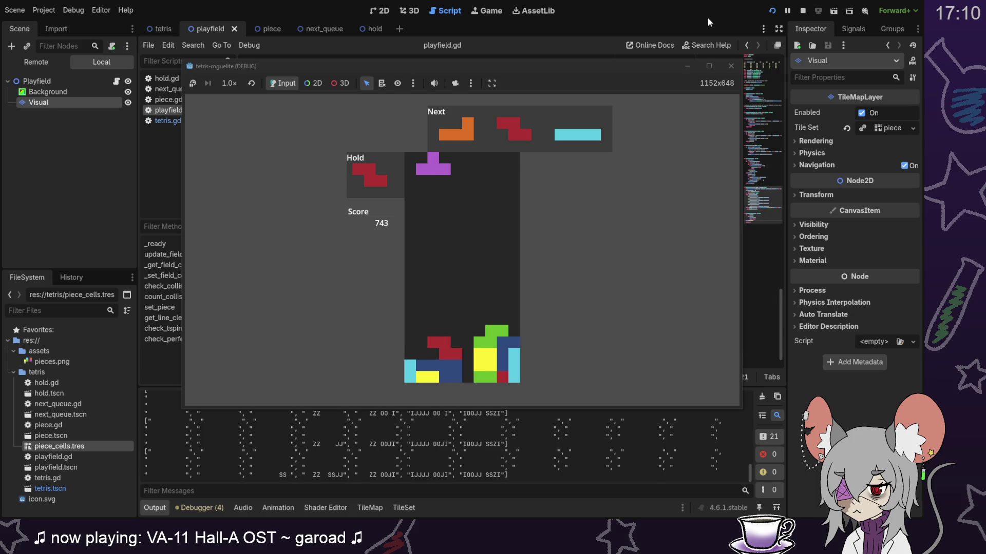
{"action": "key", "text": "Up"}
{"action": "key", "text": "Left"}
{"action": "key", "text": "Left"}
{"action": "key", "text": "Down"}
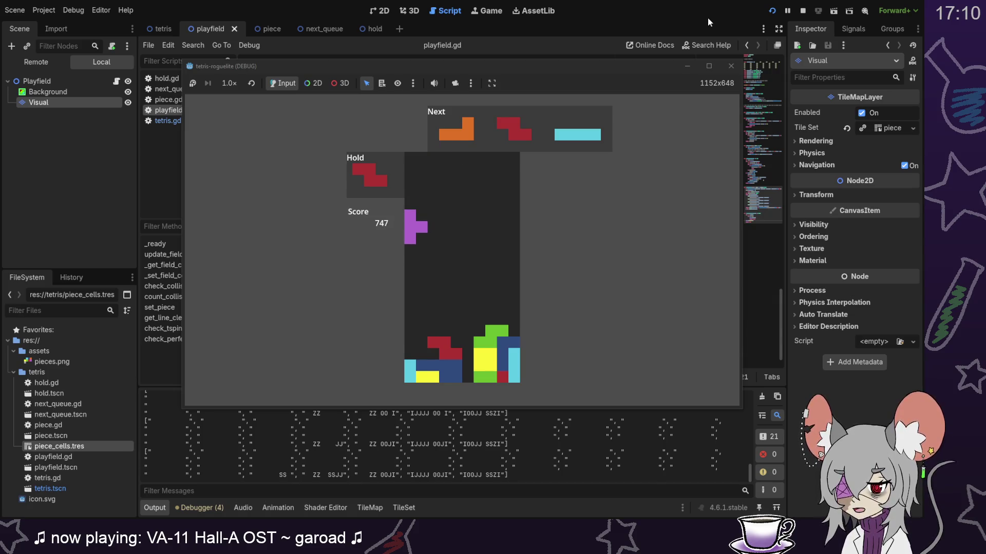
{"action": "key", "text": "Down"}
{"action": "key", "text": "Down"}
{"action": "key", "text": "Down"}
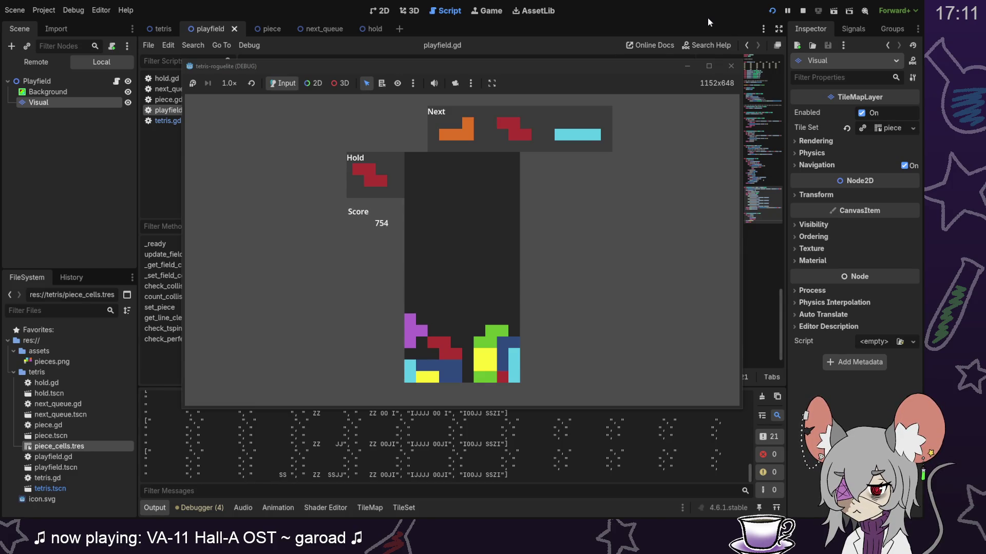
{"action": "key", "text": "z"}
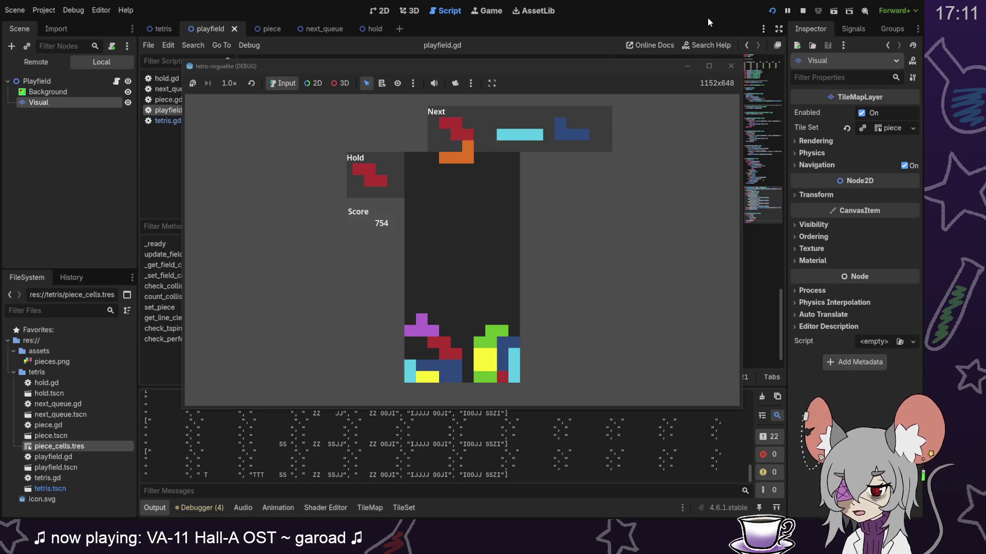
{"action": "key", "text": "Right"}
{"action": "key", "text": "Right"}
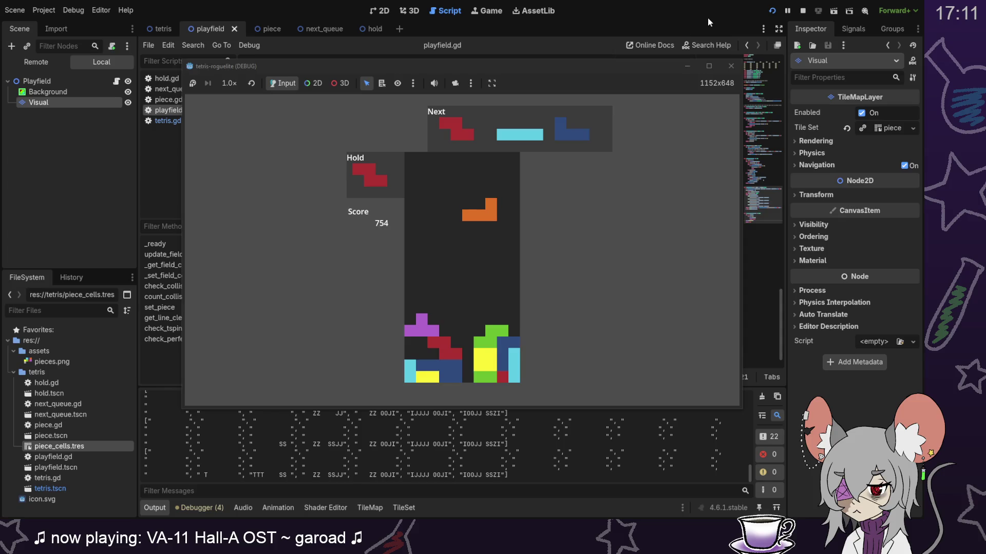
Step: Drop the L, Z, I and J pieces to clear more lines, bringing the score to 1006
{"action": "key", "text": "z"}
{"action": "key", "text": "Left"}
{"action": "key", "text": "Down"}
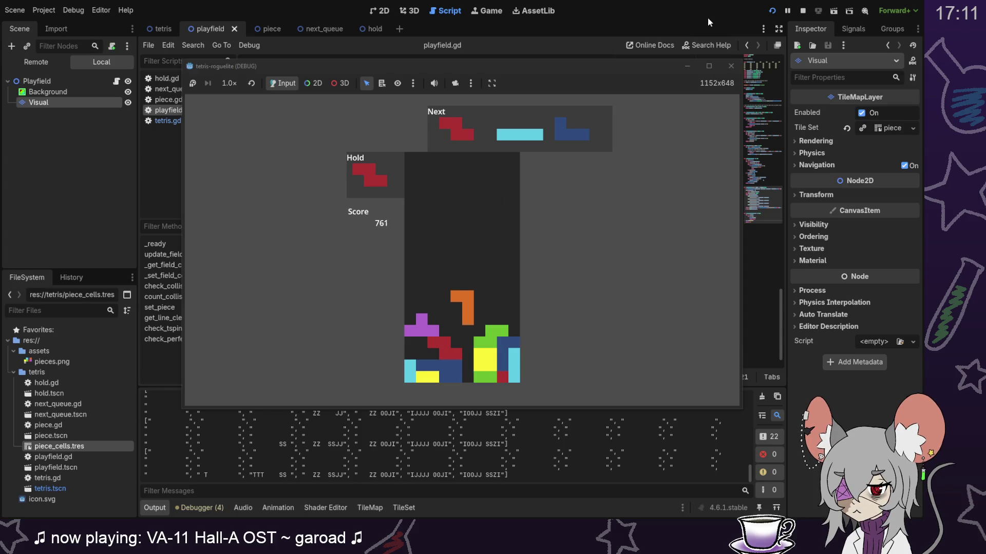
{"action": "key", "text": "Down"}
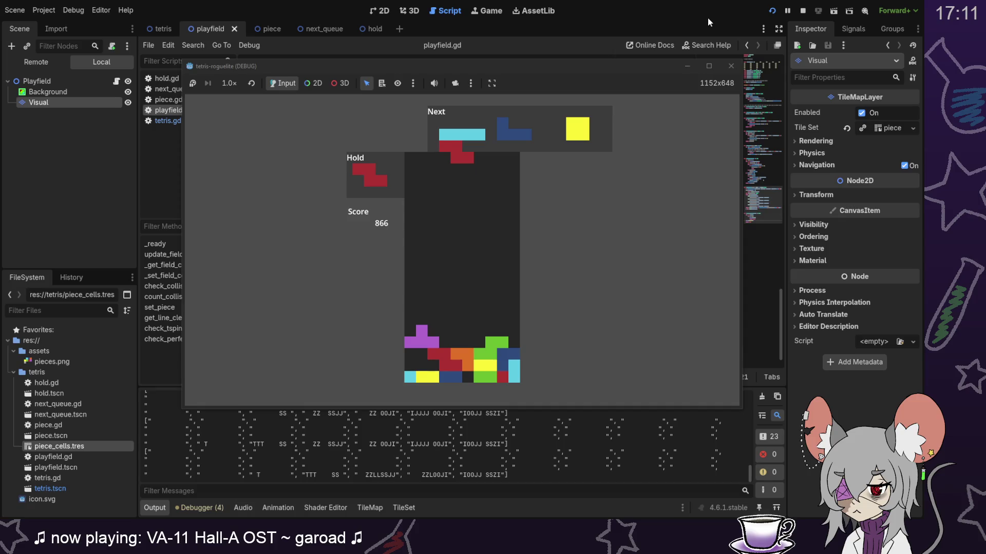
{"action": "key", "text": "Left"}
{"action": "key", "text": "Up"}
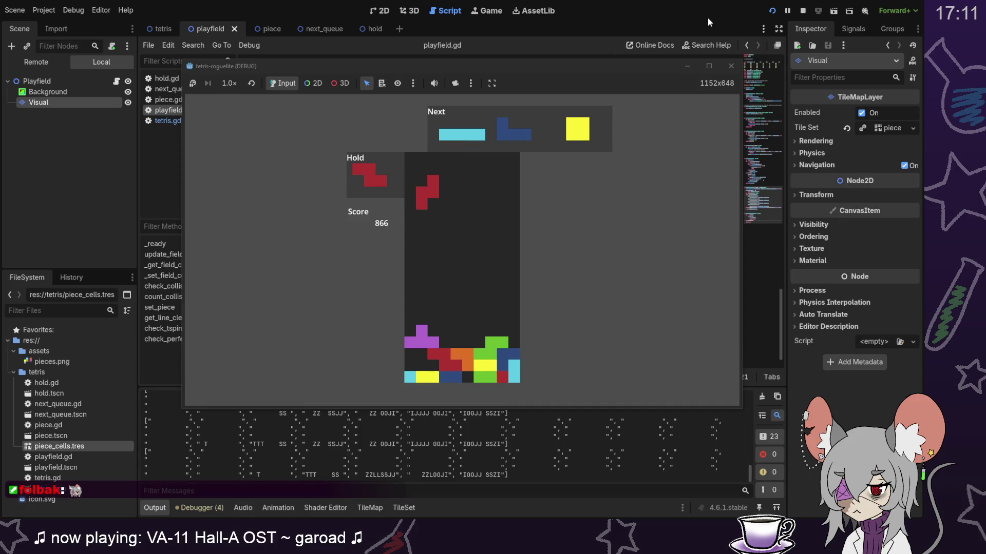
{"action": "key", "text": "Down"}
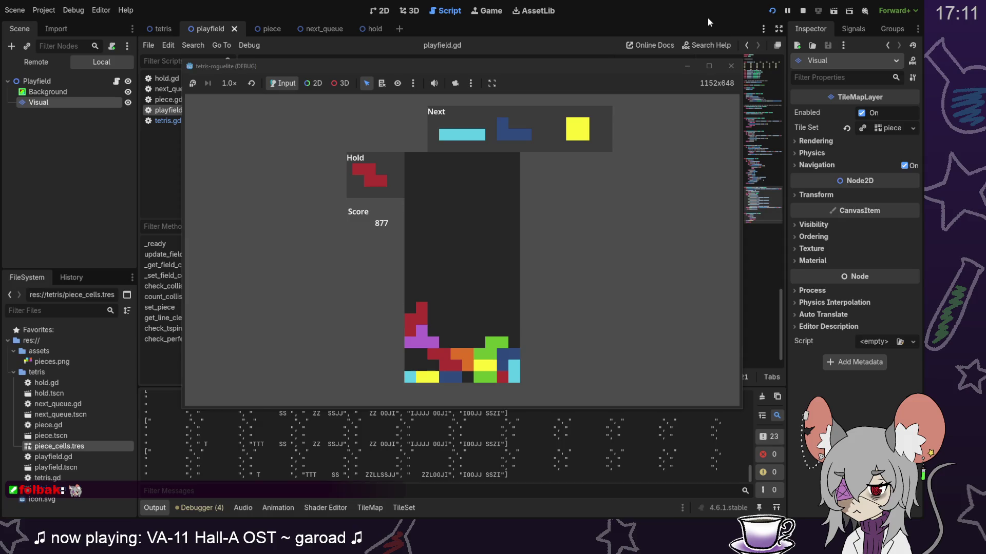
{"action": "key", "text": "Down"}
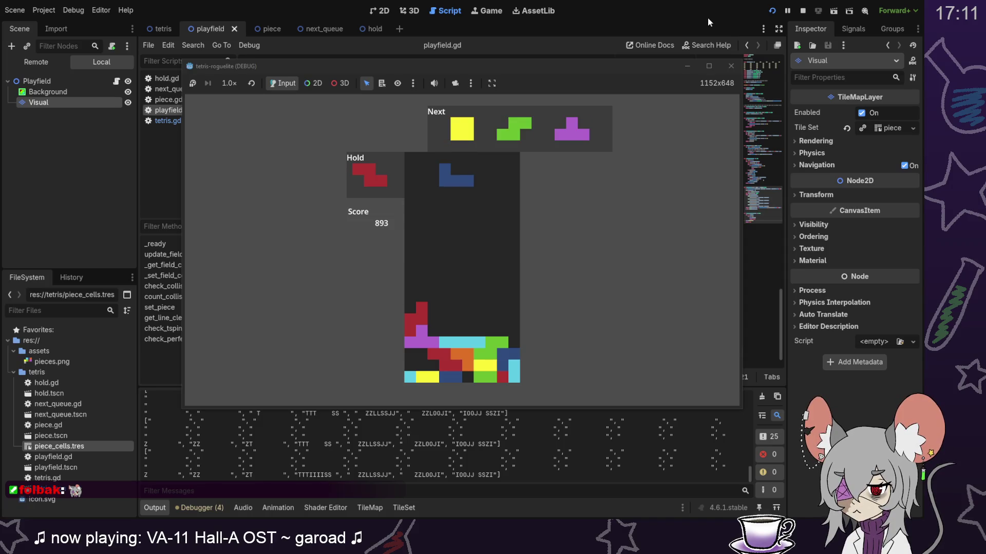
{"action": "key", "text": "Down"}
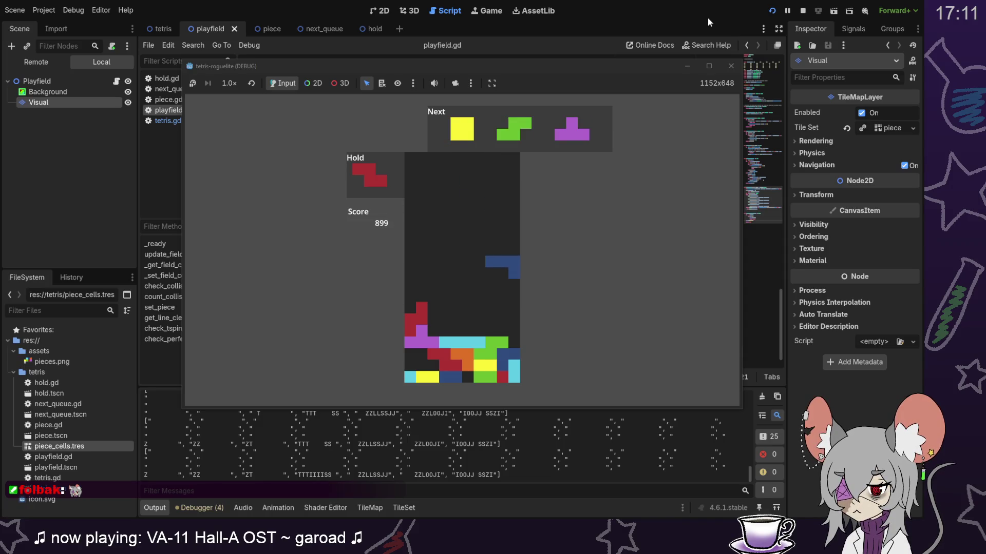
{"action": "key", "text": "Right"}
{"action": "key", "text": "Right"}
{"action": "key", "text": "Right"}
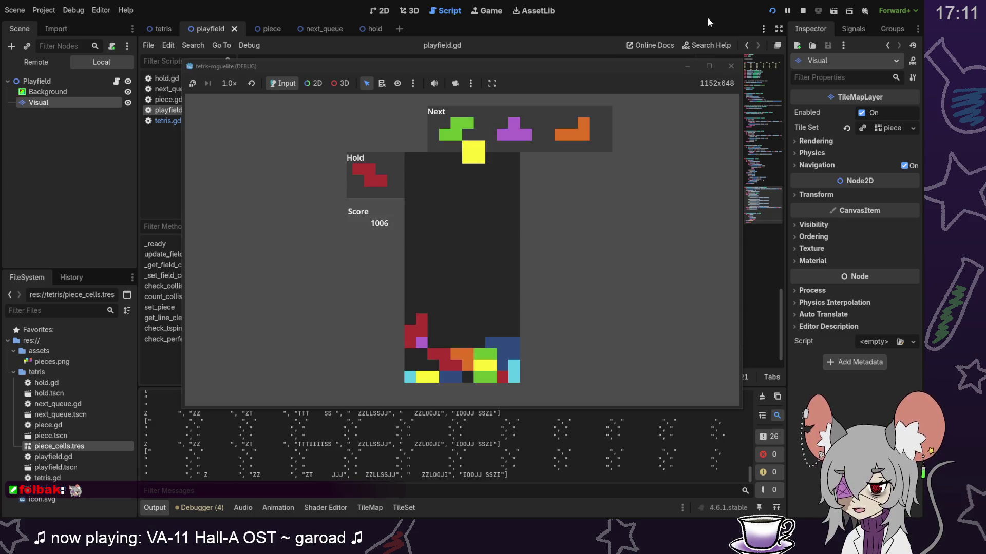
Step: Drop the O piece on the right, then land the S and T pieces on the stack
{"action": "key", "text": "Down"}
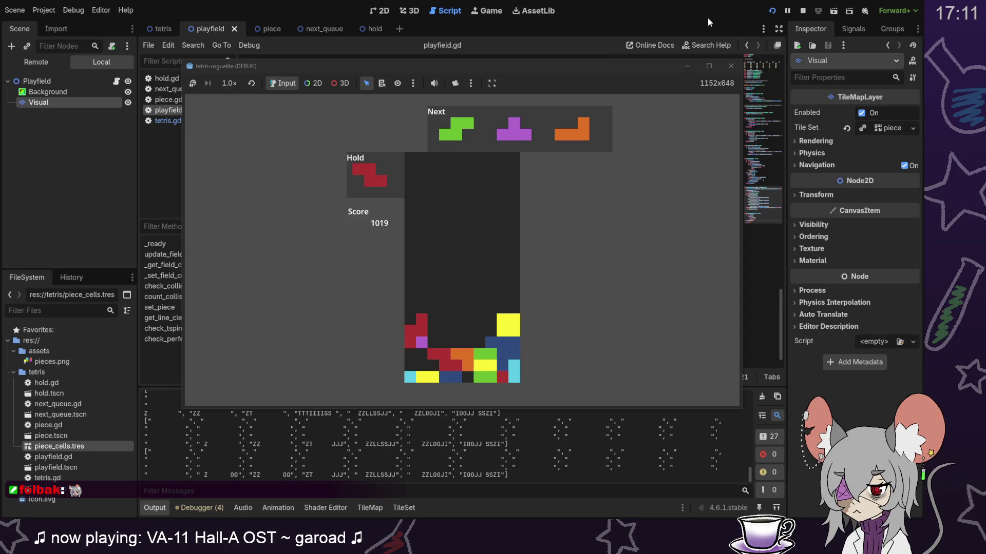
{"action": "key", "text": "Right"}
{"action": "key", "text": "Right"}
{"action": "key", "text": "Down"}
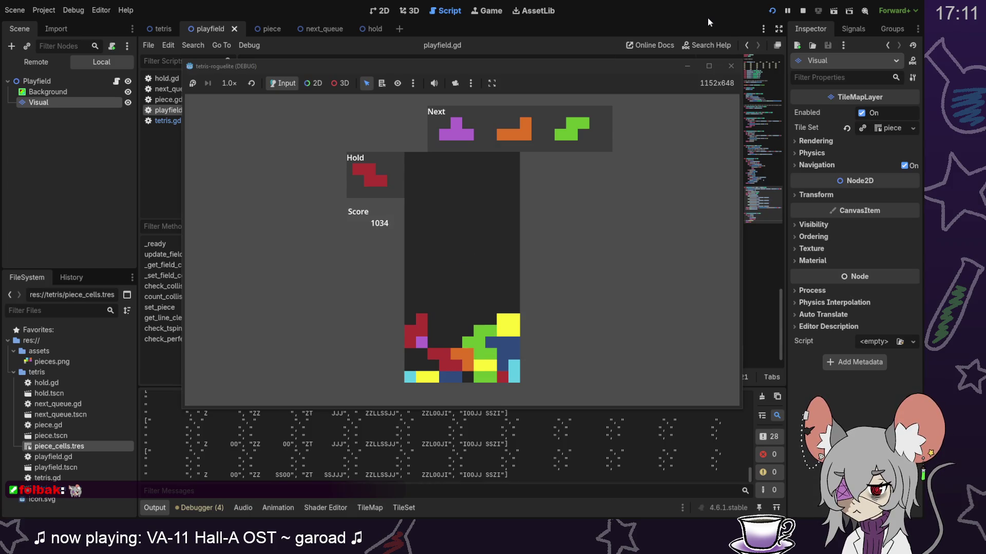
{"action": "key", "text": "Down"}
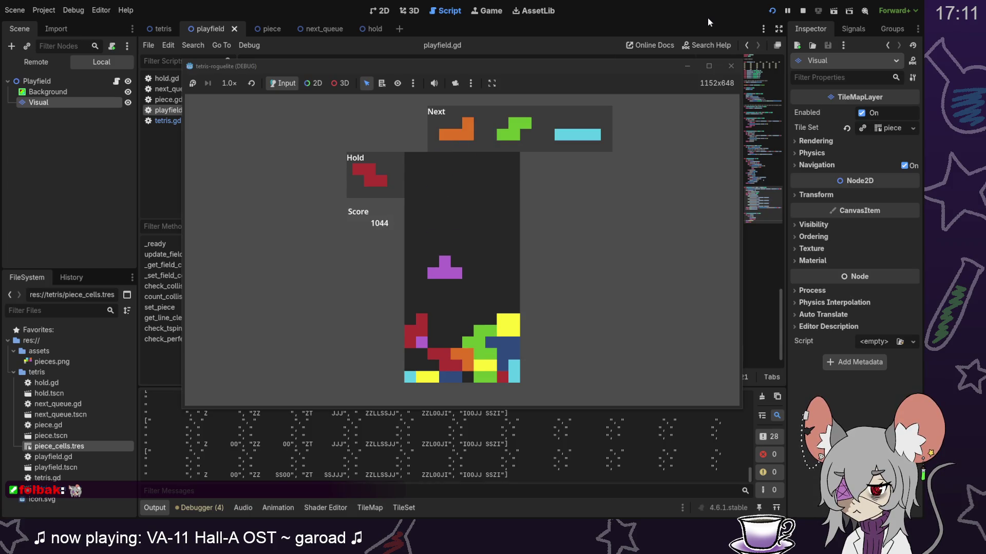
{"action": "key", "text": "Down"}
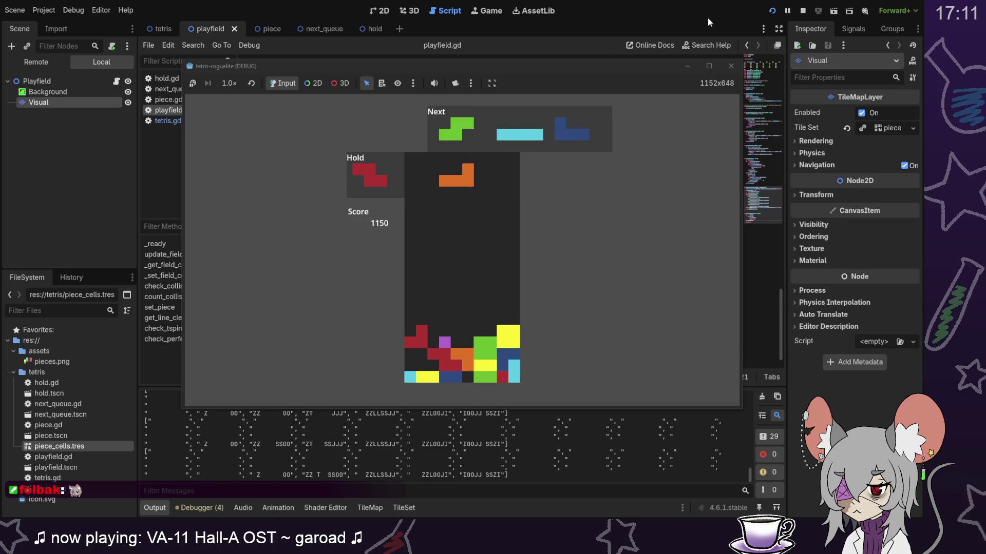
Step: Swap the L for the held Z and drop it, drop an upright S, then hold the I for an upright L
{"action": "key", "text": "c"}
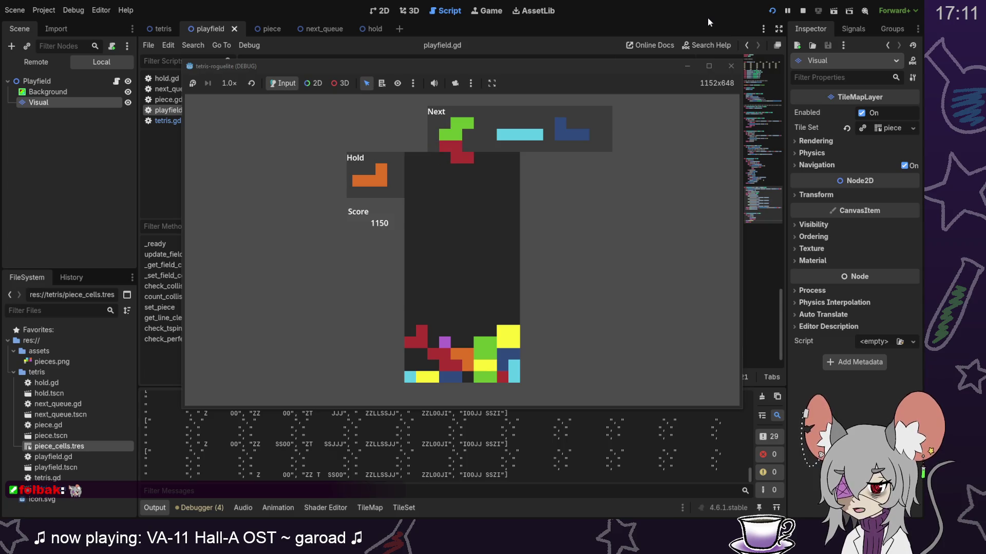
{"action": "key", "text": "Down"}
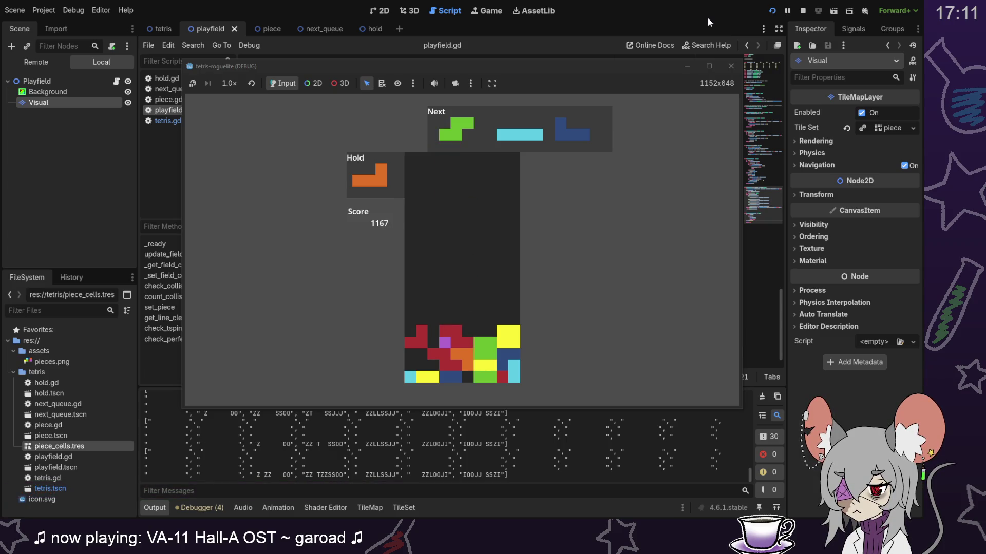
{"action": "key", "text": "Up"}
{"action": "key", "text": "Down"}
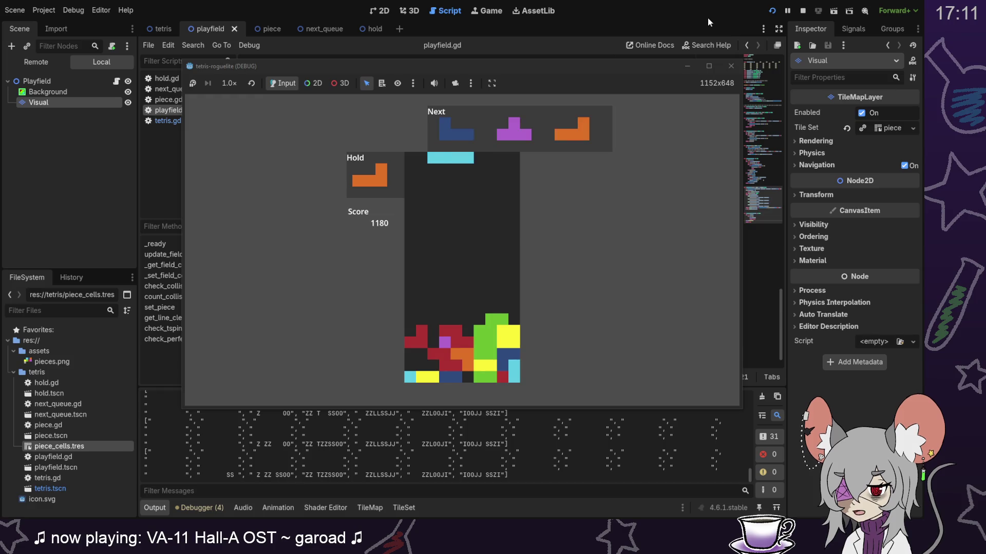
{"action": "key", "text": "c"}
{"action": "key", "text": "Up"}
{"action": "key", "text": "Down"}
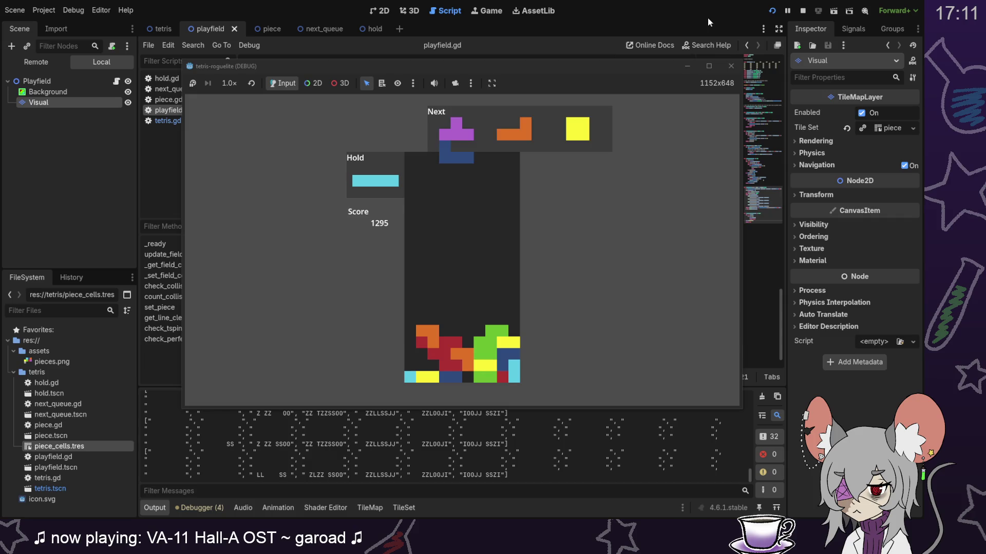
Step: Turn the J piece around onto the stack, then drop an upright T on the right side
{"action": "key", "text": "Left"}
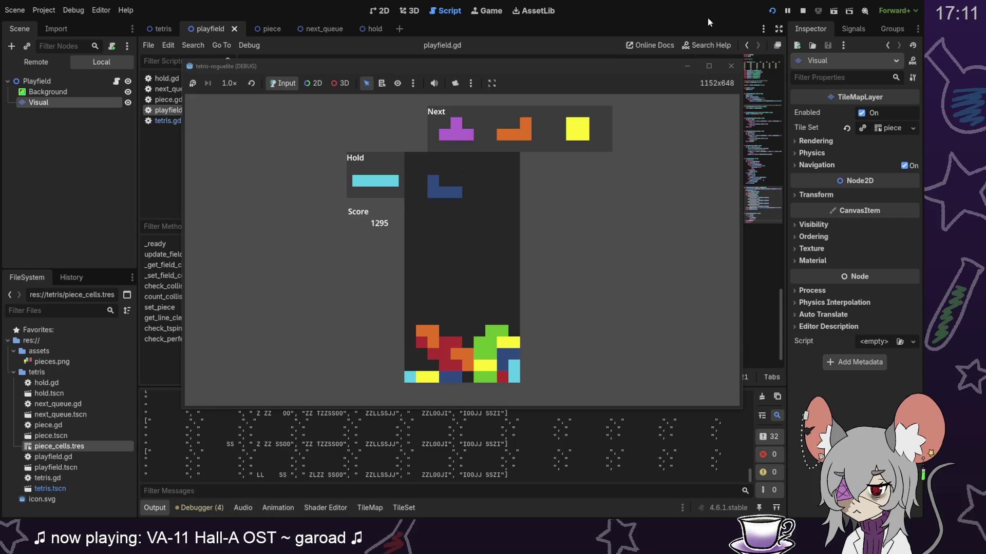
{"action": "key", "text": "Up"}
{"action": "key", "text": "Up"}
{"action": "key", "text": "Down"}
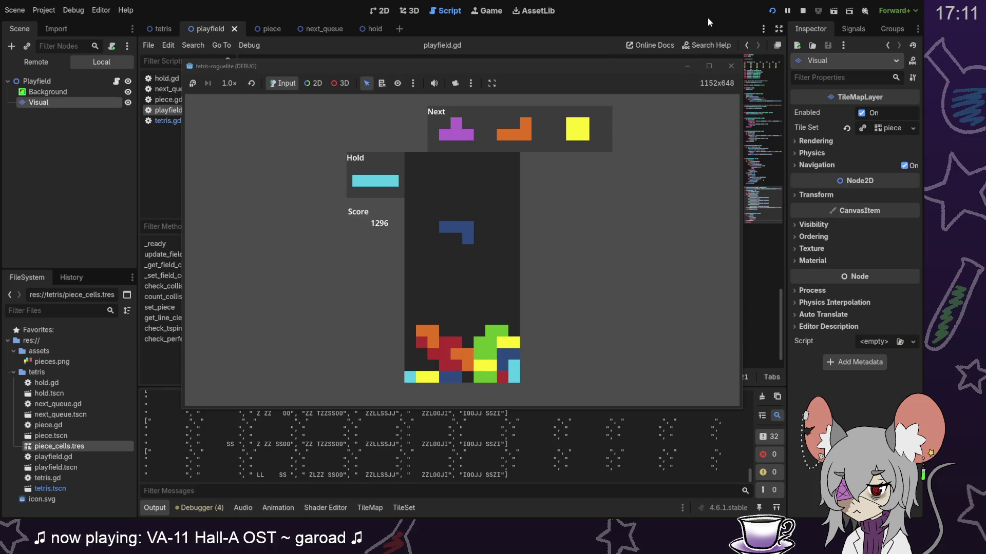
{"action": "key", "text": "Down"}
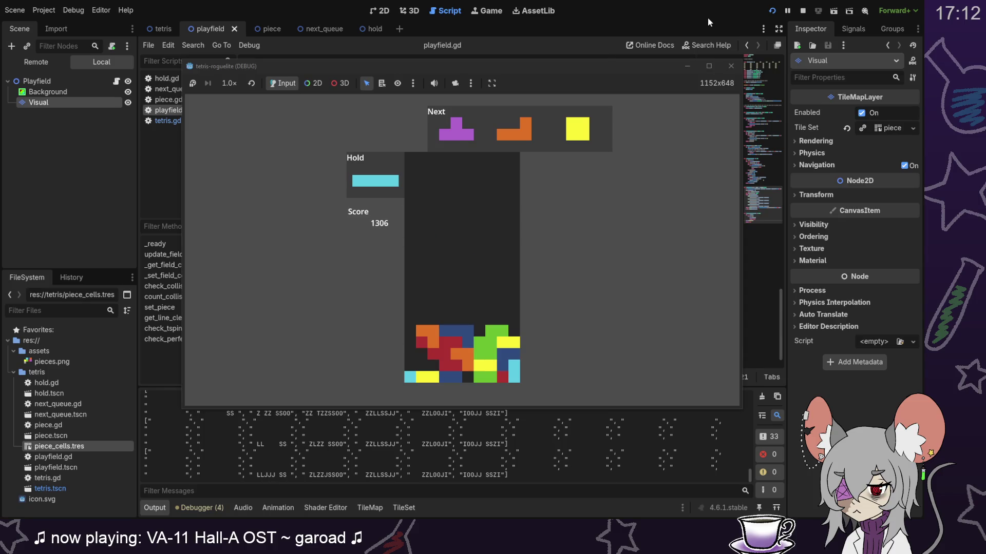
{"action": "key", "text": "z"}
{"action": "key", "text": "Right"}
{"action": "key", "text": "Right"}
{"action": "key", "text": "Down"}
{"action": "key", "text": "Down"}
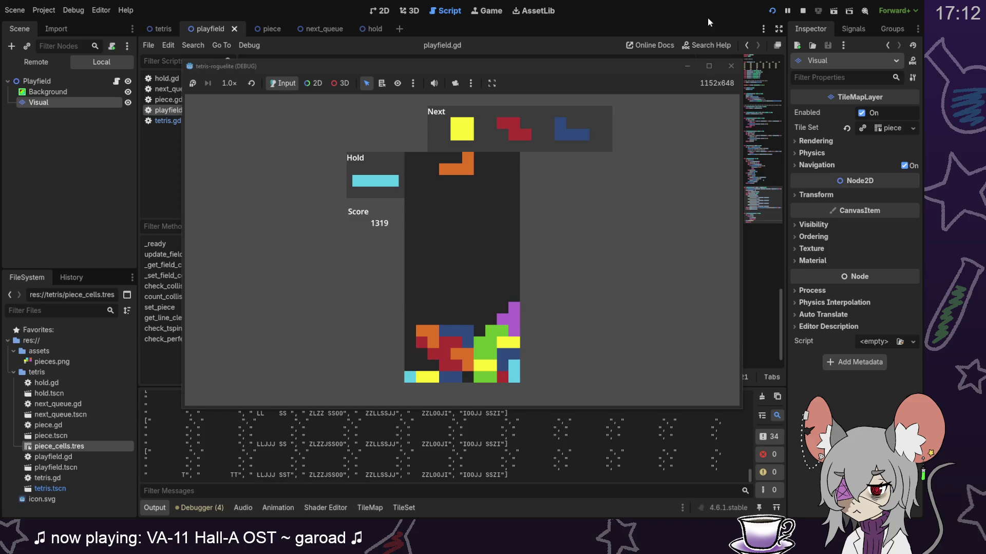
Step: Hold the L and drop a vertical I against the left wall to clear a line
{"action": "key", "text": "Left"}
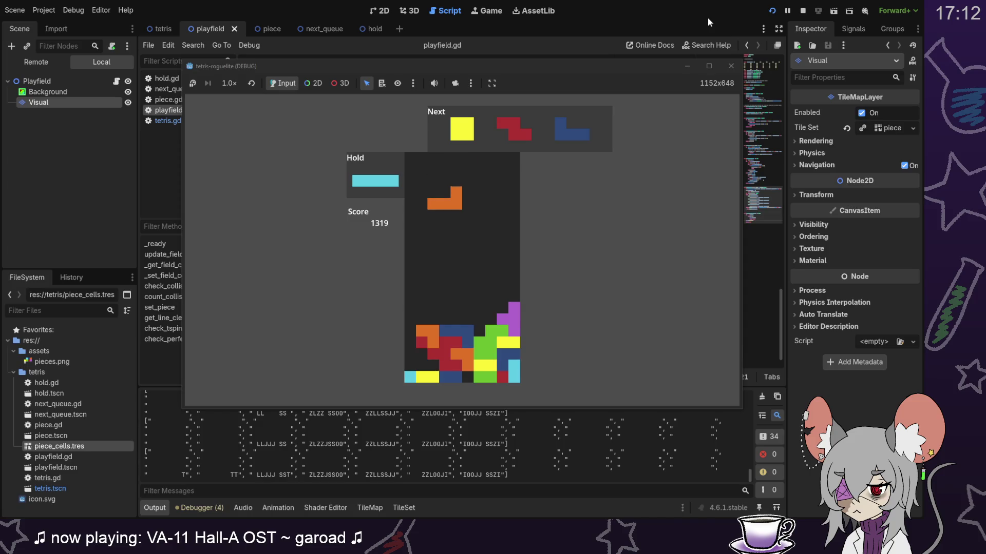
{"action": "key", "text": "c"}
{"action": "key", "text": "Left"}
{"action": "key", "text": "Up"}
{"action": "key", "text": "Left"}
{"action": "key", "text": "Left"}
{"action": "key", "text": "Left"}
{"action": "key", "text": "Down"}
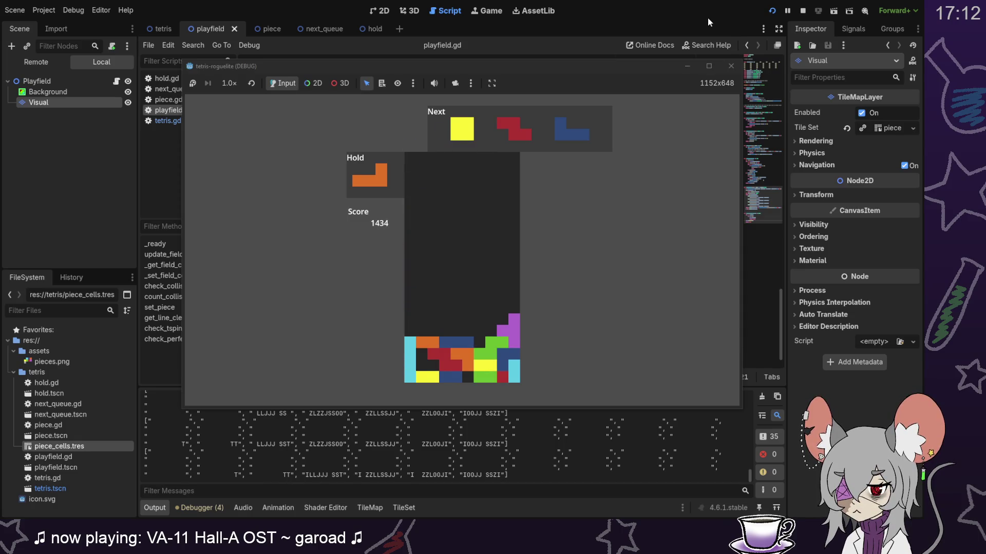
Step: Stack the O piece, an upright Z on the right, and a J moved three columns left
{"action": "key", "text": "Down"}
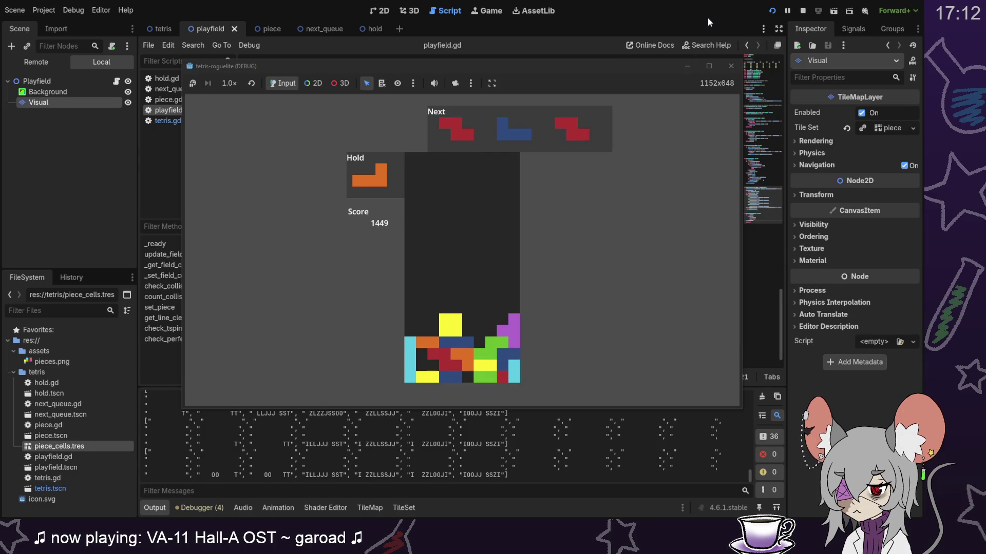
{"action": "key", "text": "Right"}
{"action": "key", "text": "Right"}
{"action": "key", "text": "Right"}
{"action": "key", "text": "Up"}
{"action": "key", "text": "Down"}
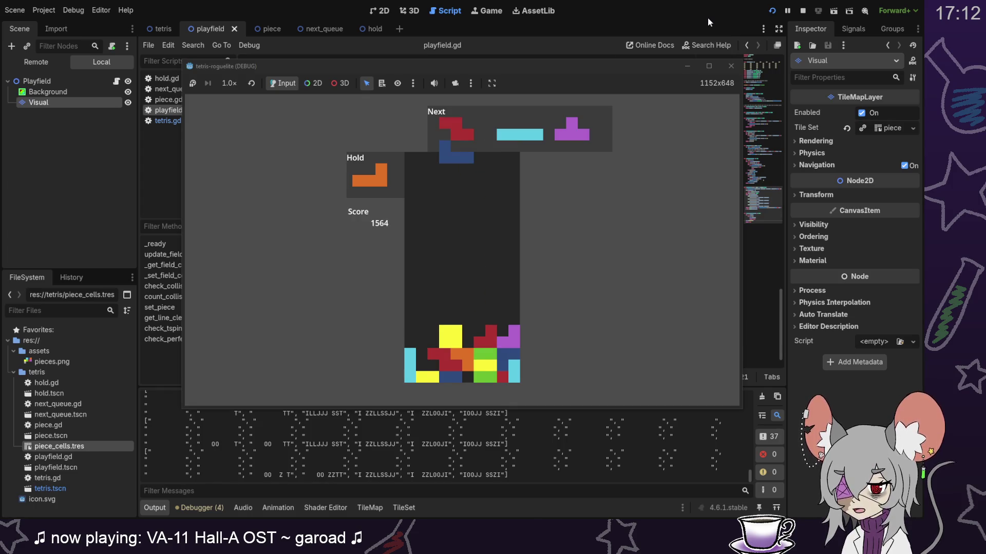
{"action": "key", "text": "Up"}
{"action": "key", "text": "Left"}
{"action": "key", "text": "Left"}
{"action": "key", "text": "Left"}
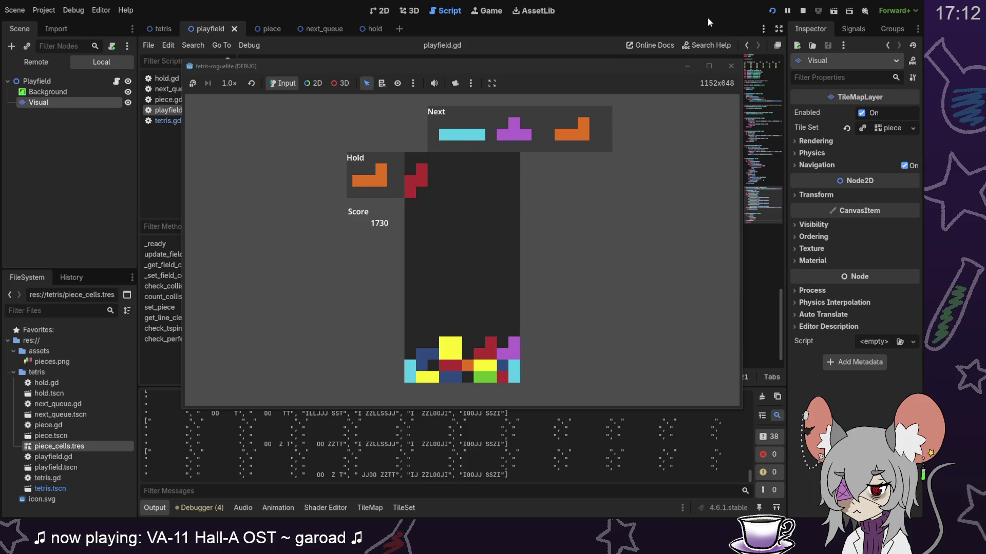
{"action": "key", "text": "Down"}
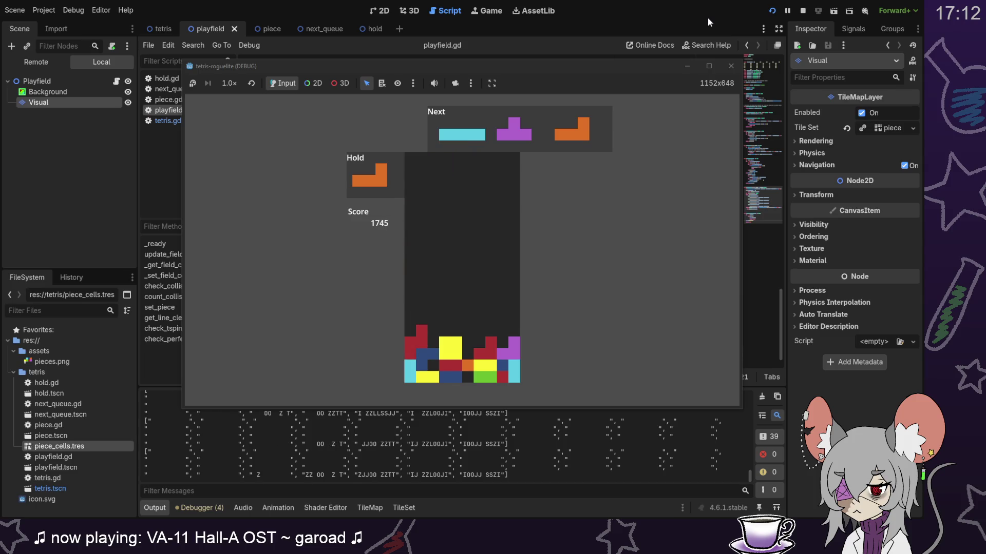
Step: Hold the I, lay the L flat onto the stack, and drop the T to clear a line
{"action": "key", "text": "c"}
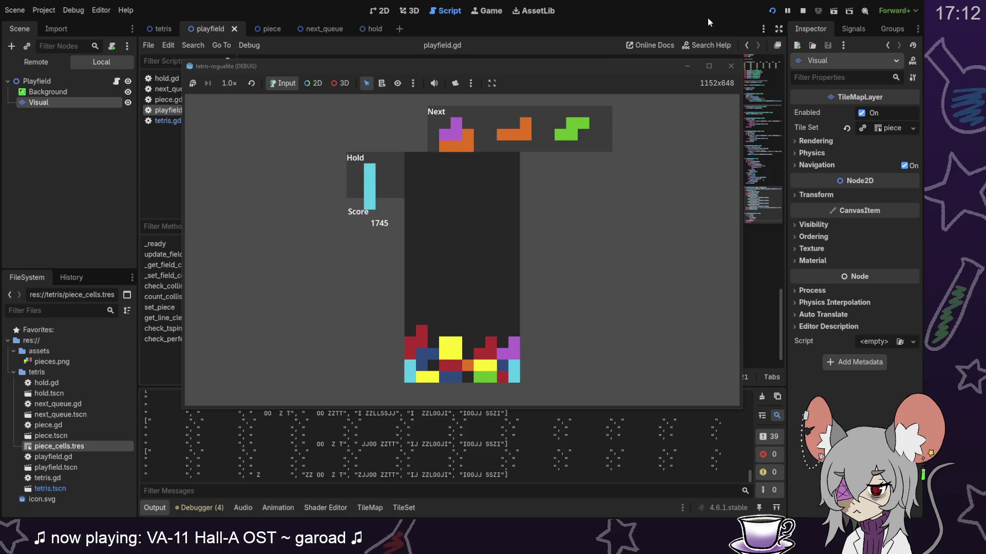
{"action": "key", "text": "z"}
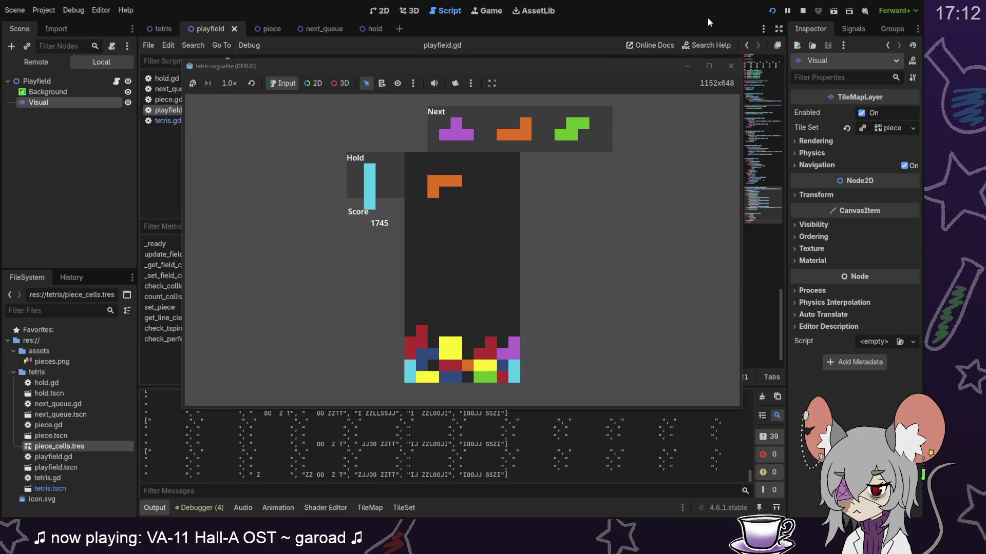
{"action": "key", "text": "Right"}
{"action": "key", "text": "Left"}
{"action": "key", "text": "Left"}
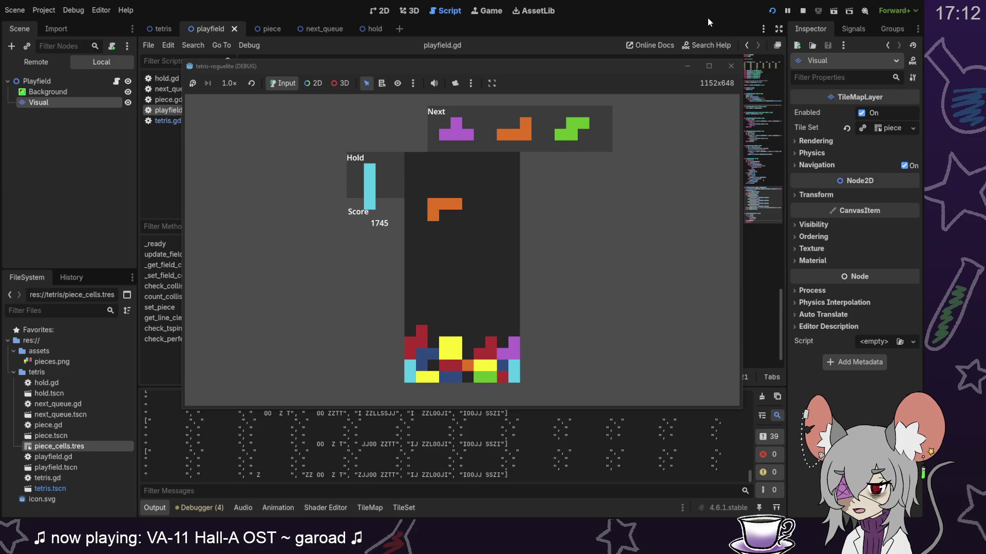
{"action": "key", "text": "Down"}
{"action": "key", "text": "Down"}
{"action": "key", "text": "Down"}
{"action": "key", "text": "Down"}
{"action": "key", "text": "Down"}
{"action": "key", "text": "Down"}
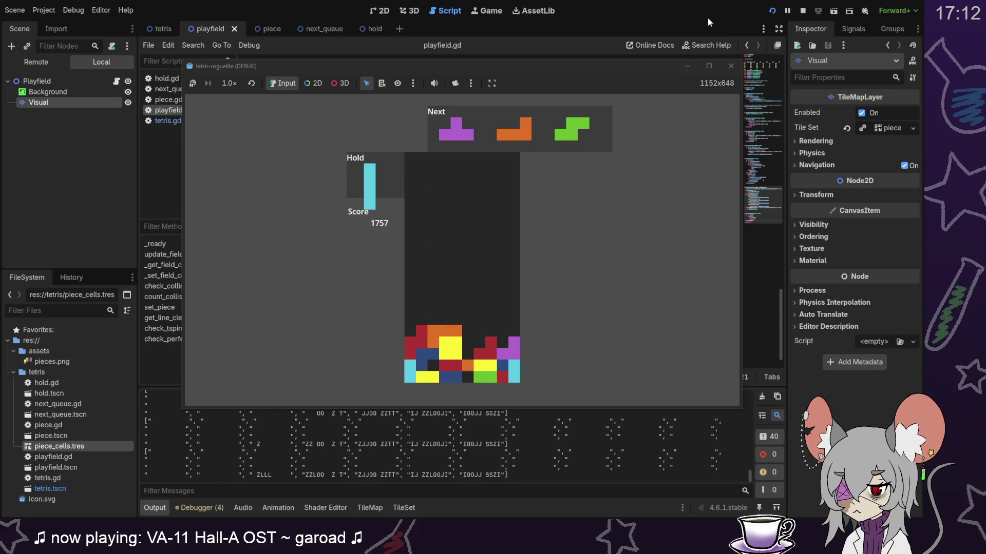
{"action": "key", "text": "Down"}
{"action": "key", "text": "Down"}
{"action": "key", "text": "Down"}
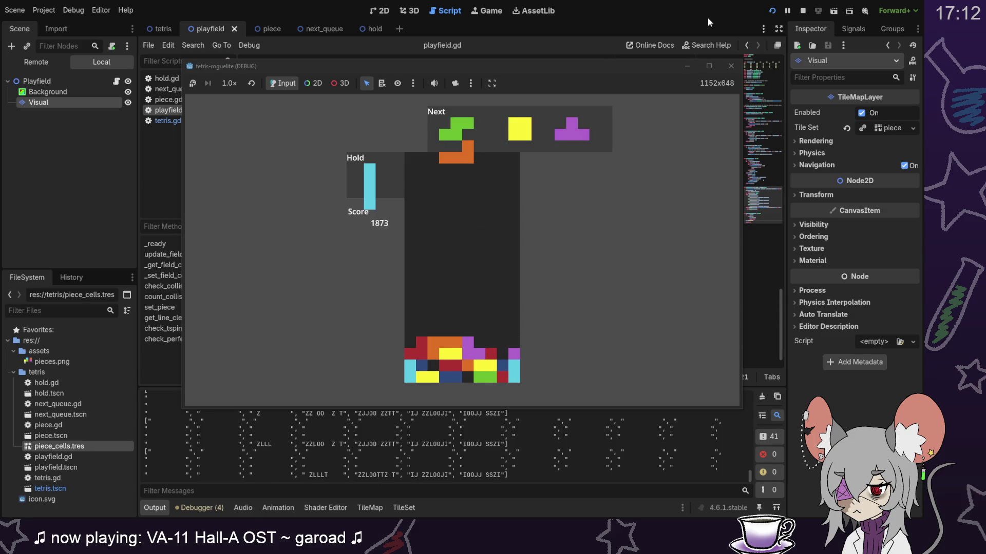
Step: Drop the turned orange L, then an upright green S on the right to clear a line
{"action": "key", "text": "Right"}
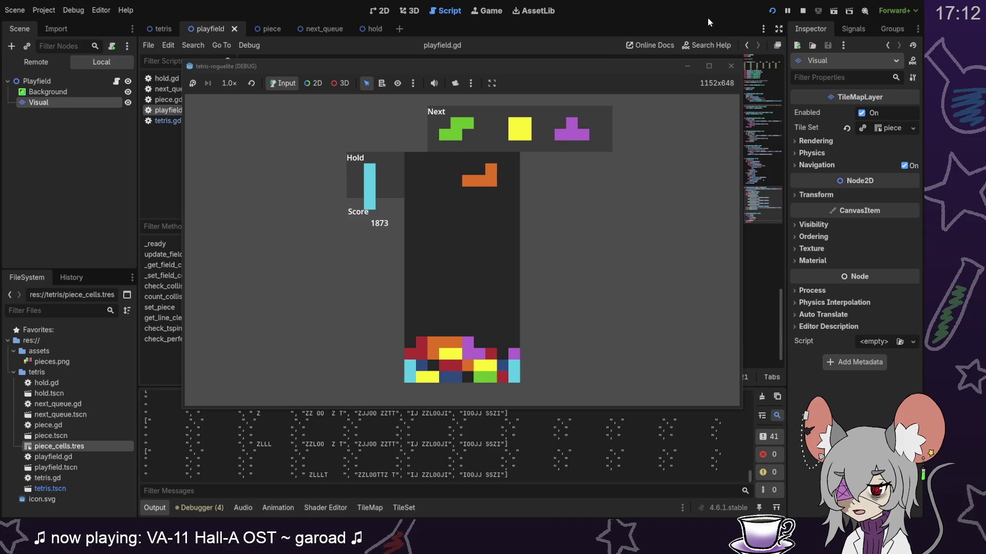
{"action": "key", "text": "Up"}
{"action": "key", "text": "Up"}
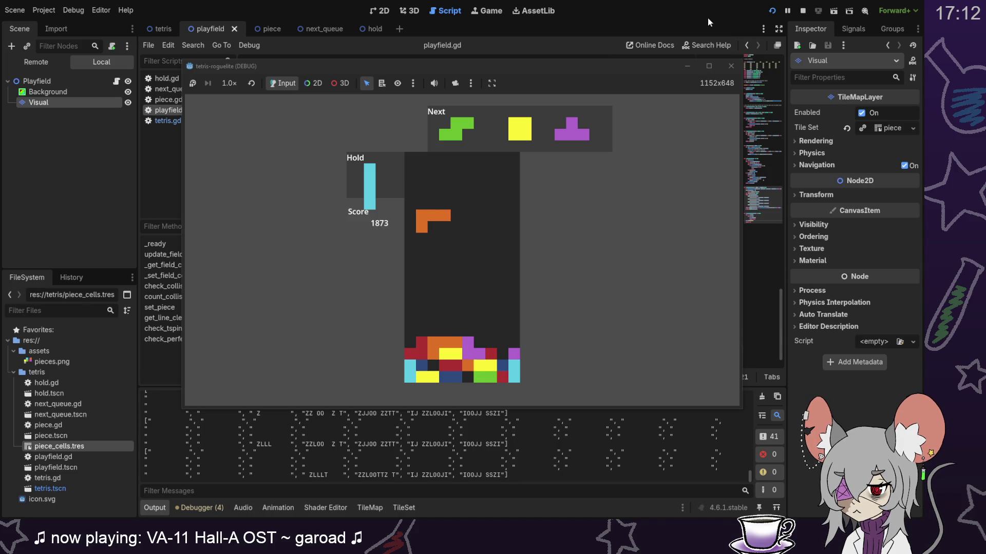
{"action": "key", "text": "Down"}
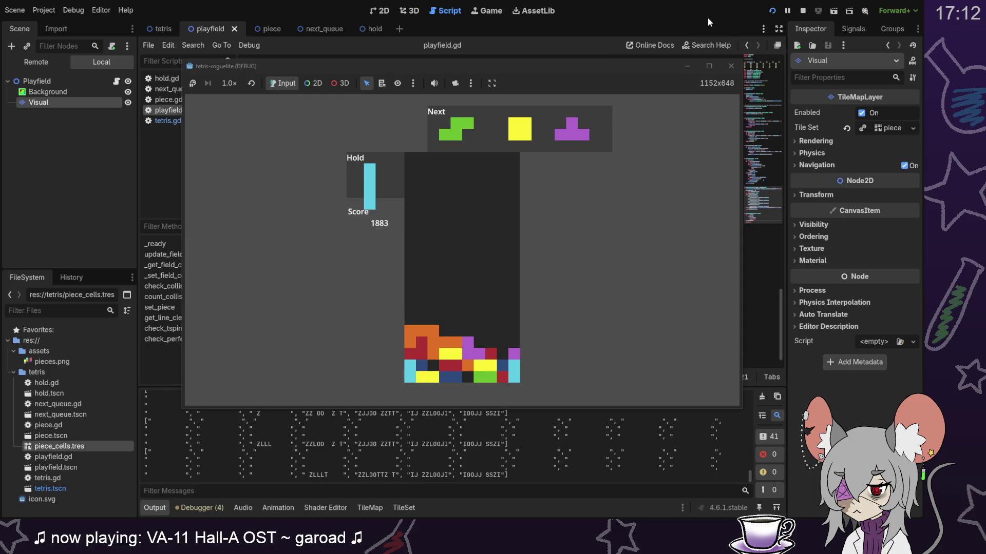
{"action": "key", "text": "Up"}
{"action": "key", "text": "Right"}
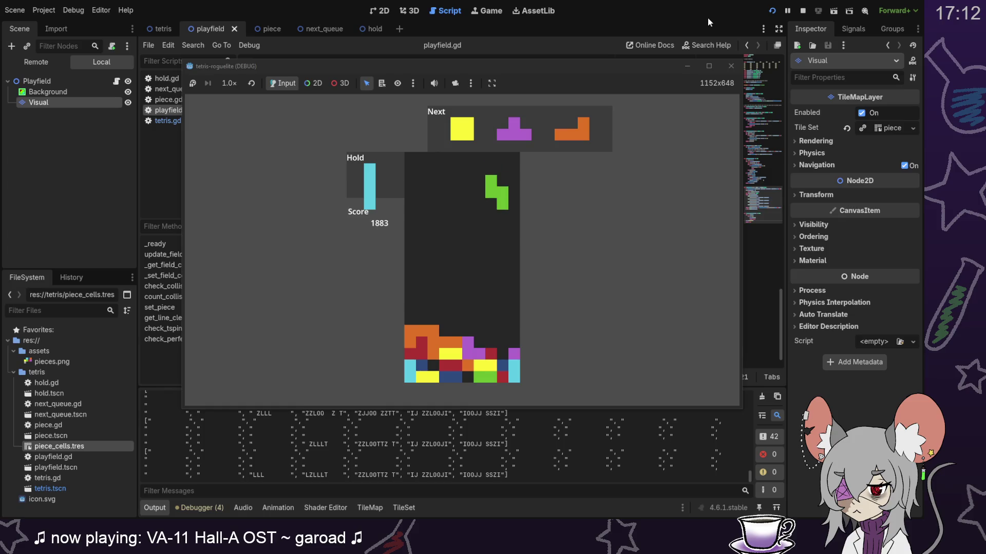
{"action": "key", "text": "Down"}
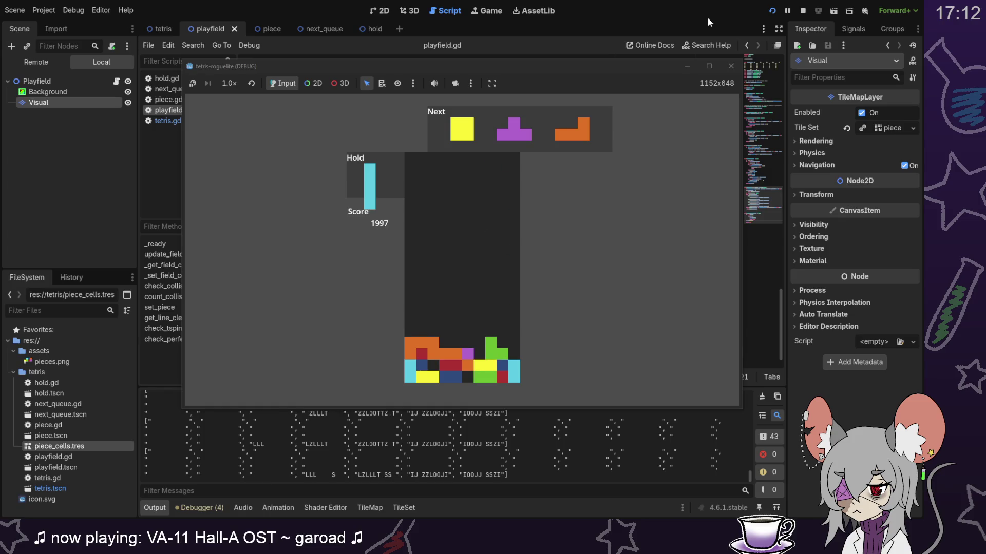
Step: Drop the yellow O three columns left and the purple T against the right wall
{"action": "key", "text": "Left"}
{"action": "key", "text": "Left"}
{"action": "key", "text": "Left"}
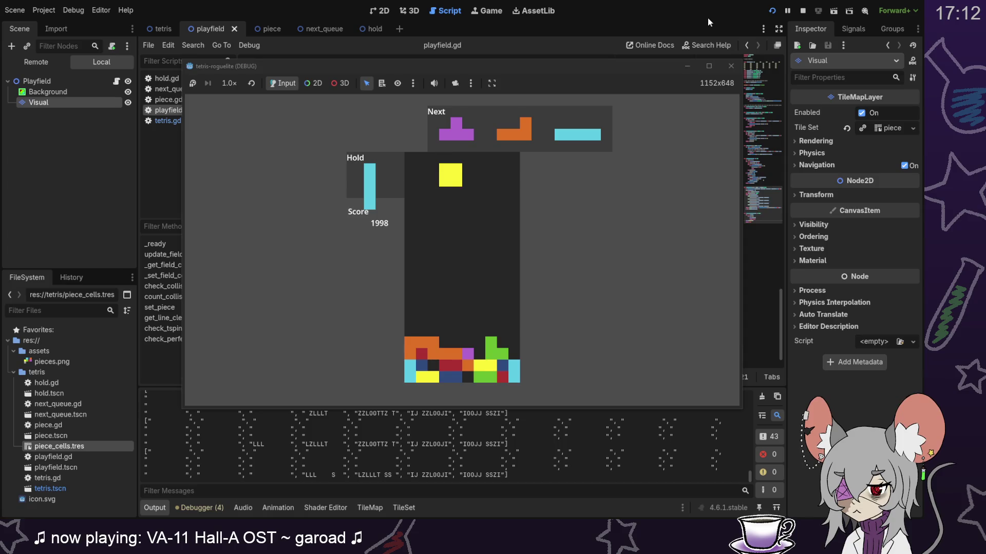
{"action": "key", "text": "Down"}
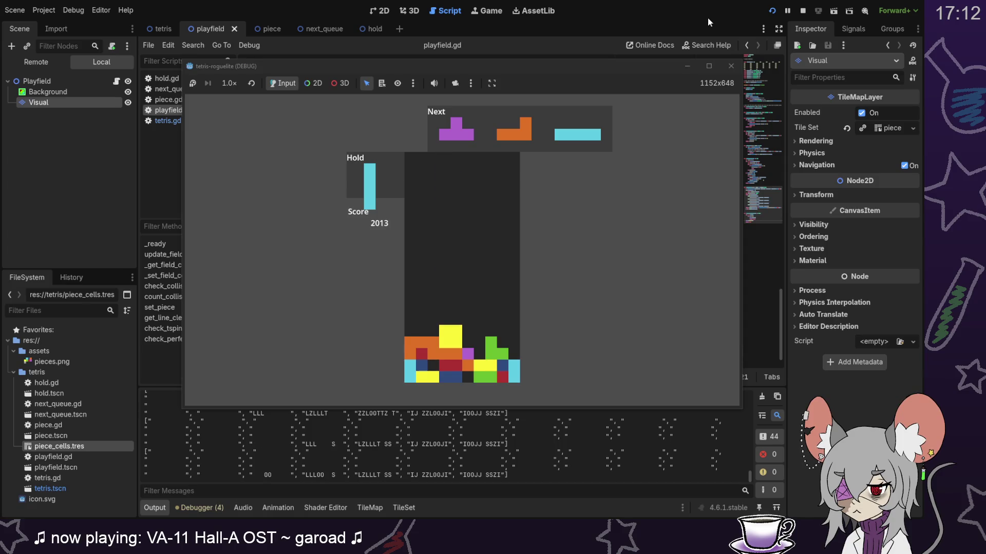
{"action": "key", "text": "Right"}
{"action": "key", "text": "Right"}
{"action": "key", "text": "Right"}
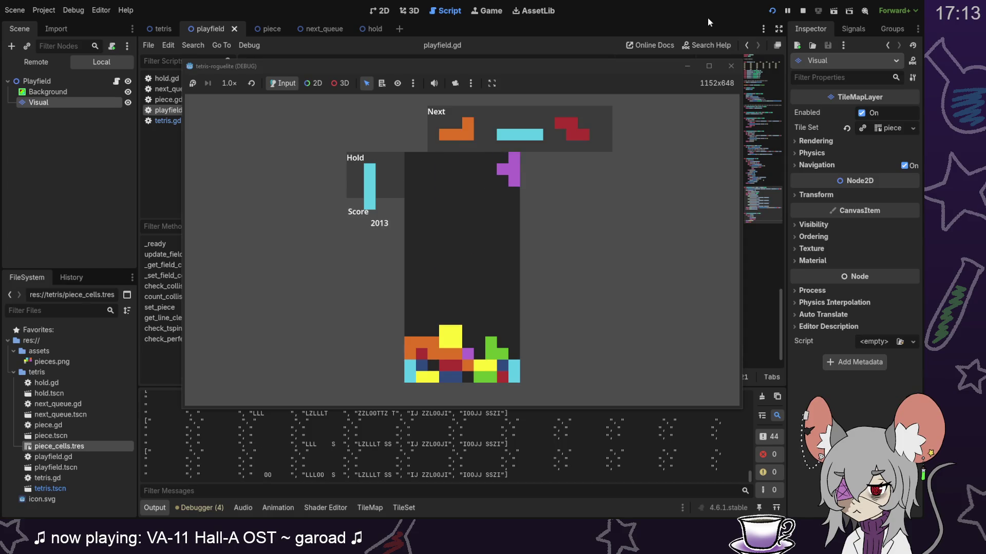
{"action": "key", "text": "Down"}
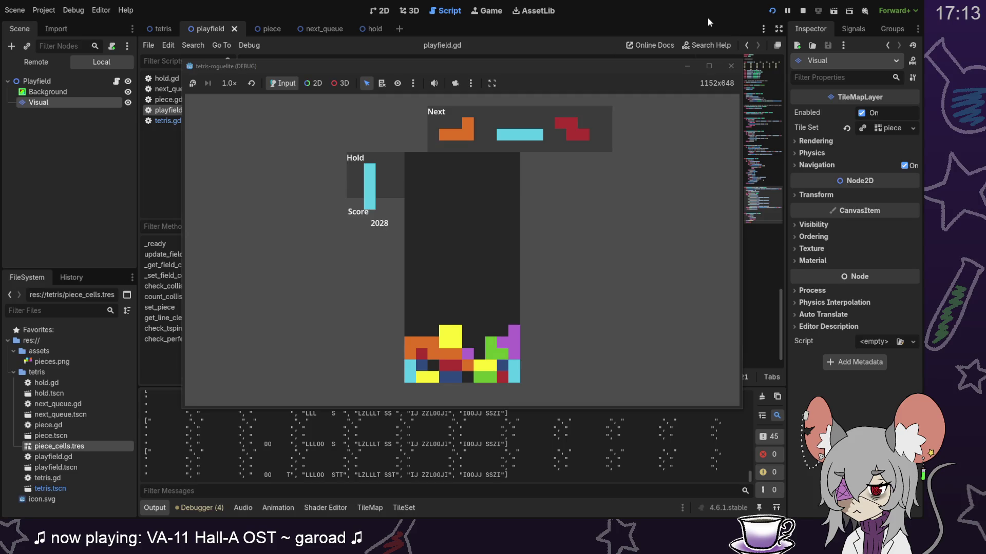
Step: Lower an upright orange L along the left wall, then drop a vertical I to clear a line
{"action": "key", "text": "Left"}
{"action": "key", "text": "Left"}
{"action": "key", "text": "Left"}
{"action": "key", "text": "Up"}
{"action": "key", "text": "Down"}
{"action": "key", "text": "Down"}
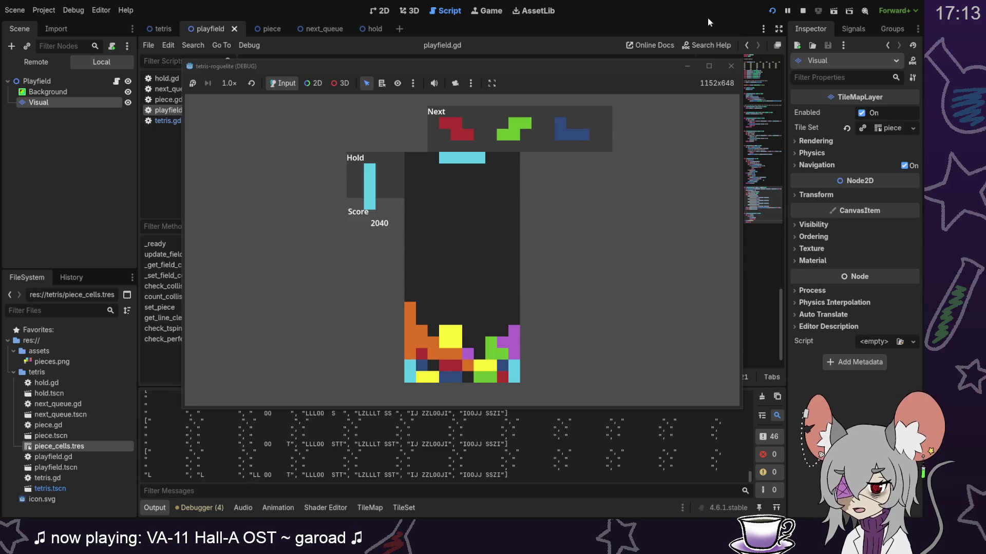
{"action": "key", "text": "Up"}
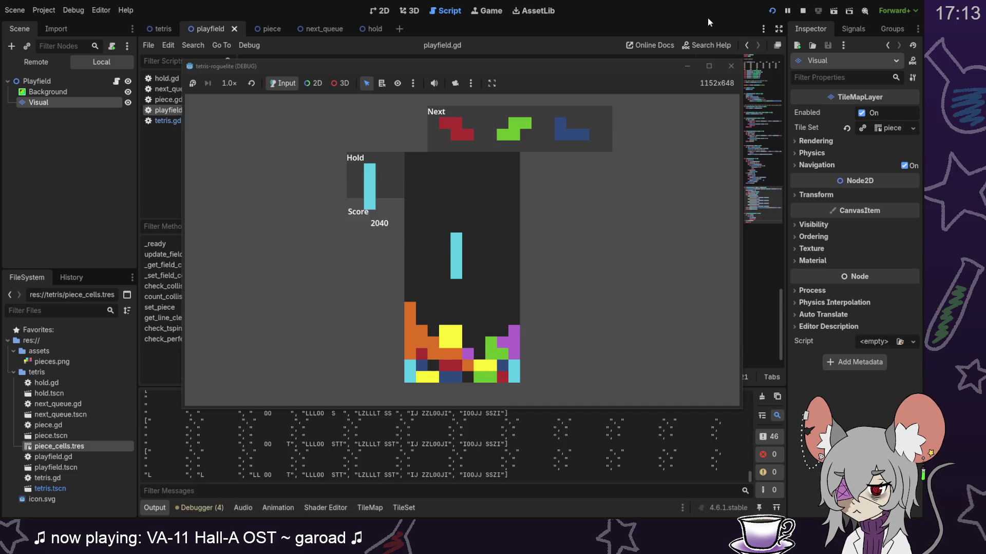
{"action": "key", "text": "Right"}
{"action": "key", "text": "Right"}
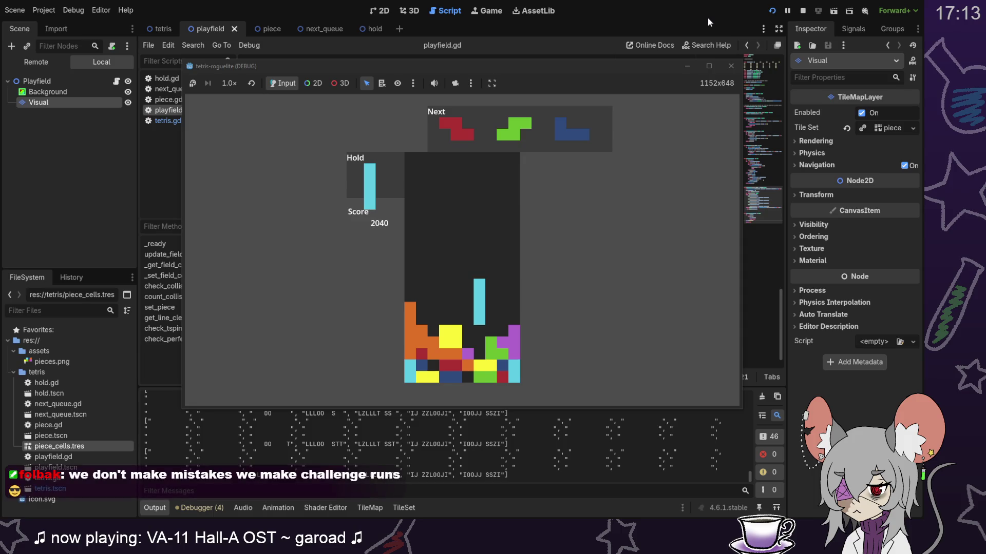
{"action": "key", "text": "Down"}
{"action": "key", "text": "Down"}
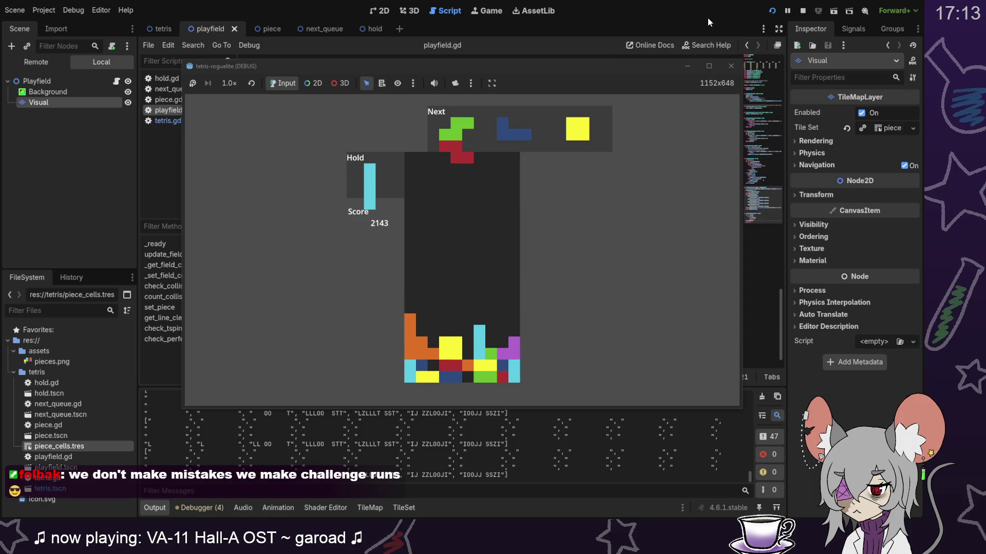
Step: Drop a vertical red Z on the stack and lock the green S at bottom right
{"action": "key", "text": "Up"}
{"action": "key", "text": "Left"}
{"action": "key", "text": "Left"}
{"action": "key", "text": "Right"}
{"action": "key", "text": "Down"}
{"action": "key", "text": "Down"}
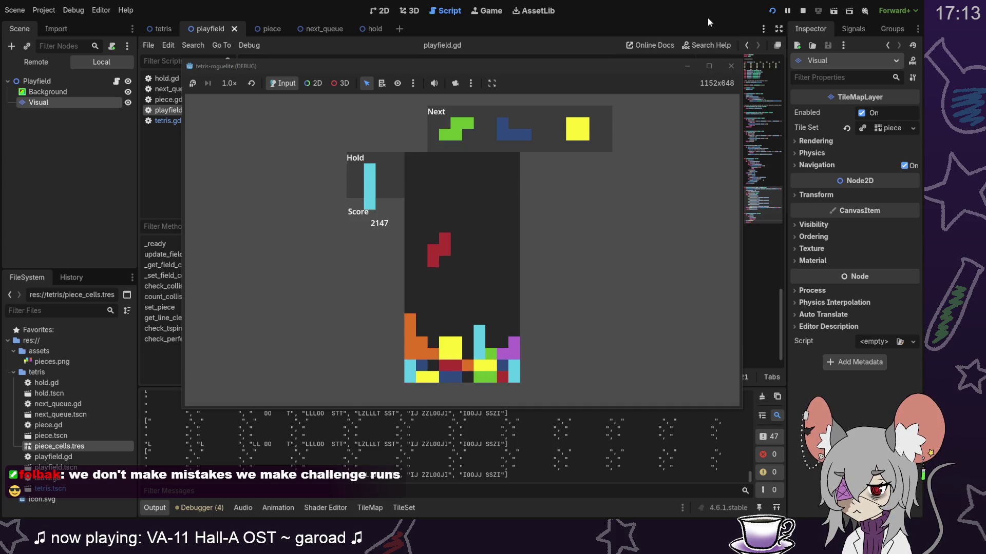
{"action": "key", "text": "Right"}
{"action": "key", "text": "Right"}
{"action": "key", "text": "Right"}
{"action": "key", "text": "Down"}
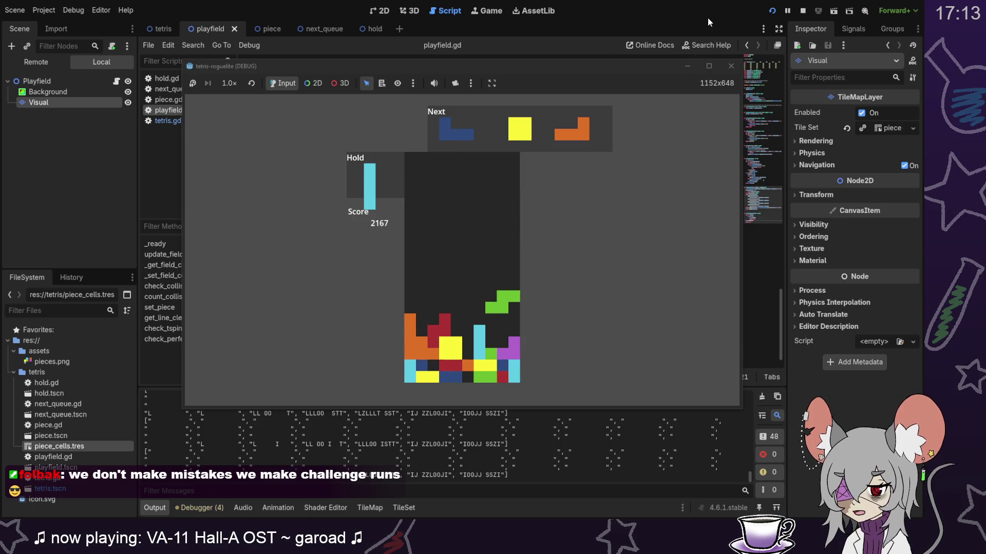
{"action": "key", "text": "Down"}
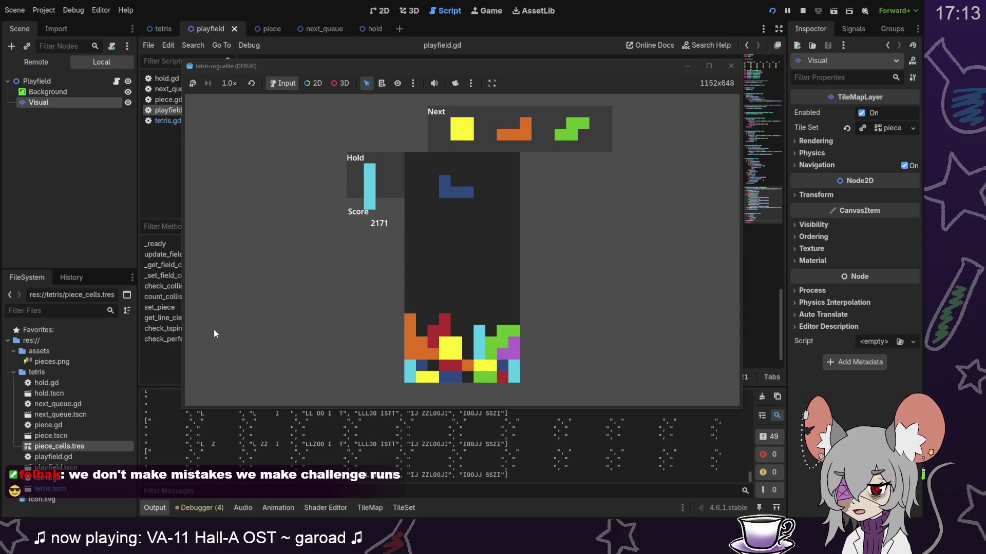
{"action": "key", "text": "Right"}
Step: Hold the blue J piece, drop the cyan I, and land the yellow O three columns right
{"action": "key", "text": "Left"}
{"action": "key", "text": "Left"}
{"action": "key", "text": "c"}
{"action": "key", "text": "Right"}
{"action": "key", "text": "Left"}
{"action": "key", "text": "Down"}
{"action": "key", "text": "Down"}
{"action": "key", "text": "Down"}
{"action": "key", "text": "Down"}
{"action": "key", "text": "Down"}
{"action": "key", "text": "Down"}
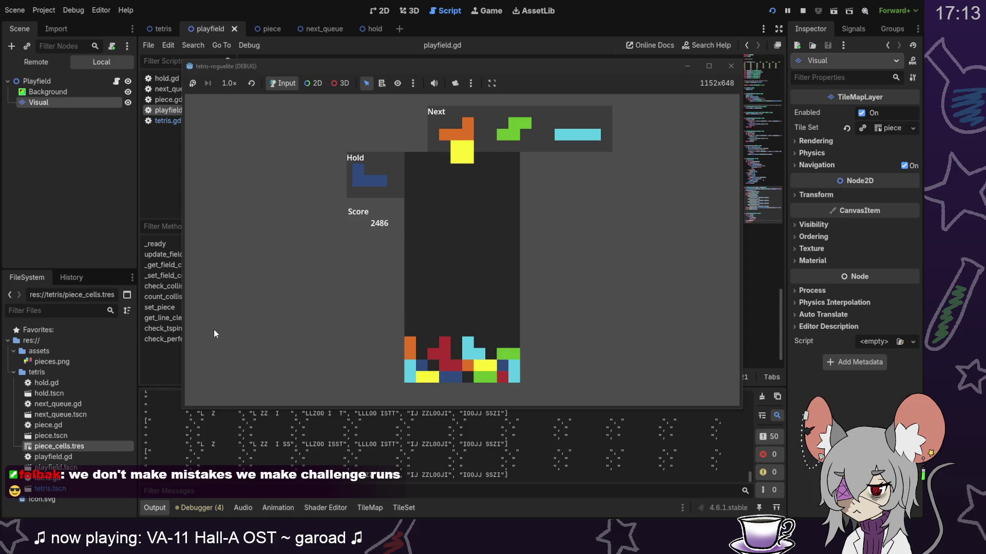
{"action": "key", "text": "Right"}
{"action": "key", "text": "Right"}
{"action": "key", "text": "Right"}
{"action": "key", "text": "Down"}
{"action": "key", "text": "Down"}
{"action": "key", "text": "Down"}
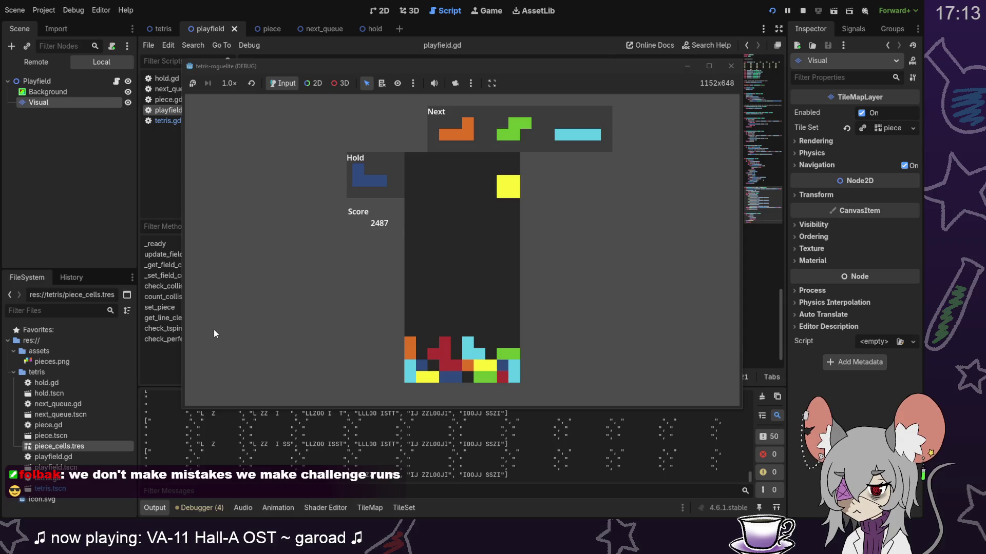
{"action": "key", "text": "Down"}
{"action": "key", "text": "Down"}
{"action": "key", "text": "Down"}
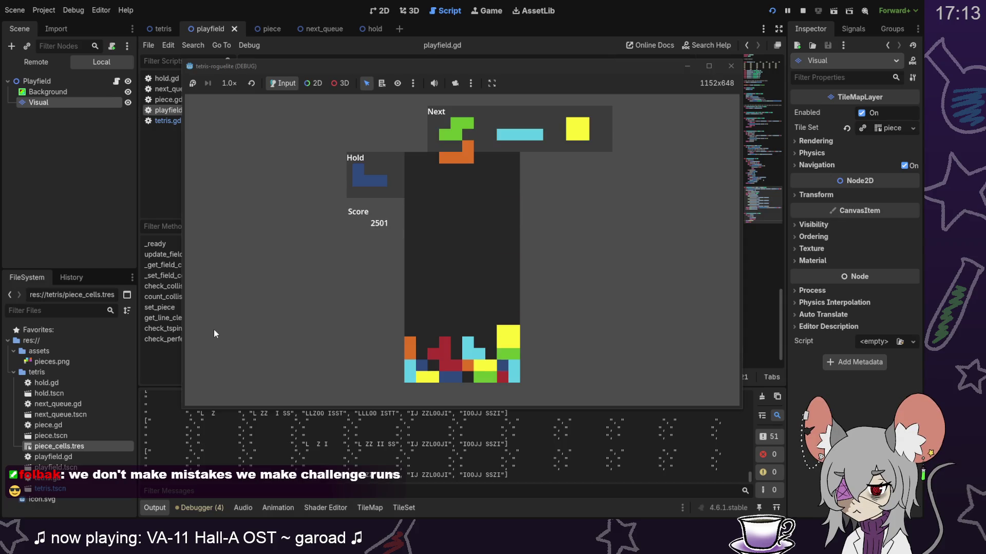
Step: Lock a vertical orange L against the left wall and land a vertical green S on the stack
{"action": "key", "text": "Up"}
{"action": "key", "text": "Left"}
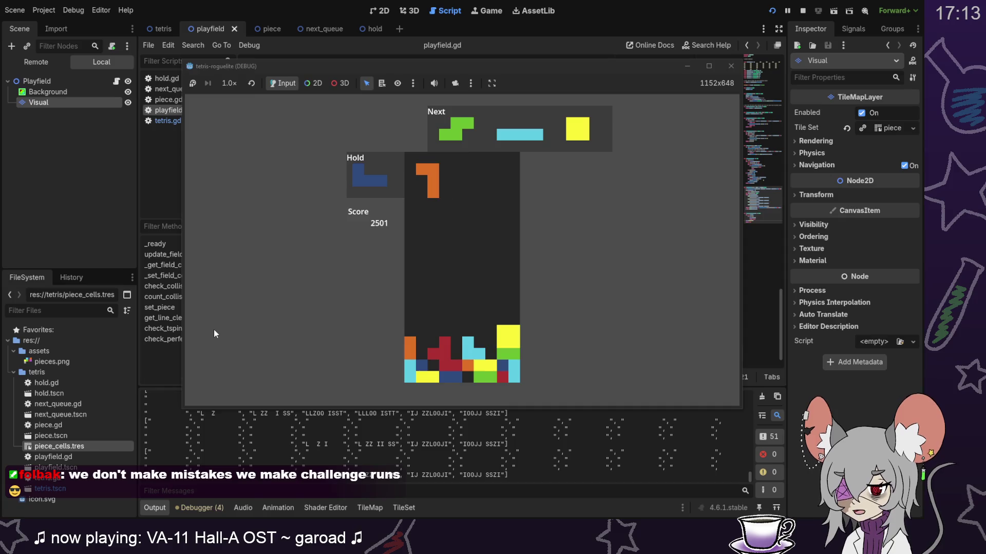
{"action": "key", "text": "Left"}
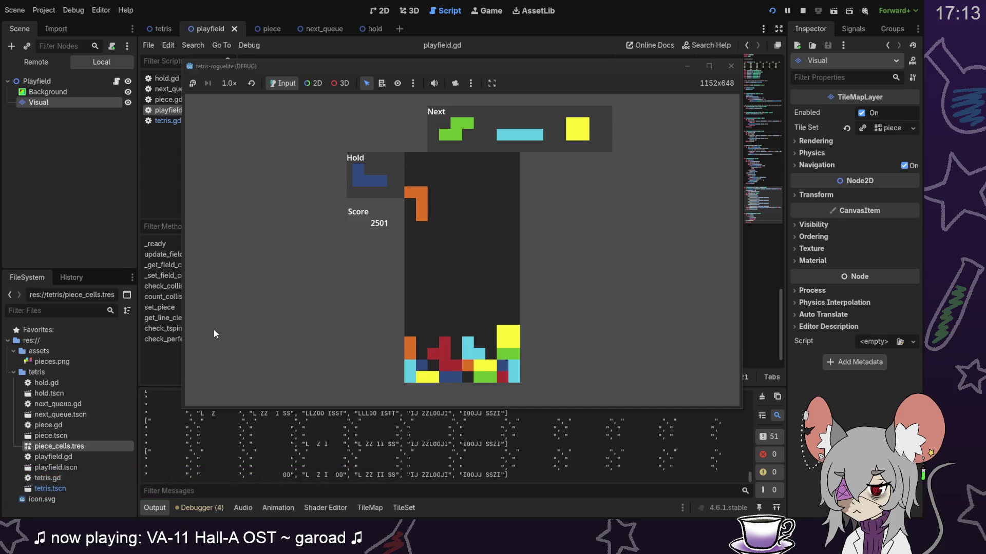
{"action": "key", "text": "Down"}
{"action": "key", "text": "Down"}
{"action": "key", "text": "Down"}
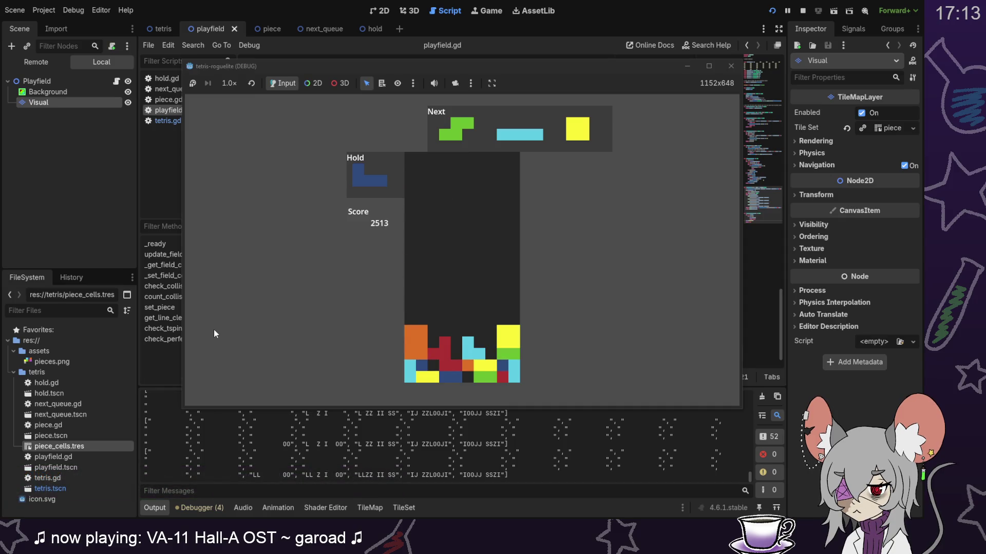
{"action": "key", "text": "Up"}
{"action": "key", "text": "Right"}
{"action": "key", "text": "Down"}
{"action": "key", "text": "Down"}
{"action": "key", "text": "Down"}
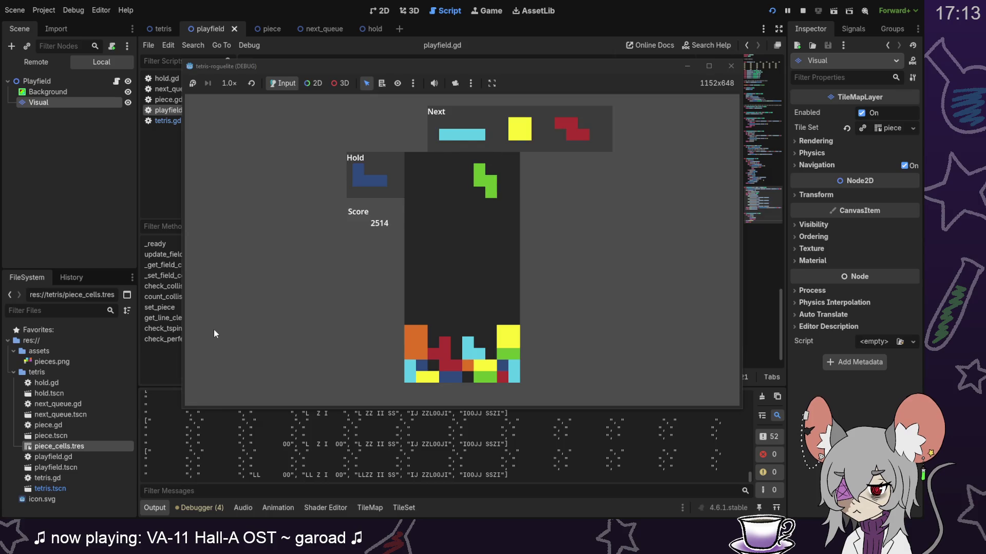
{"action": "key", "text": "Down"}
{"action": "key", "text": "Down"}
{"action": "key", "text": "Down"}
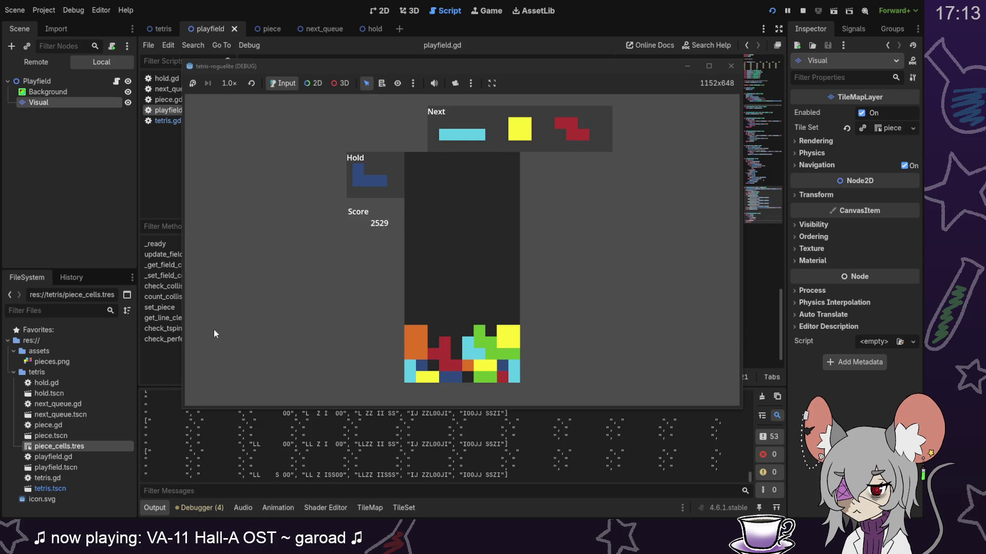
Step: Drop a vertical cyan I to clear two lines
{"action": "key", "text": "Left"}
{"action": "key", "text": "Up"}
{"action": "key", "text": "Right"}
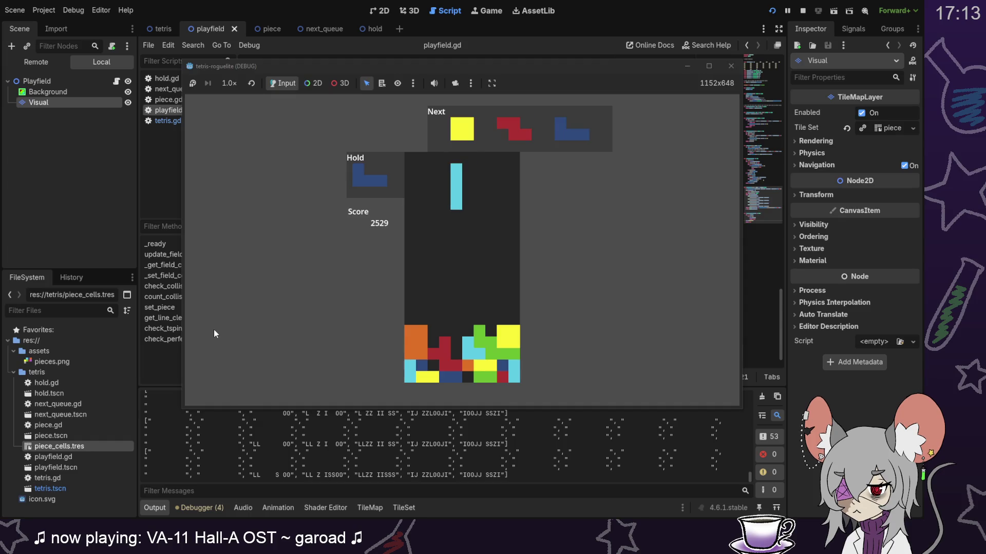
{"action": "key", "text": "Down"}
{"action": "key", "text": "Down"}
{"action": "key", "text": "Down"}
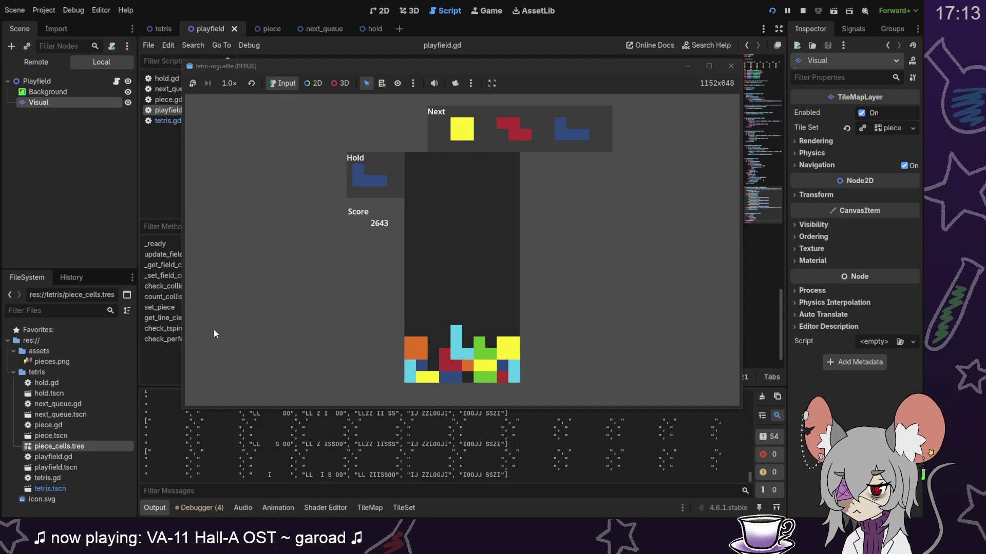
Step: Hold the O, drop a vertical J to clear lines, place the red Z, and clear more with J
{"action": "key", "text": "c"}
{"action": "key", "text": "Up"}
{"action": "key", "text": "Left"}
{"action": "key", "text": "Down"}
{"action": "key", "text": "Down"}
{"action": "key", "text": "Down"}
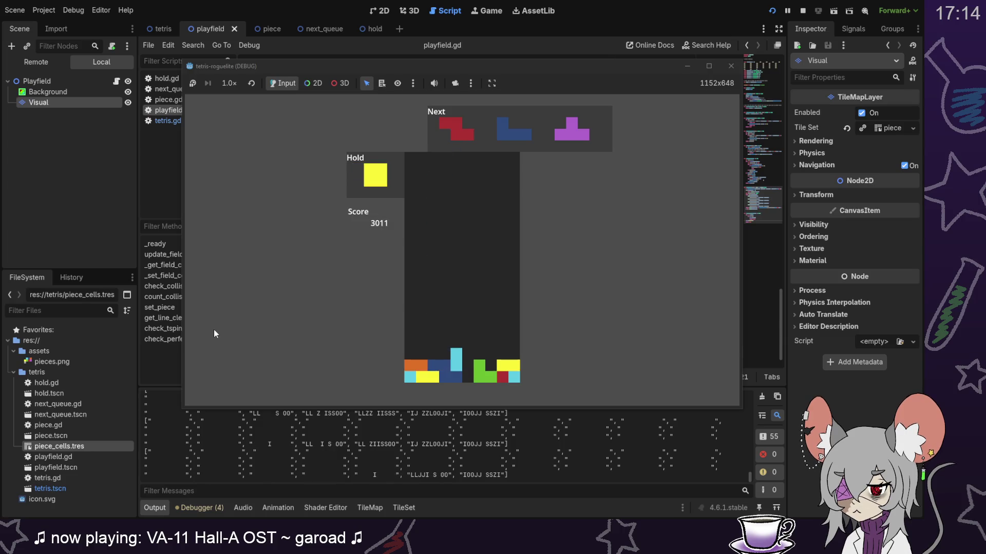
{"action": "key", "text": "Right"}
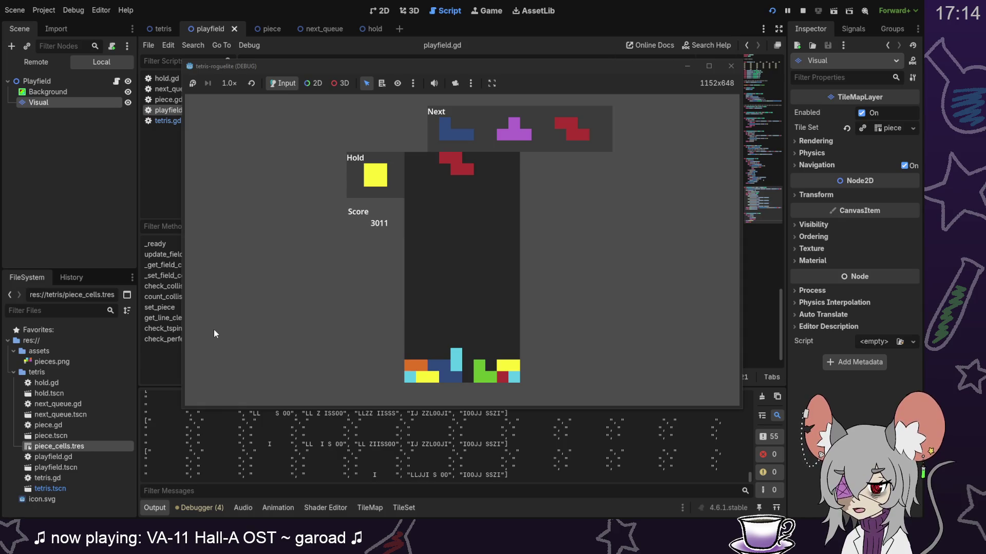
{"action": "key", "text": "Right"}
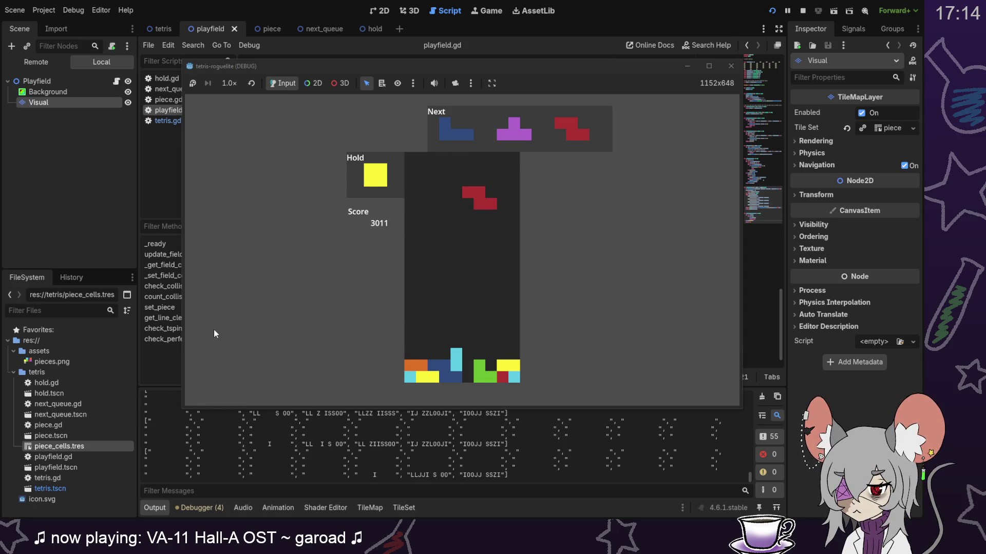
{"action": "key", "text": "Down"}
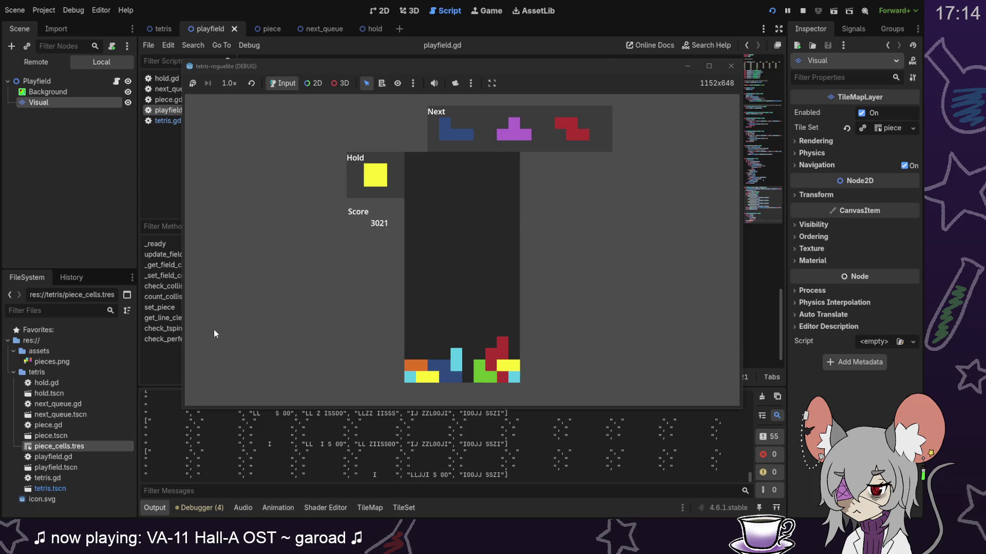
{"action": "key", "text": "Down"}
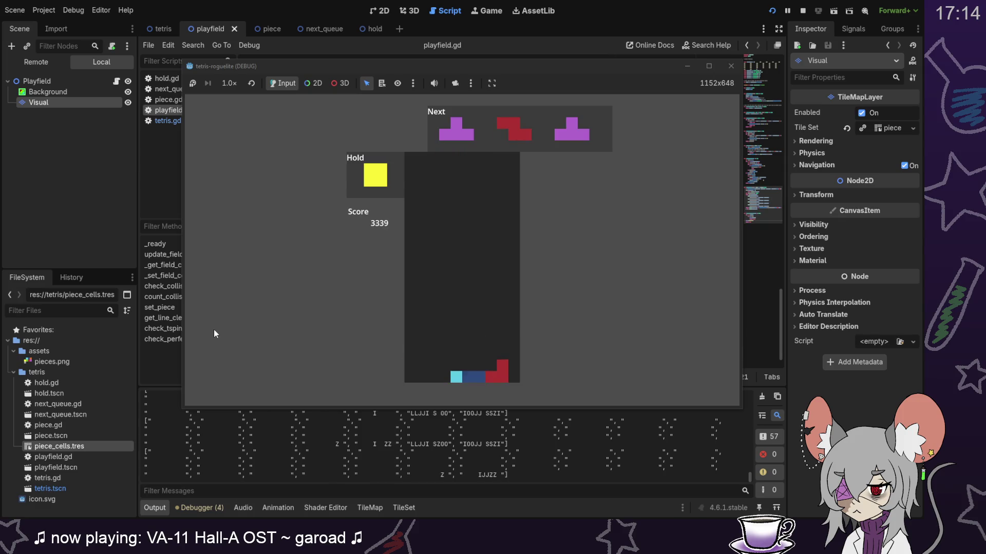
Step: Drop the purple T one column left, then an upright red Z onto the stack
{"action": "key", "text": "Left"}
{"action": "key", "text": "Down"}
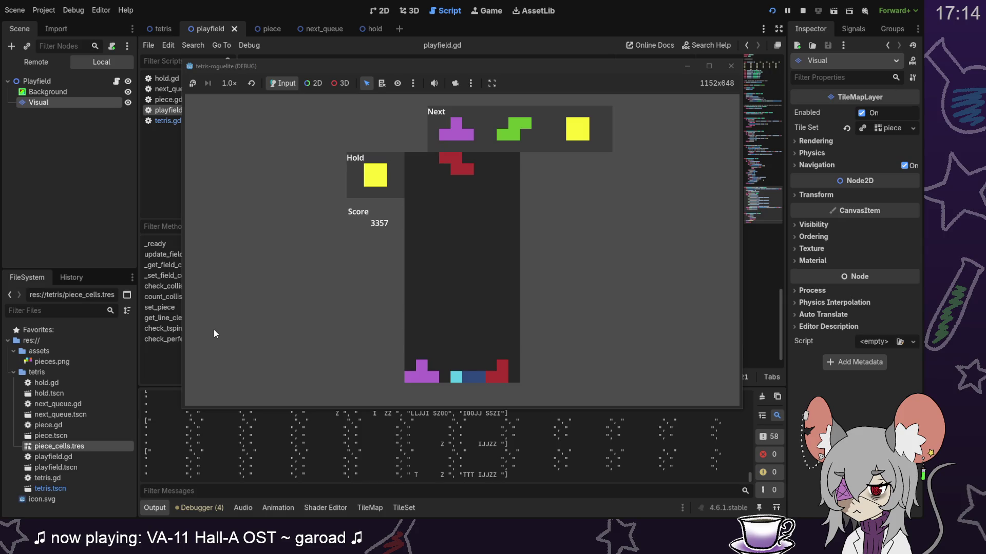
{"action": "key", "text": "Down"}
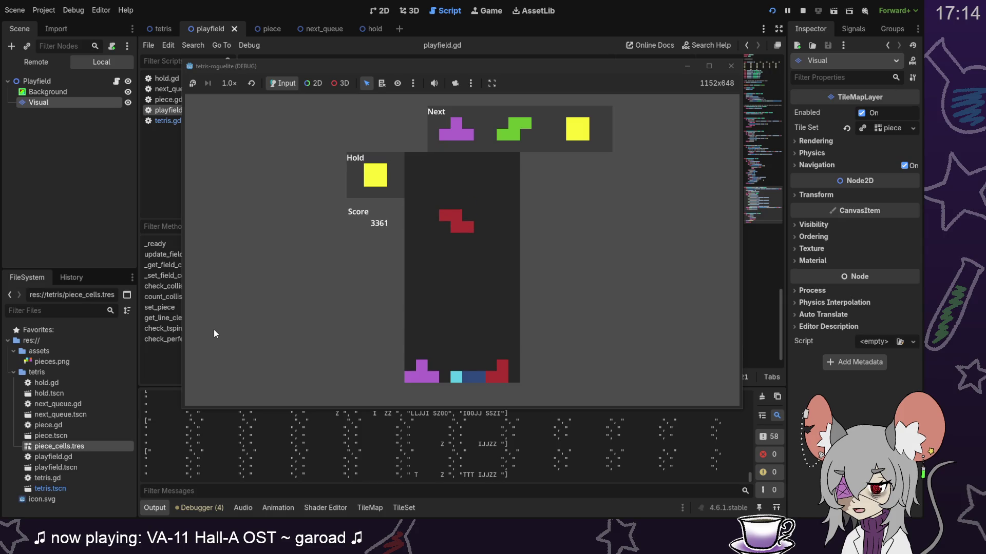
{"action": "key", "text": "Up"}
{"action": "key", "text": "Left"}
{"action": "key", "text": "Down"}
{"action": "key", "text": "Down"}
{"action": "key", "text": "Down"}
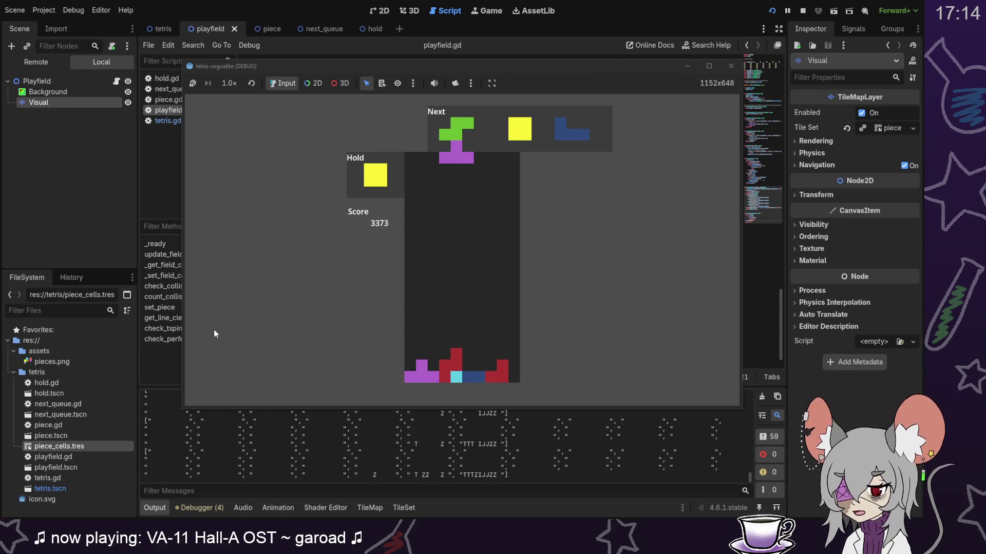
Step: Hold the T piece, drop the yellow O, then swap the S for the T and soft-drop the pieces
{"action": "key", "text": "Down"}
{"action": "key", "text": "Down"}
{"action": "key", "text": "c"}
{"action": "key", "text": "Down"}
{"action": "key", "text": "Down"}
{"action": "key", "text": "Down"}
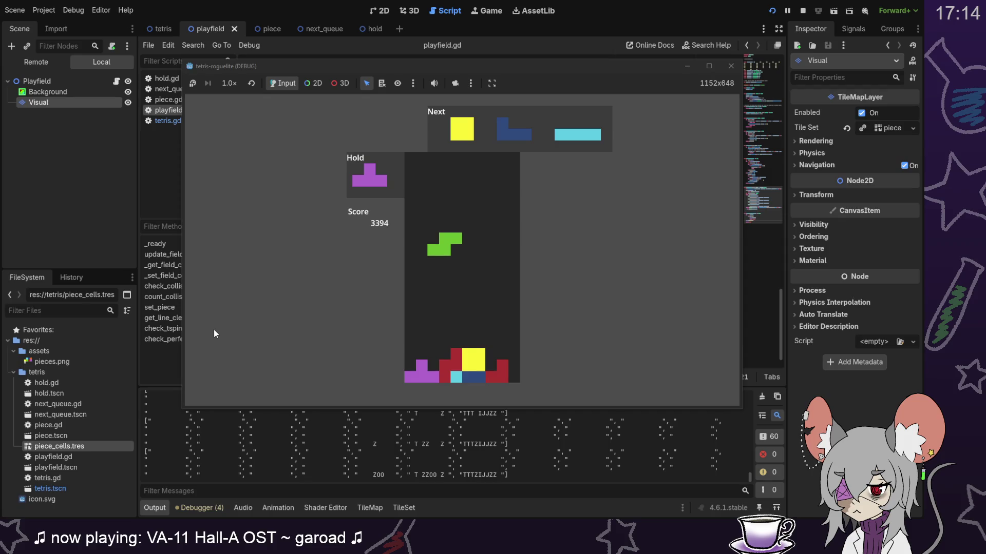
{"action": "key", "text": "c"}
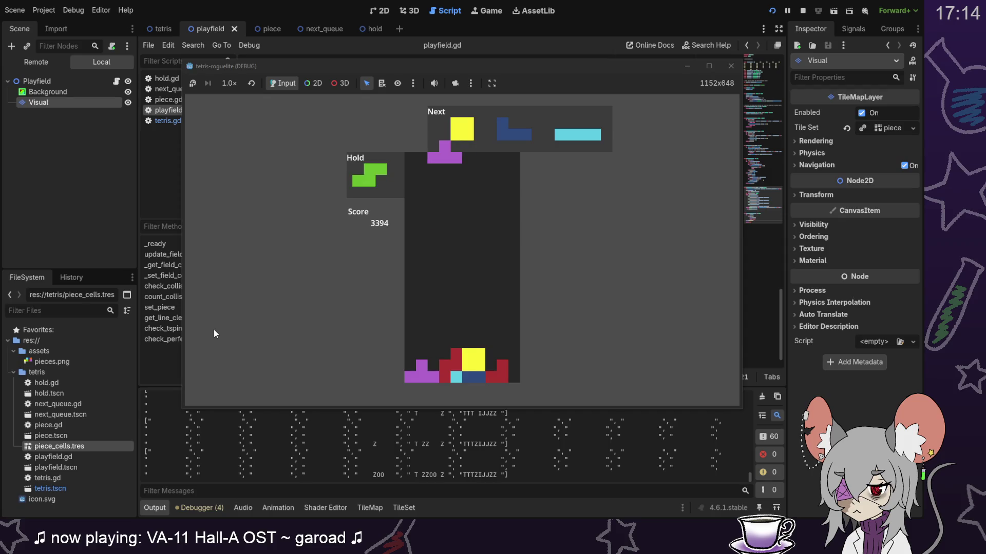
{"action": "key", "text": "Down"}
{"action": "key", "text": "Down"}
{"action": "key", "text": "Down"}
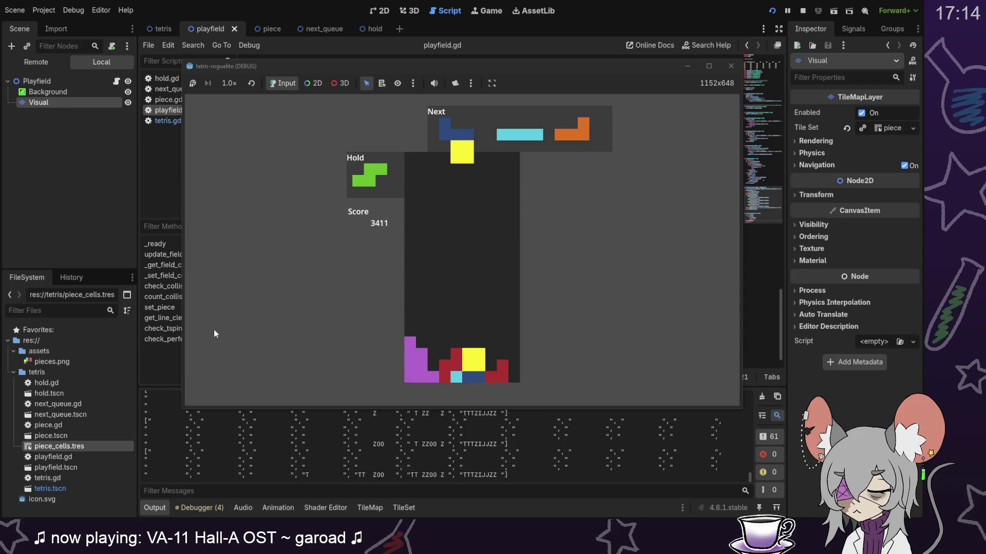
{"action": "key", "text": "Down"}
{"action": "key", "text": "Down"}
{"action": "key", "text": "Down"}
{"action": "key", "text": "Down"}
{"action": "key", "text": "Down"}
{"action": "key", "text": "Down"}
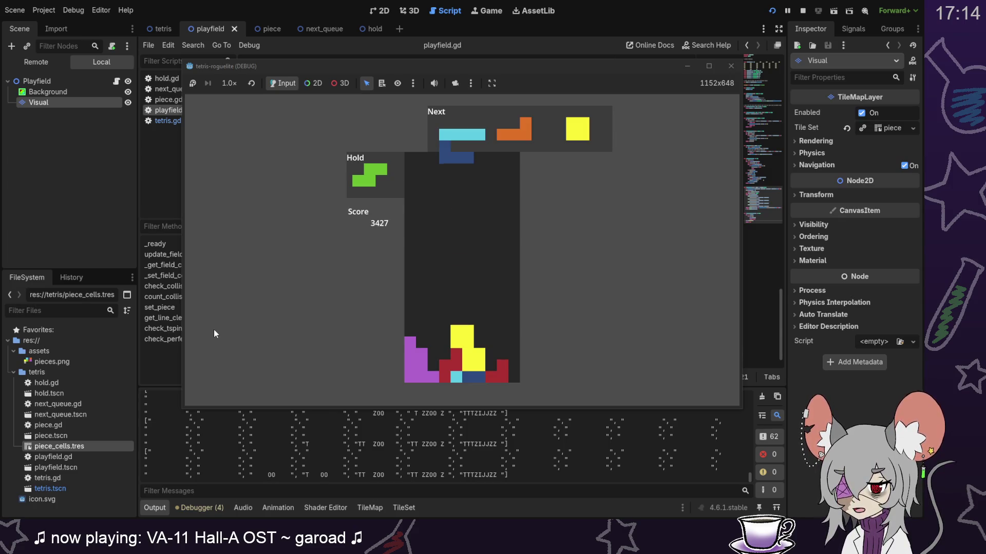
Step: Swap the blue J for the held green S and drop the S onto the stack
{"action": "key", "text": "Right"}
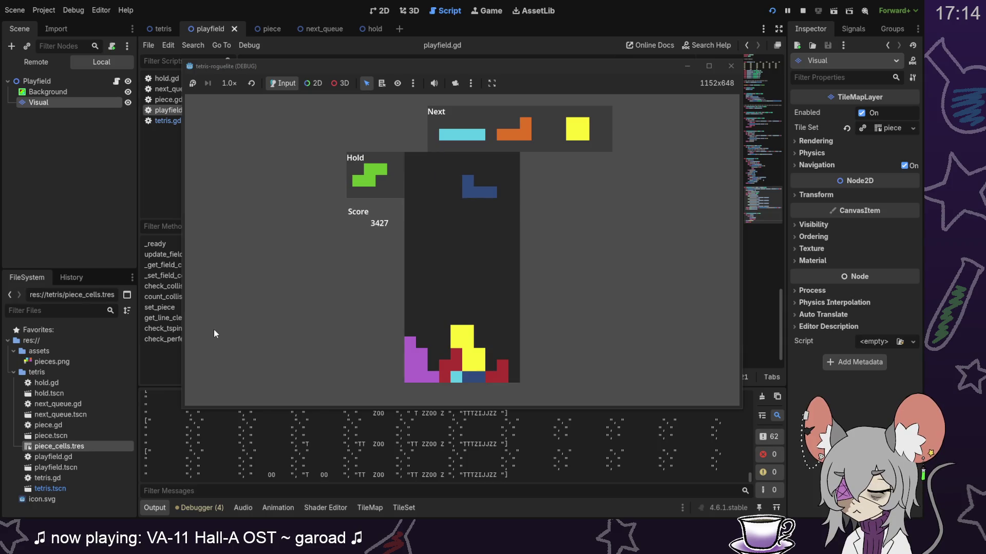
{"action": "key", "text": "c"}
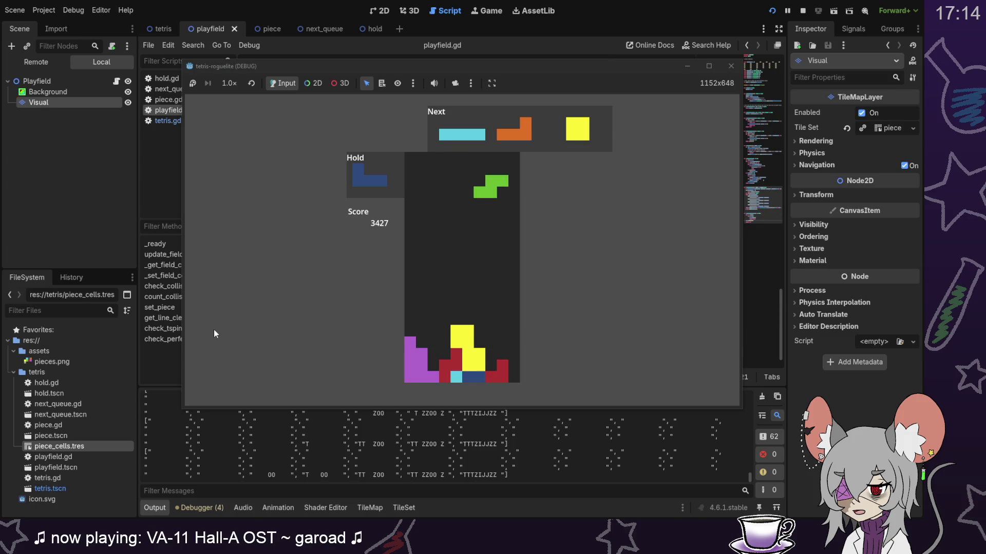
{"action": "key", "text": "Left"}
{"action": "key", "text": "Left"}
{"action": "key", "text": "Left"}
{"action": "key", "text": "Right"}
{"action": "key", "text": "Right"}
{"action": "key", "text": "Right"}
{"action": "key", "text": "Right"}
{"action": "key", "text": "Left"}
{"action": "key", "text": "Left"}
{"action": "key", "text": "Left"}
{"action": "key", "text": "Left"}
{"action": "key", "text": "Left"}
{"action": "key", "text": "Right"}
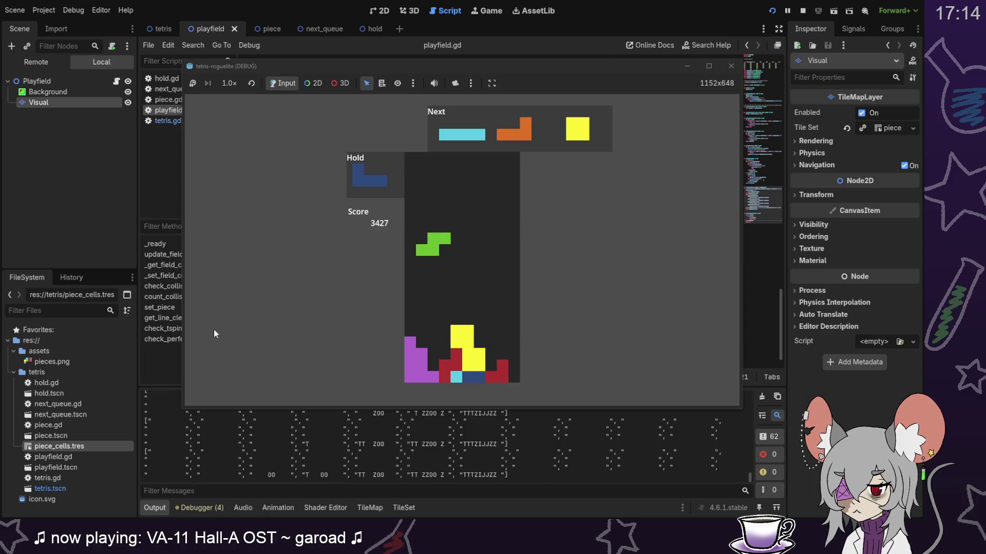
{"action": "key", "text": "Right"}
{"action": "key", "text": "Right"}
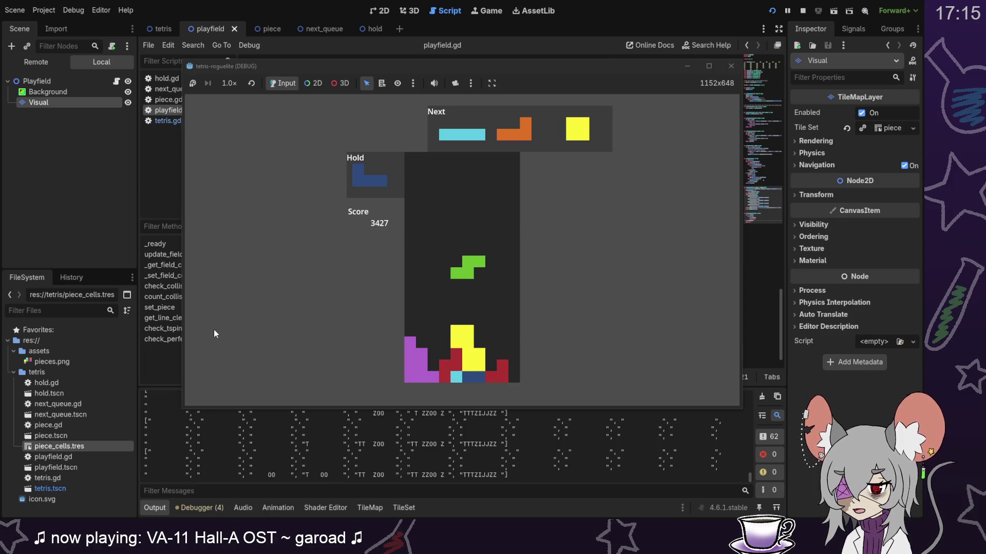
{"action": "key", "text": "Right"}
{"action": "key", "text": "Right"}
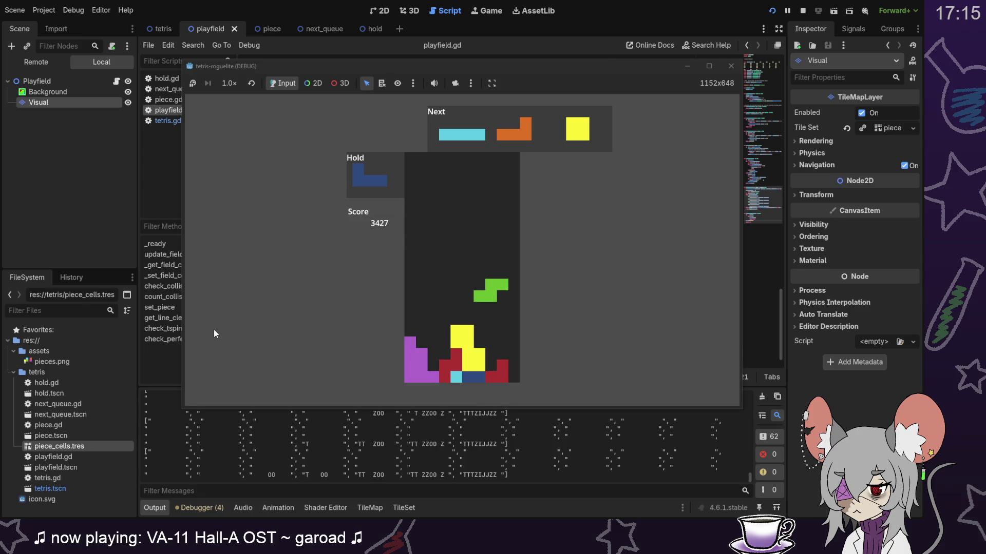
{"action": "key", "text": "Down"}
{"action": "key", "text": "Down"}
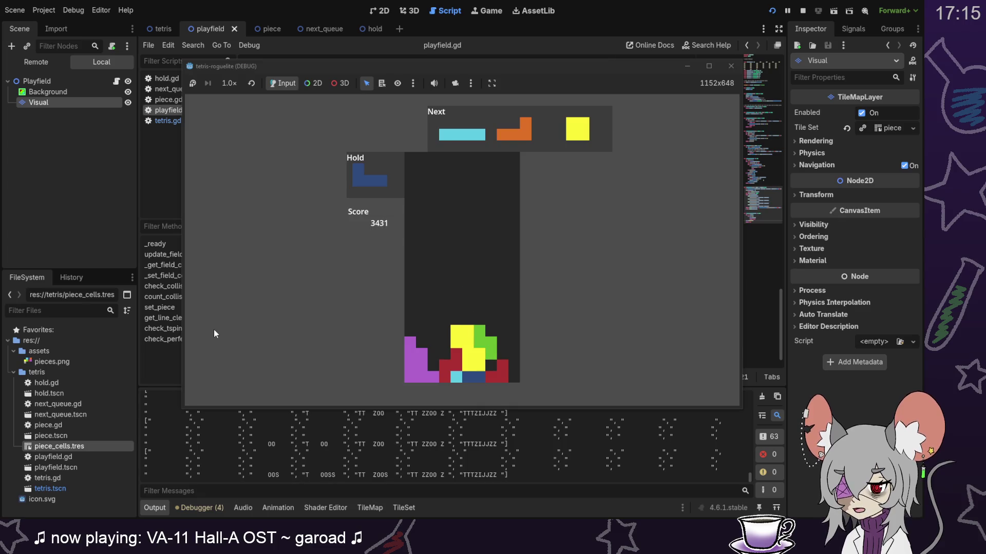
Step: Place the cyan I near the far left and drop the orange L to clear a line
{"action": "key", "text": "Left"}
{"action": "key", "text": "Left"}
{"action": "key", "text": "Left"}
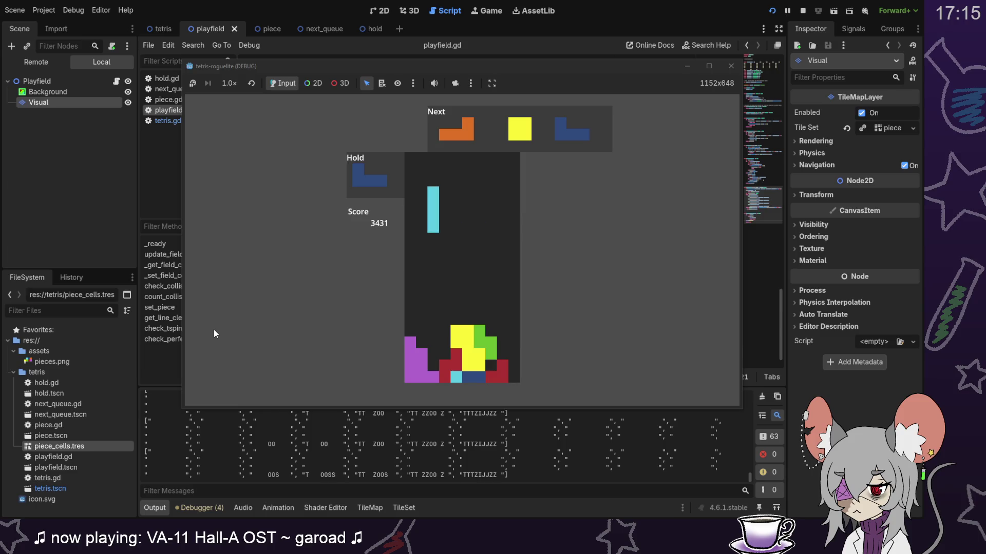
{"action": "key", "text": "Right"}
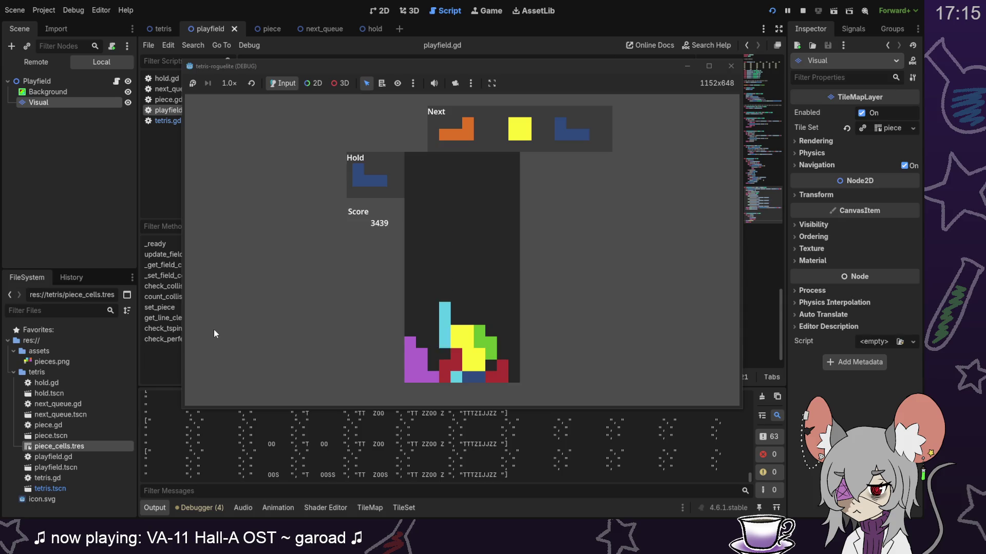
{"action": "key", "text": "Right"}
{"action": "key", "text": "Right"}
{"action": "key", "text": "Right"}
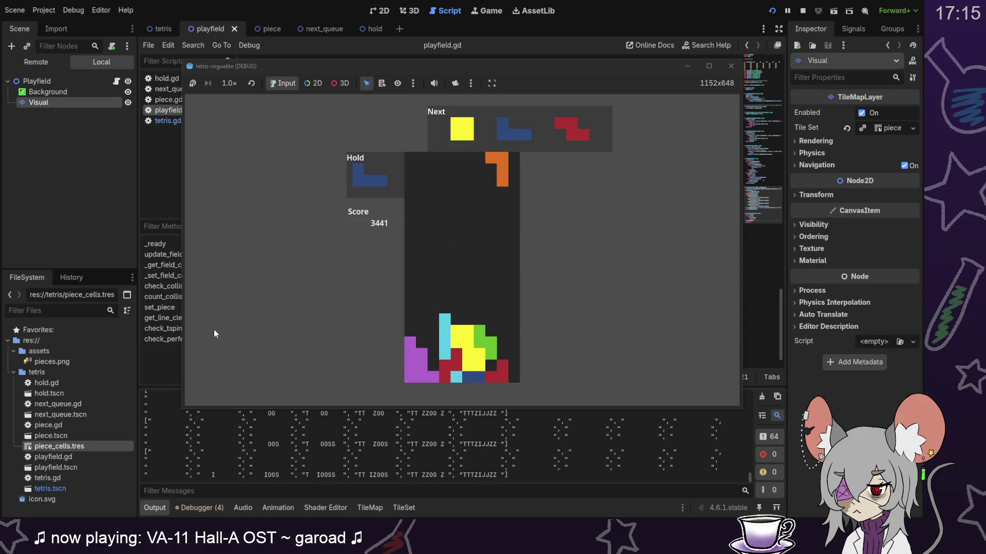
{"action": "key", "text": "Down"}
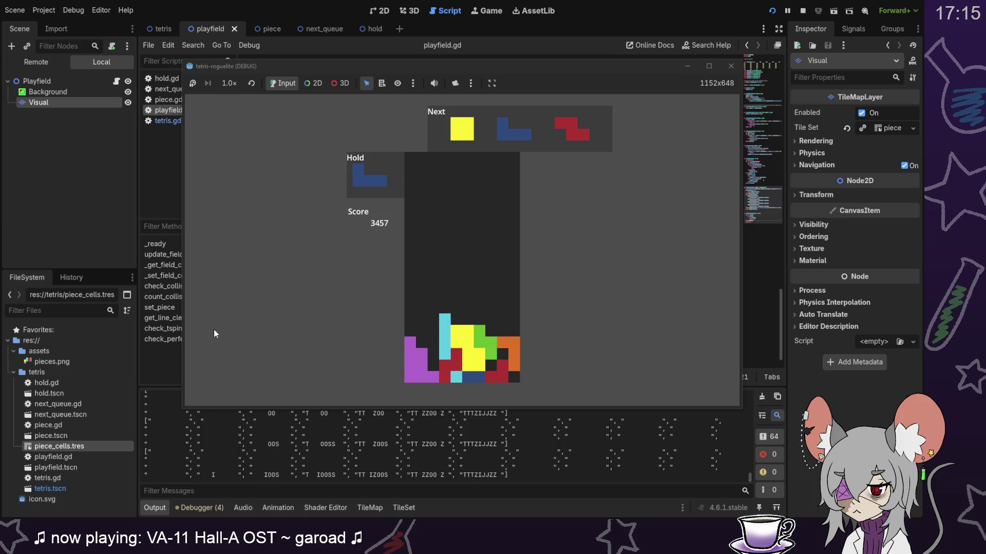
Step: Lock the yellow O three columns right, then drop the J, Z and S pieces onto the stack
{"action": "key", "text": "Right"}
{"action": "key", "text": "Right"}
{"action": "key", "text": "Right"}
{"action": "key", "text": "Down"}
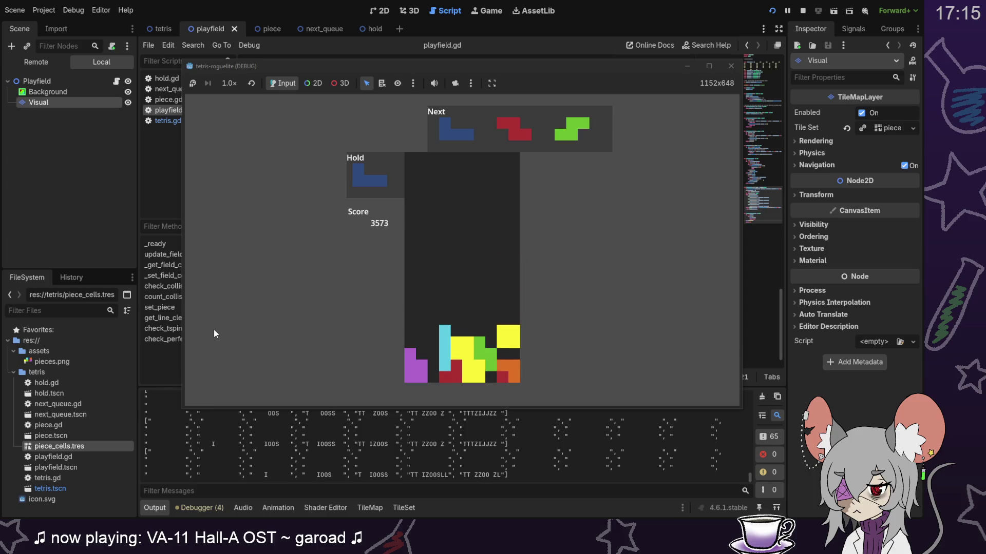
{"action": "key", "text": "Up"}
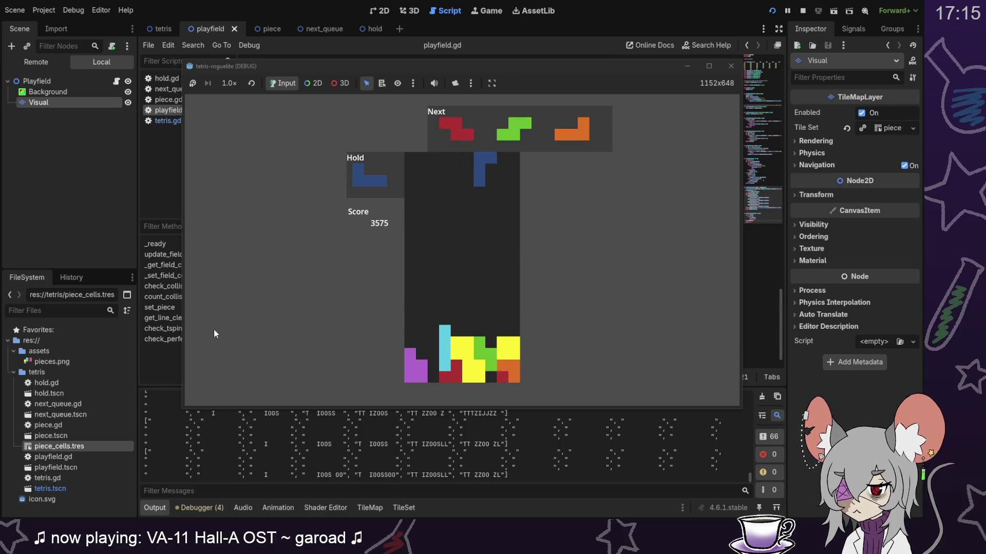
{"action": "key", "text": "Down"}
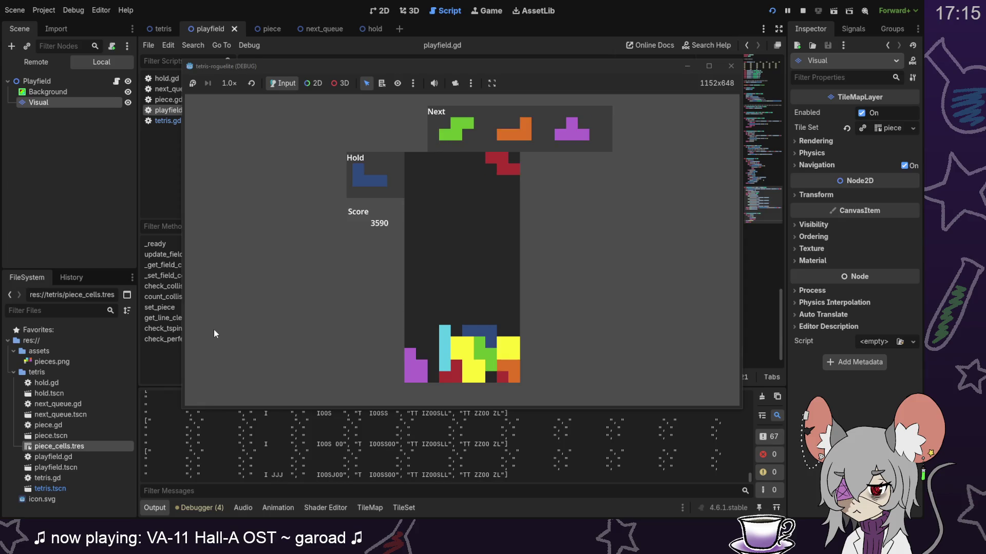
{"action": "key", "text": "Down"}
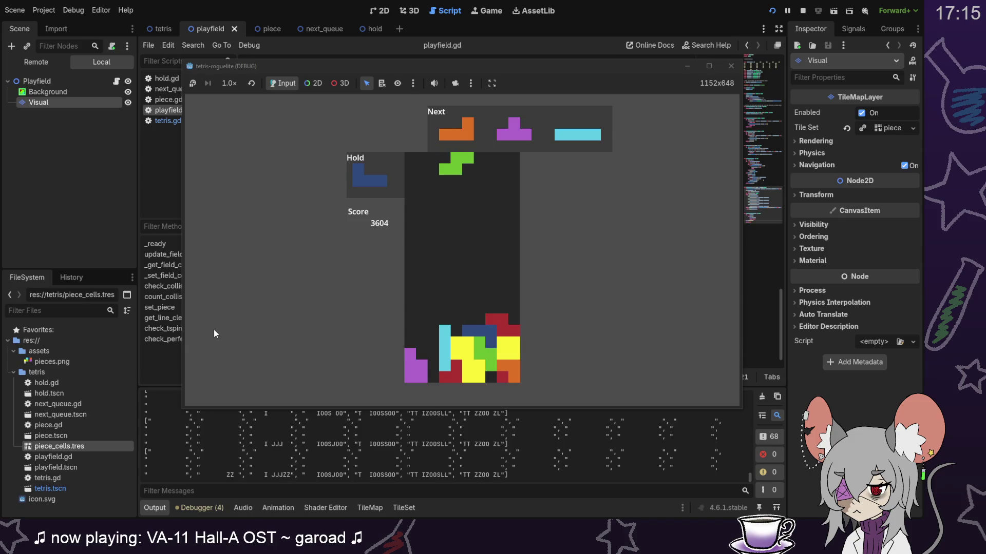
{"action": "key", "text": "Down"}
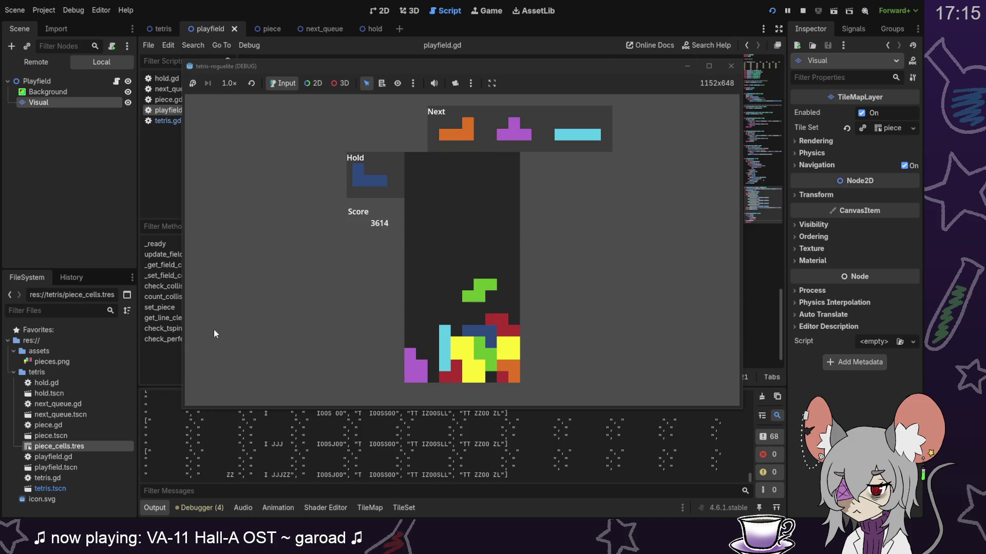
Step: Drop a rotated orange L on the left, then swap the T for the J to clear two lines
{"action": "key", "text": "z"}
{"action": "key", "text": "Left"}
{"action": "key", "text": "Left"}
{"action": "key", "text": "Down"}
{"action": "key", "text": "Down"}
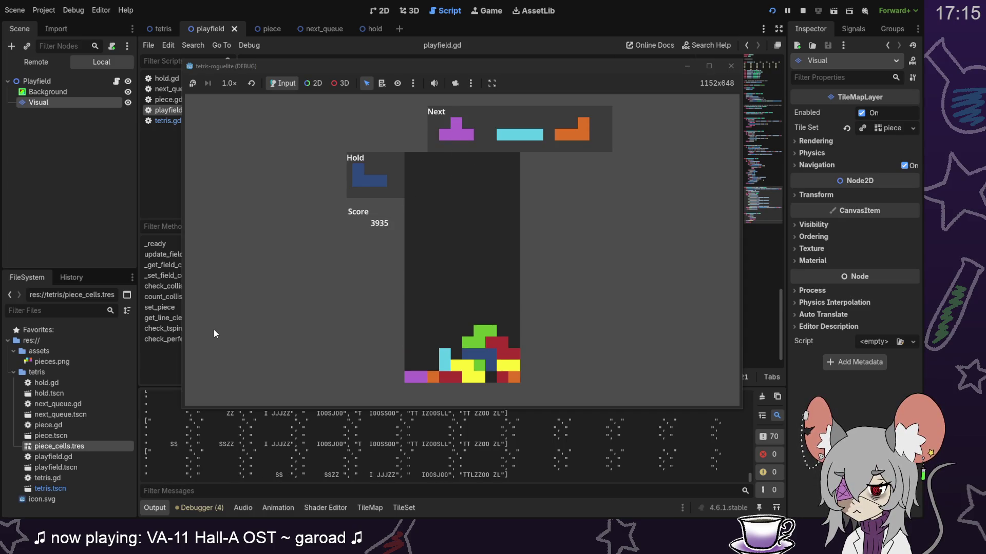
{"action": "key", "text": "Left"}
{"action": "key", "text": "Left"}
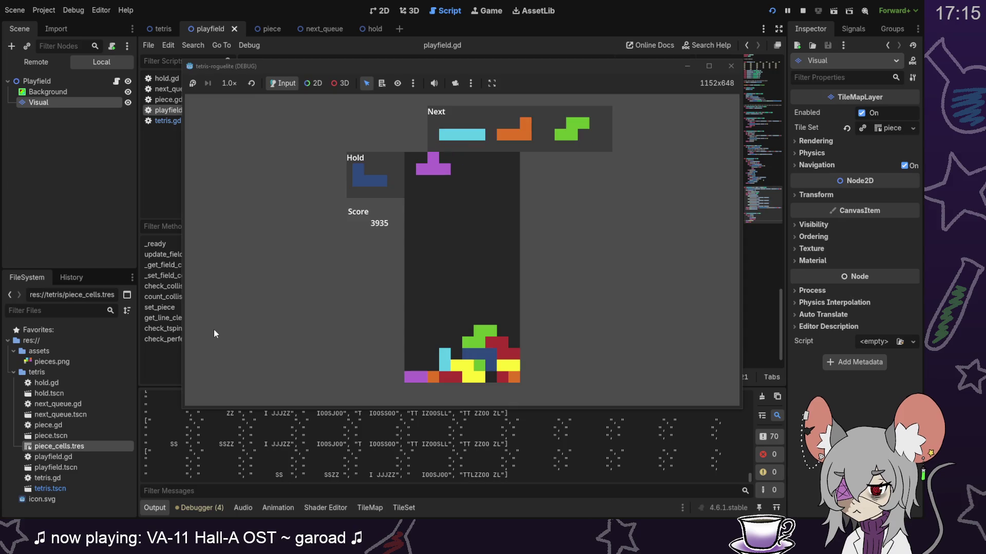
{"action": "key", "text": "c"}
{"action": "key", "text": "Down"}
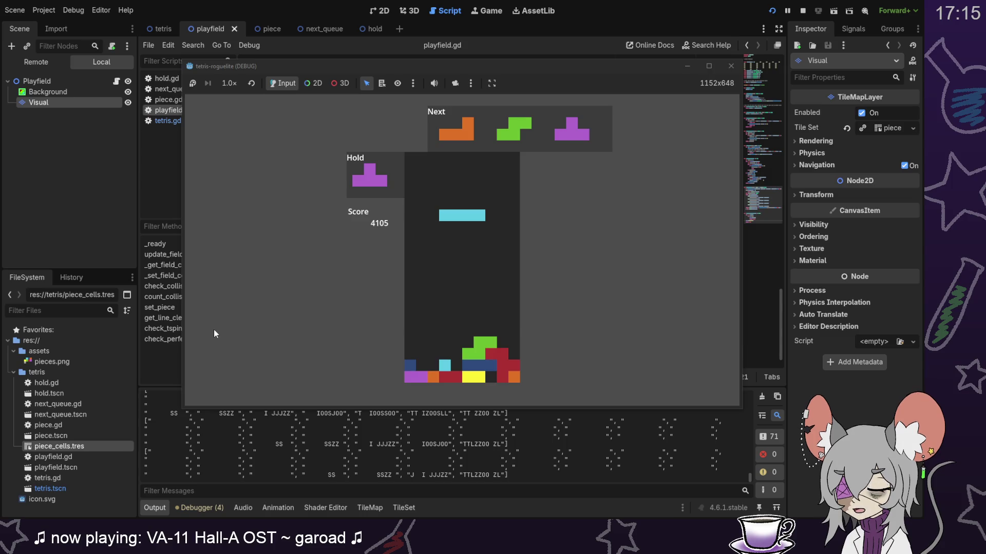
Step: Drop the cyan I and orange L, then lock the green S to clear a line
{"action": "key", "text": "Left"}
{"action": "key", "text": "Left"}
{"action": "key", "text": "Left"}
{"action": "key", "text": "Down"}
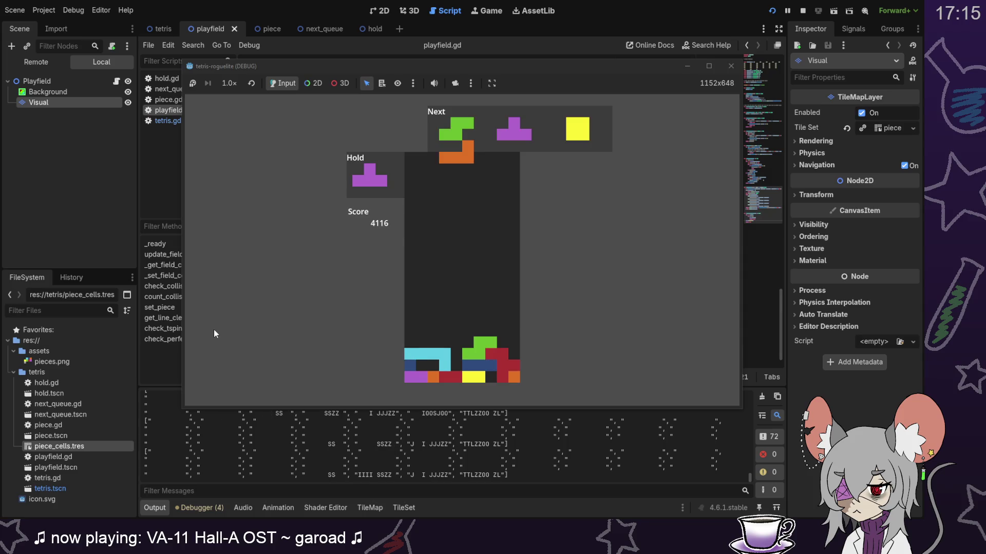
{"action": "key", "text": "Right"}
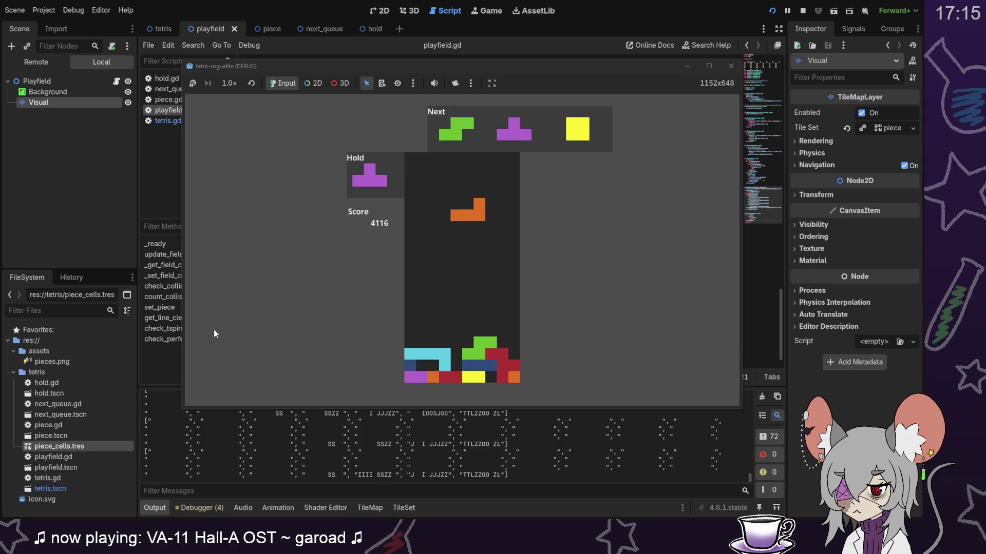
{"action": "key", "text": "Down"}
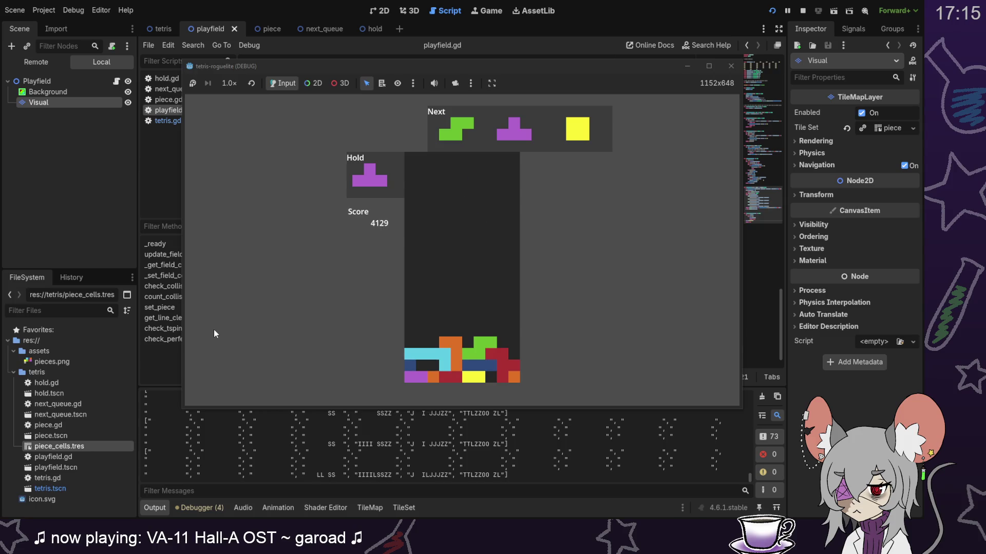
{"action": "key", "text": "Right"}
{"action": "key", "text": "Down"}
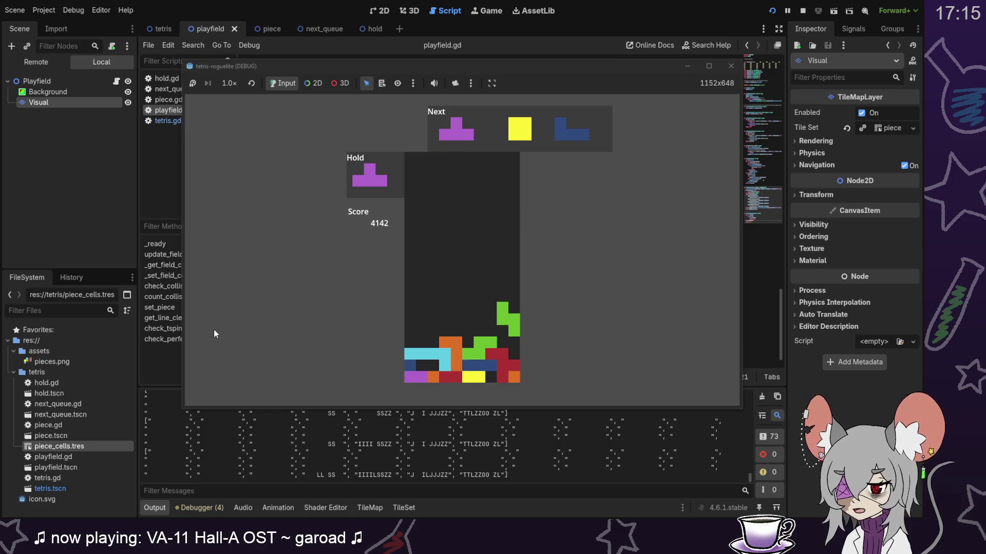
{"action": "key", "text": "Down"}
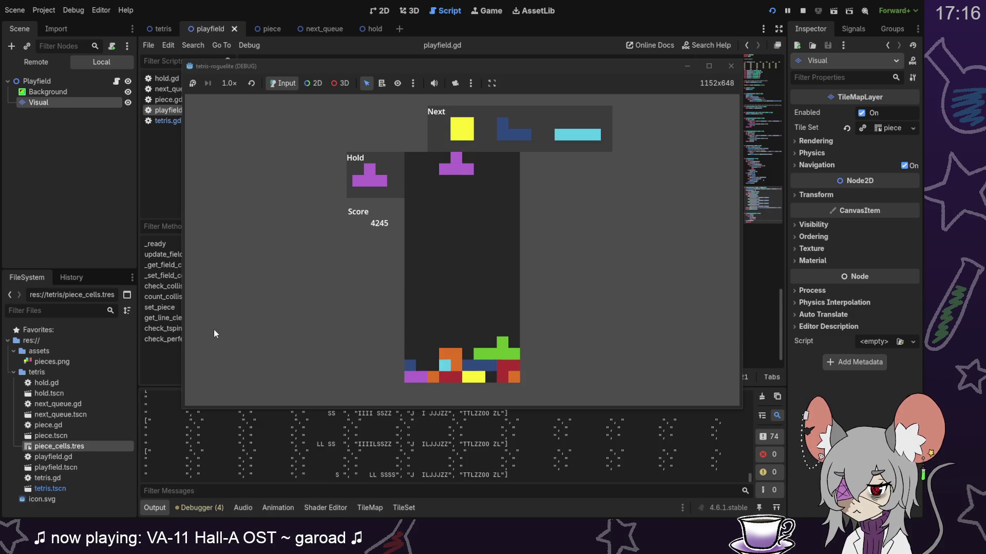
Step: Rotate the T piece, shift it right and soft-drop it onto the stack
{"action": "key", "text": "Up"}
{"action": "key", "text": "Up"}
{"action": "key", "text": "Right"}
{"action": "key", "text": "Down"}
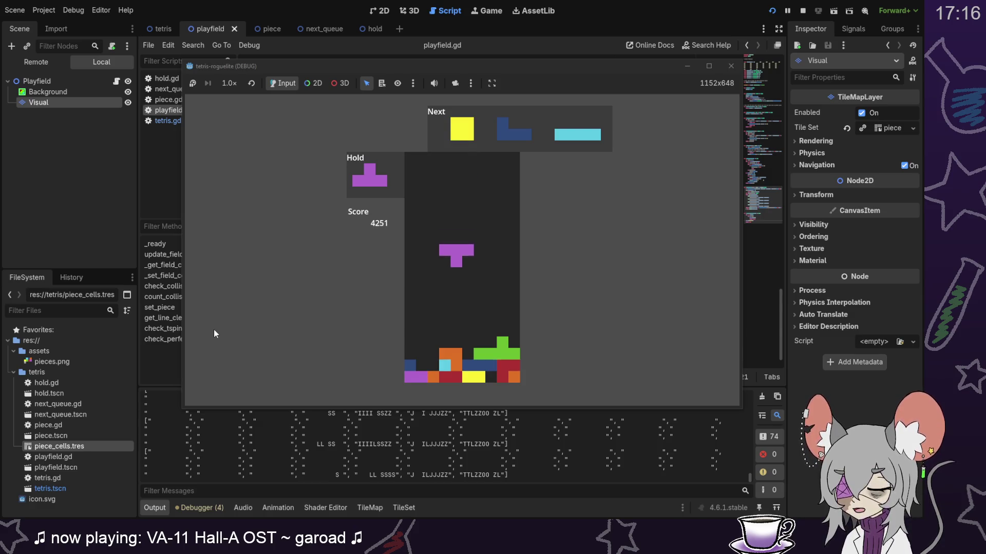
{"action": "key", "text": "Down"}
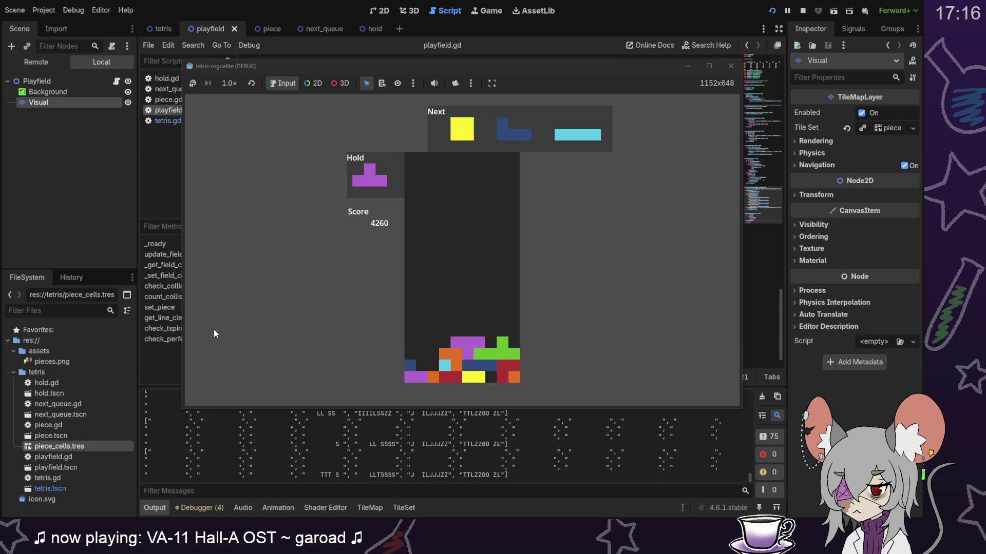
{"action": "key", "text": "Left"}
{"action": "key", "text": "Left"}
{"action": "key", "text": "Left"}
Step: Soft-drop the O, hold the J for the T, place the T, and drop the I at the far left
{"action": "key", "text": "Down"}
{"action": "key", "text": "Down"}
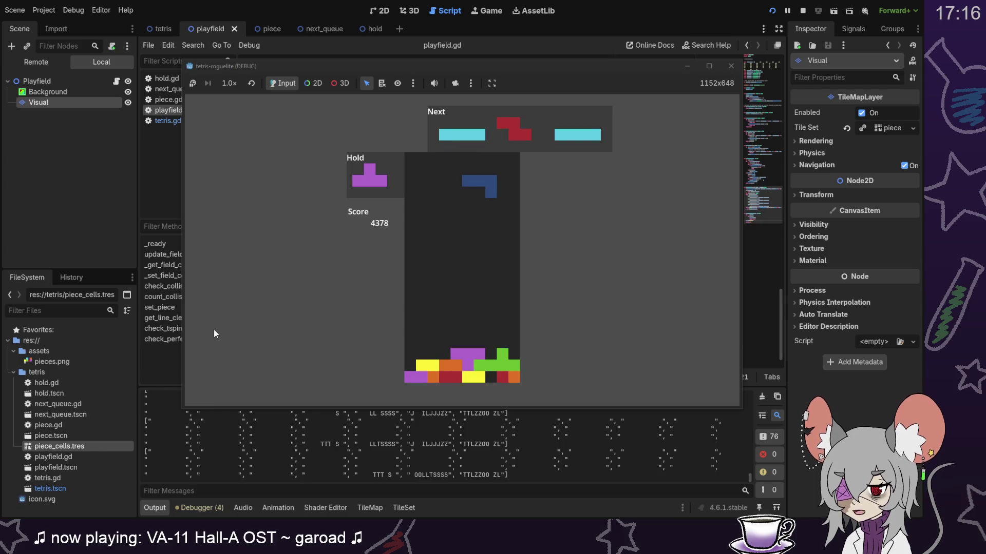
{"action": "key", "text": "Left"}
{"action": "key", "text": "Left"}
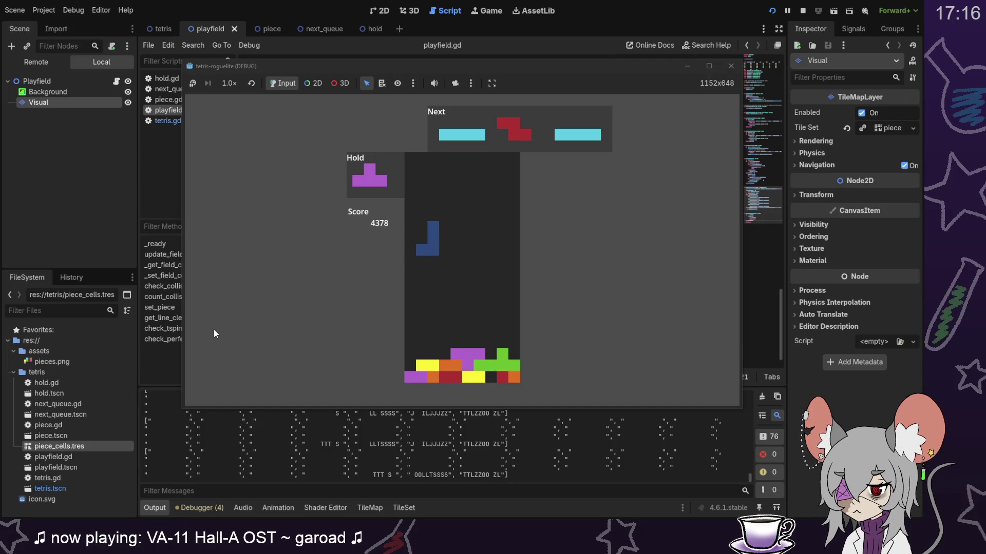
{"action": "key", "text": "c"}
{"action": "key", "text": "Right"}
{"action": "key", "text": "Right"}
{"action": "key", "text": "Right"}
{"action": "key", "text": "Down"}
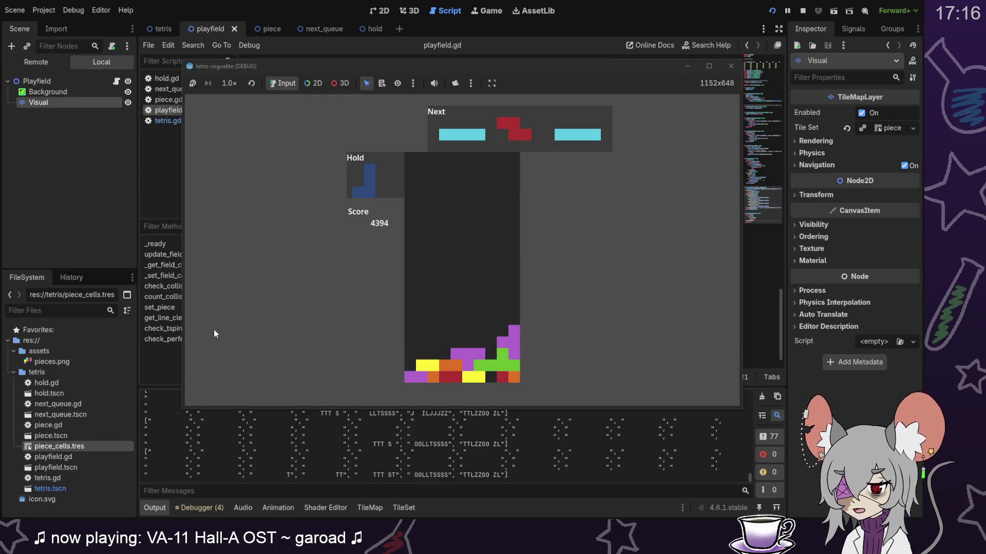
{"action": "key", "text": "Left"}
{"action": "key", "text": "Left"}
{"action": "key", "text": "Left"}
{"action": "key", "text": "Down"}
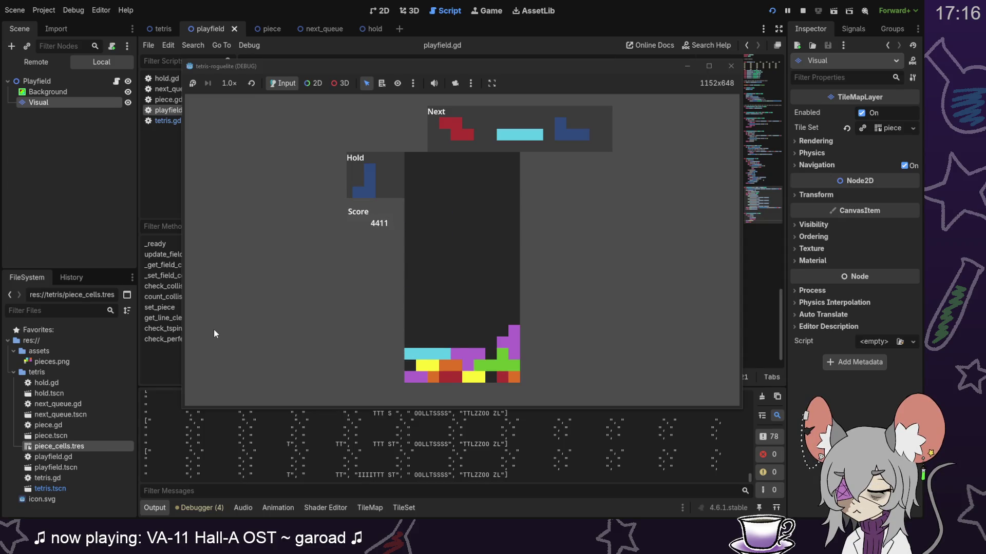
Step: Hold the Z for the J, drop the J and I, then fit a rotated J to clear two lines
{"action": "key", "text": "c"}
{"action": "key", "text": "Up"}
{"action": "key", "text": "Up"}
{"action": "key", "text": "Down"}
{"action": "key", "text": "Down"}
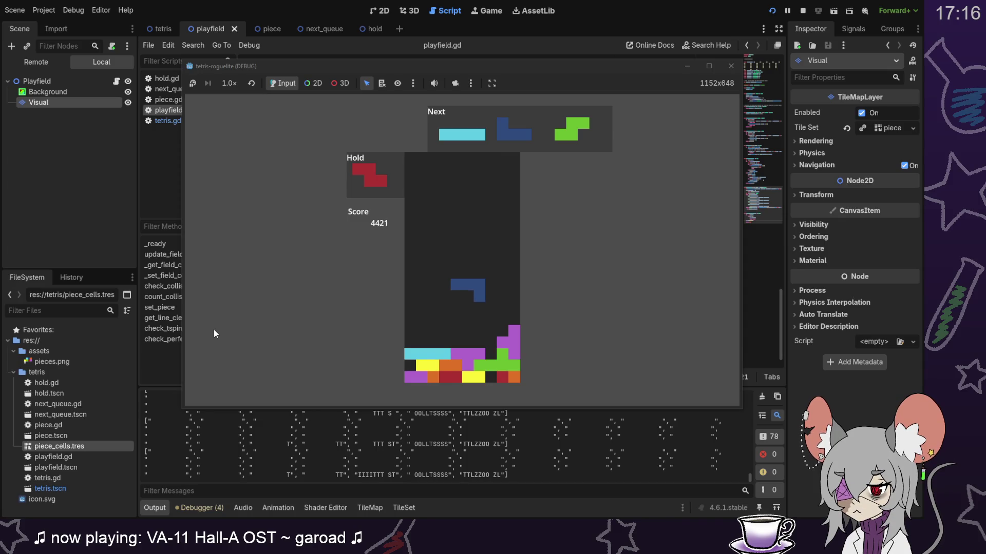
{"action": "key", "text": "Down"}
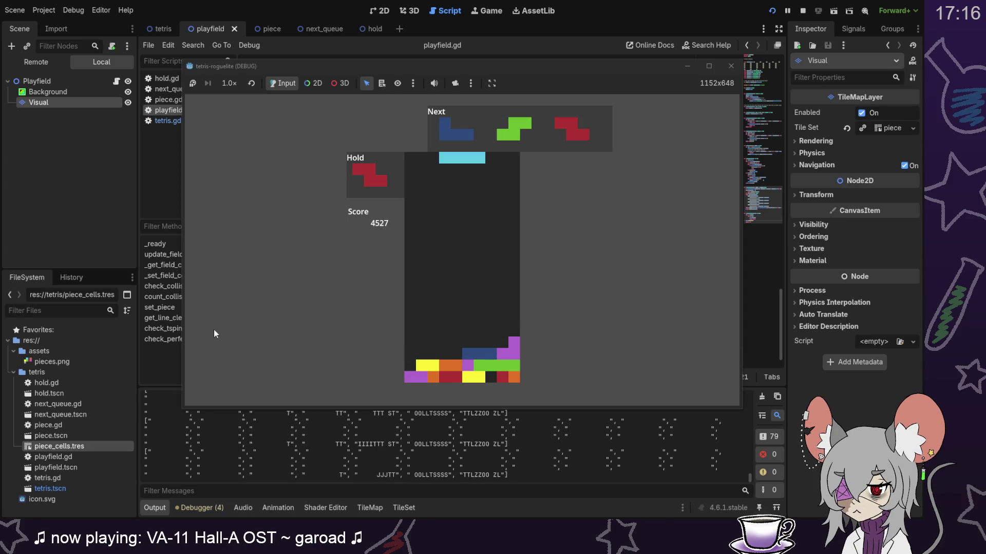
{"action": "key", "text": "Down"}
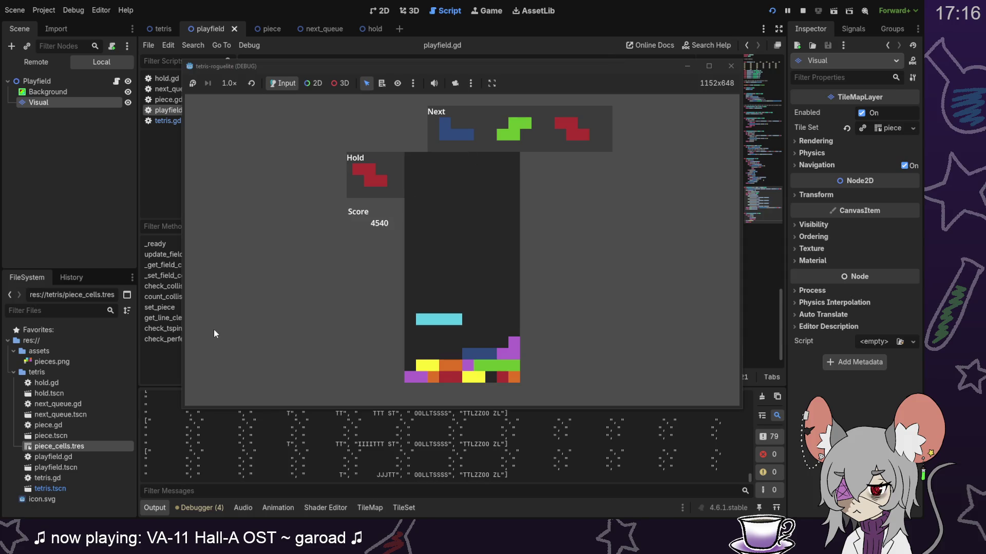
{"action": "key", "text": "Left"}
{"action": "key", "text": "Left"}
{"action": "key", "text": "Up"}
{"action": "key", "text": "Up"}
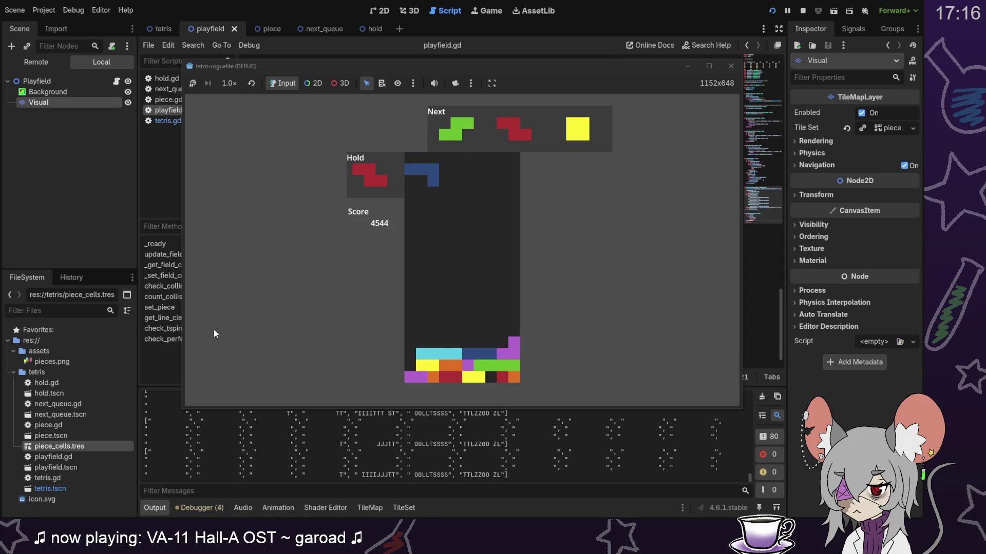
{"action": "key", "text": "Down"}
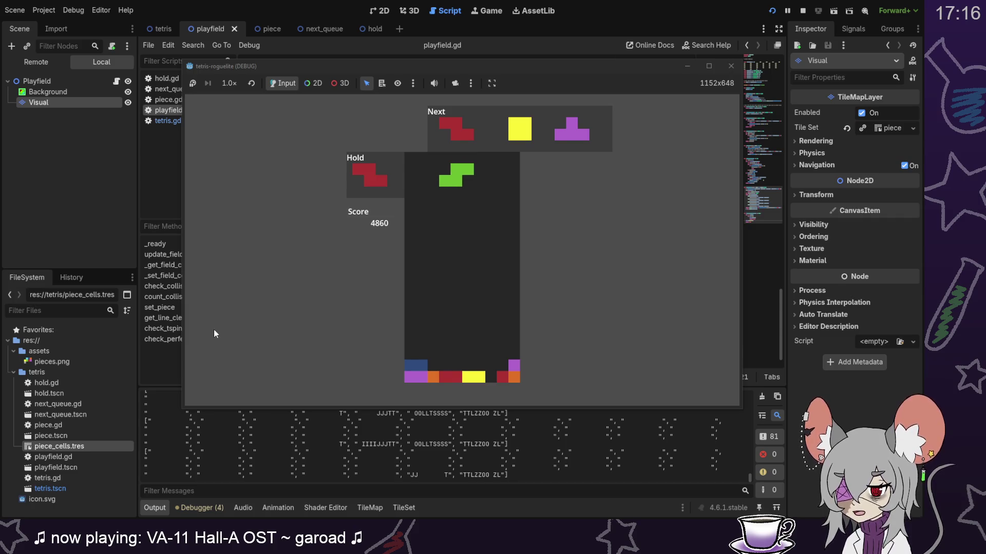
Step: Hold the S for the Z, shift the Z two columns left, and lock it on the floor
{"action": "key", "text": "c"}
{"action": "key", "text": "Left"}
{"action": "key", "text": "Down"}
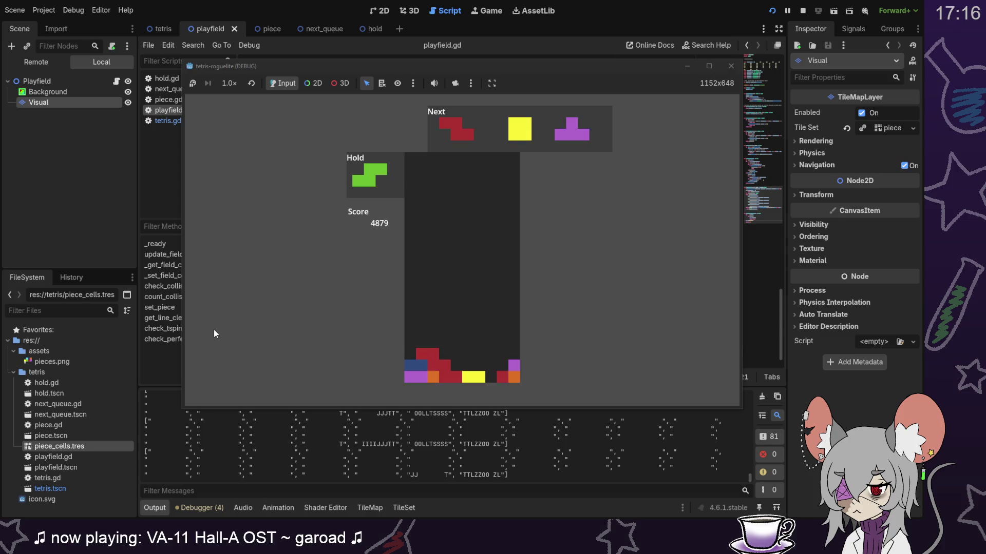
{"action": "key", "text": "Left"}
{"action": "key", "text": "Down"}
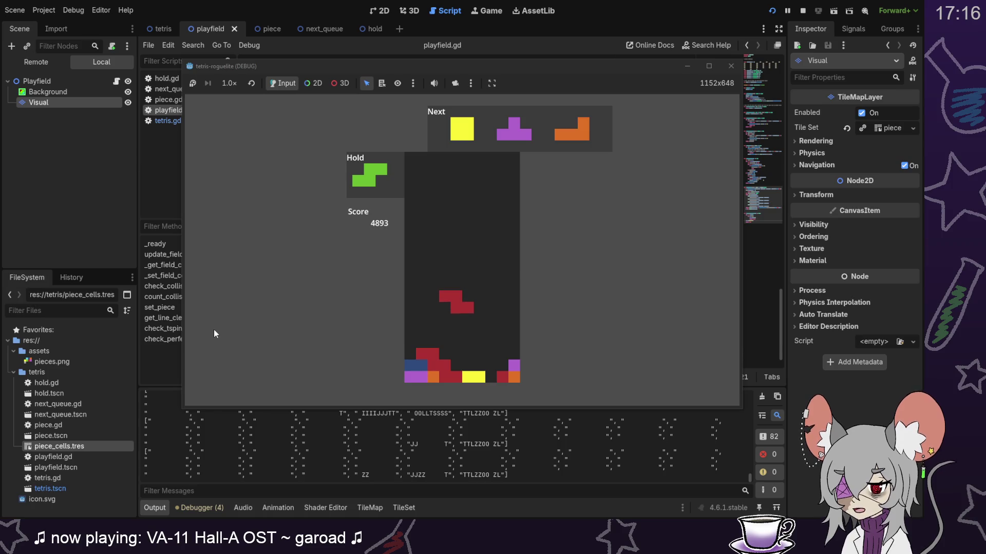
{"action": "key", "text": "Down"}
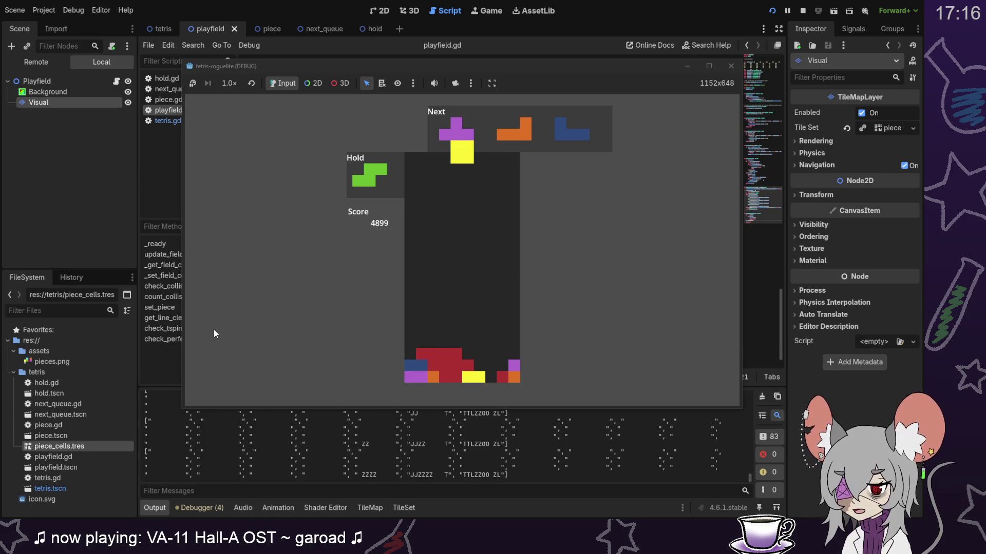
Step: Hold the O, drop the S and T to clear lines, then place a rotated L at the left
{"action": "key", "text": "c"}
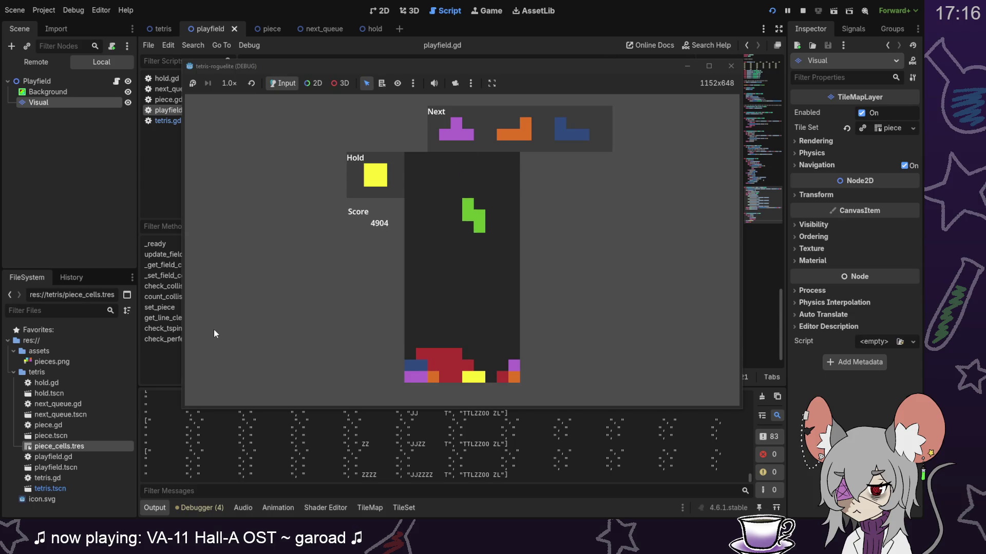
{"action": "key", "text": "Down"}
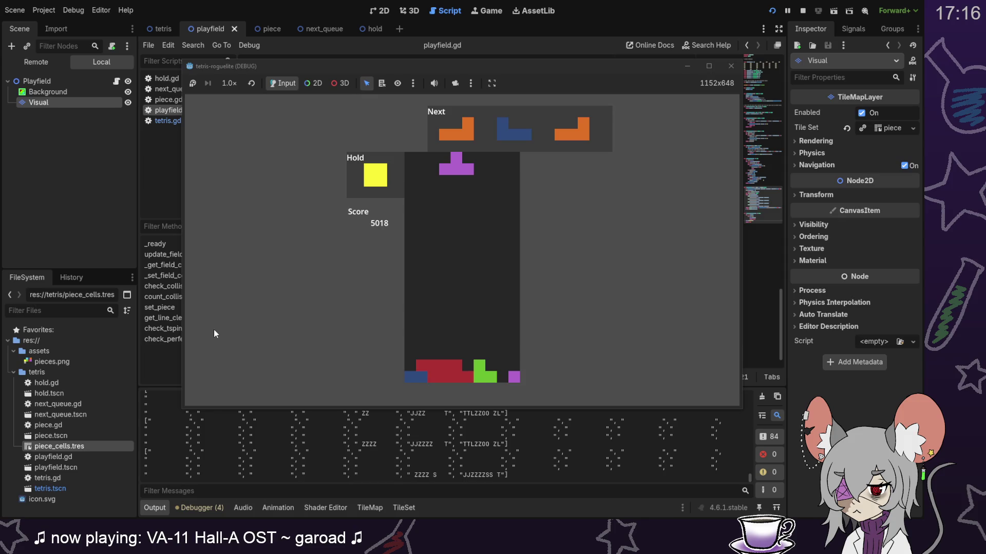
{"action": "key", "text": "Down"}
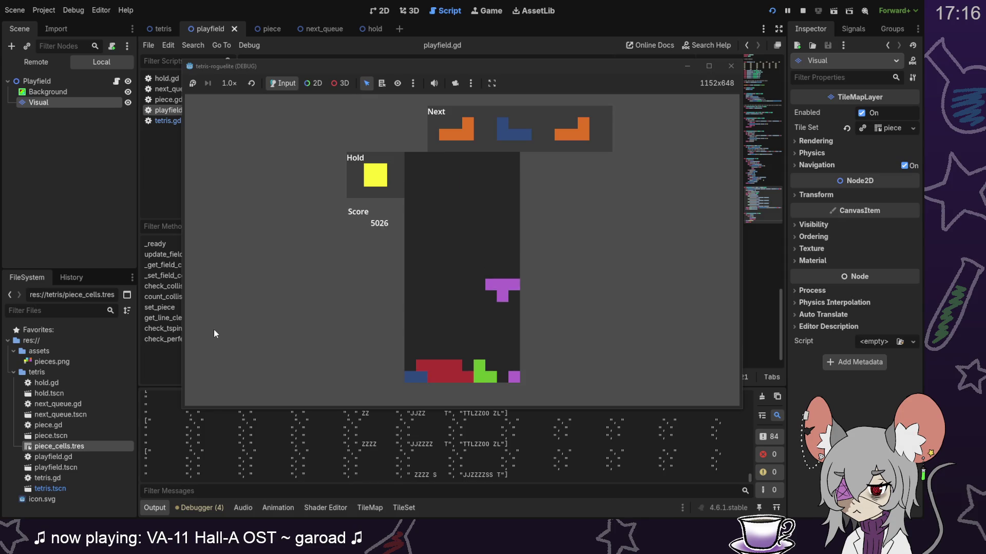
{"action": "key", "text": "Up"}
{"action": "key", "text": "Left"}
{"action": "key", "text": "Down"}
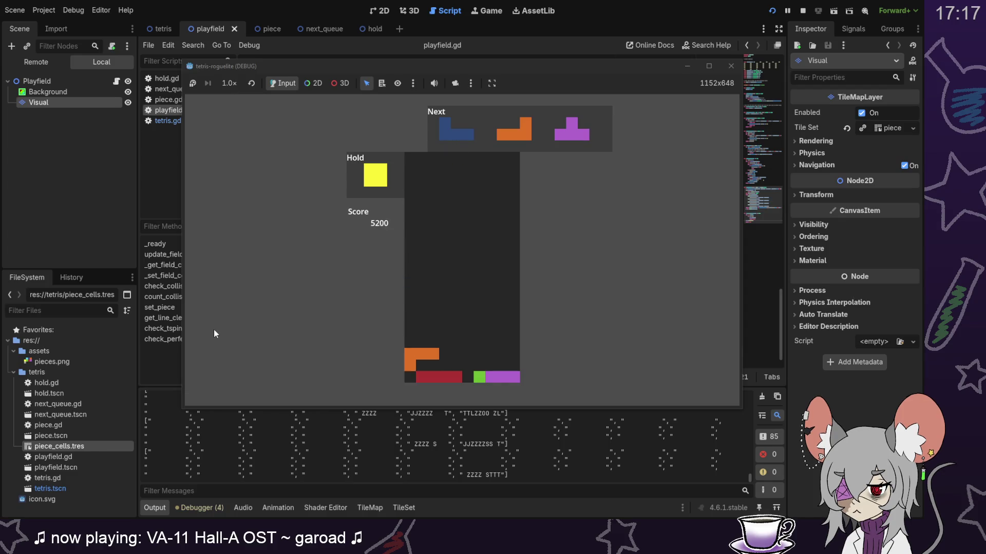
{"action": "key", "text": "Down"}
{"action": "key", "text": "Down"}
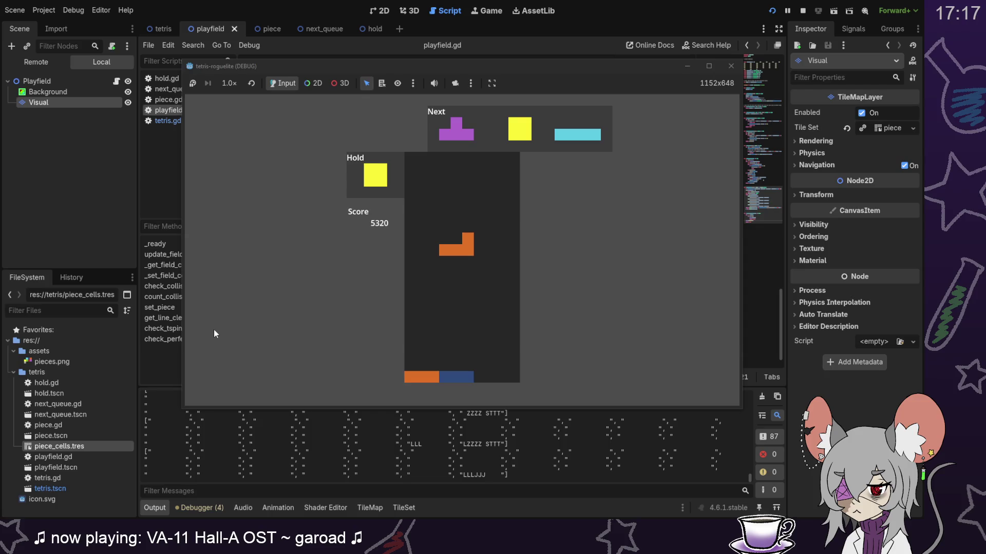
Step: Place a rotated L, the T and the O, then drop the I to clear the bottom row
{"action": "key", "text": "Up"}
{"action": "key", "text": "Left"}
{"action": "key", "text": "Down"}
{"action": "key", "text": "Down"}
{"action": "key", "text": "Down"}
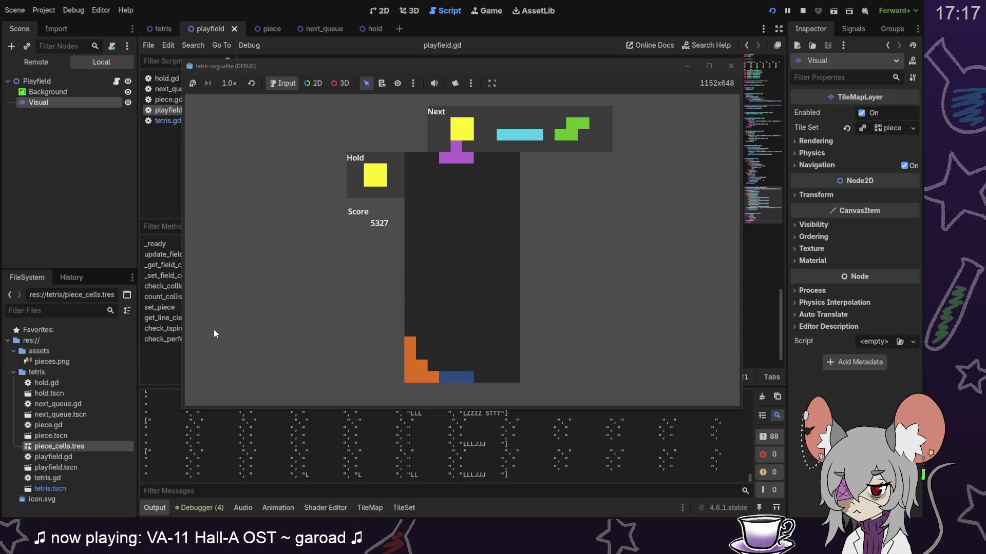
{"action": "key", "text": "Down"}
{"action": "key", "text": "Down"}
{"action": "key", "text": "Down"}
{"action": "key", "text": "Left"}
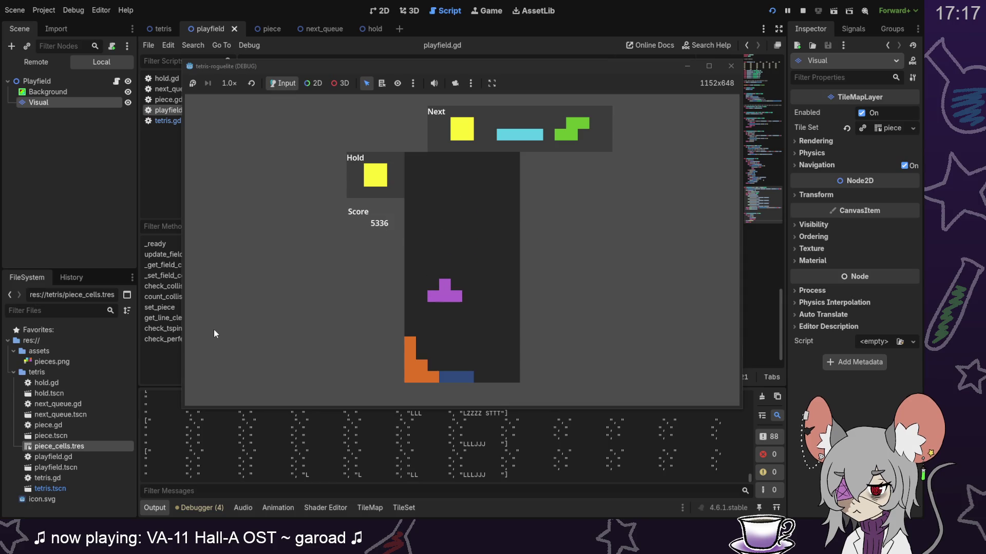
{"action": "key", "text": "Down"}
{"action": "key", "text": "Down"}
{"action": "key", "text": "Down"}
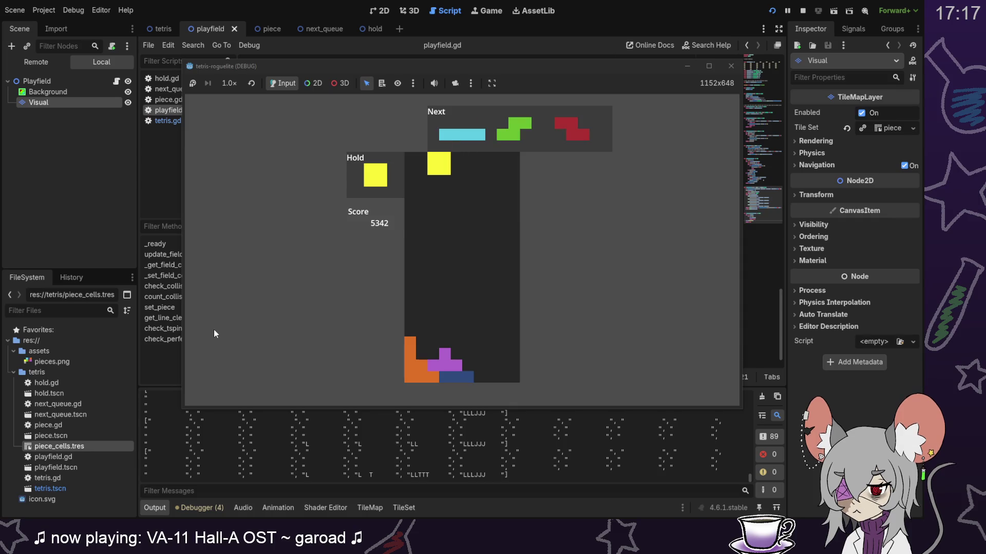
{"action": "key", "text": "Down"}
{"action": "key", "text": "Down"}
{"action": "key", "text": "Down"}
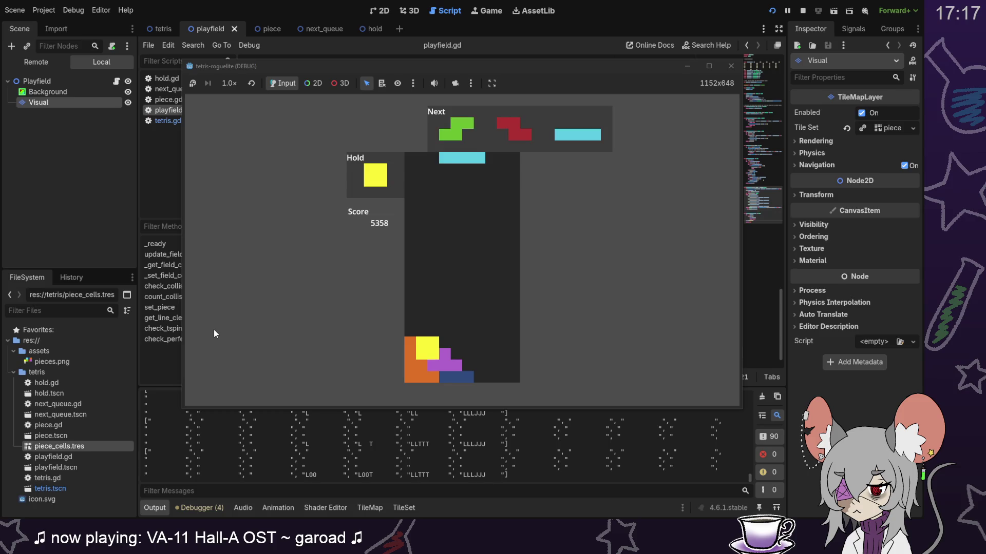
{"action": "key", "text": "Down"}
{"action": "key", "text": "Down"}
{"action": "key", "text": "Down"}
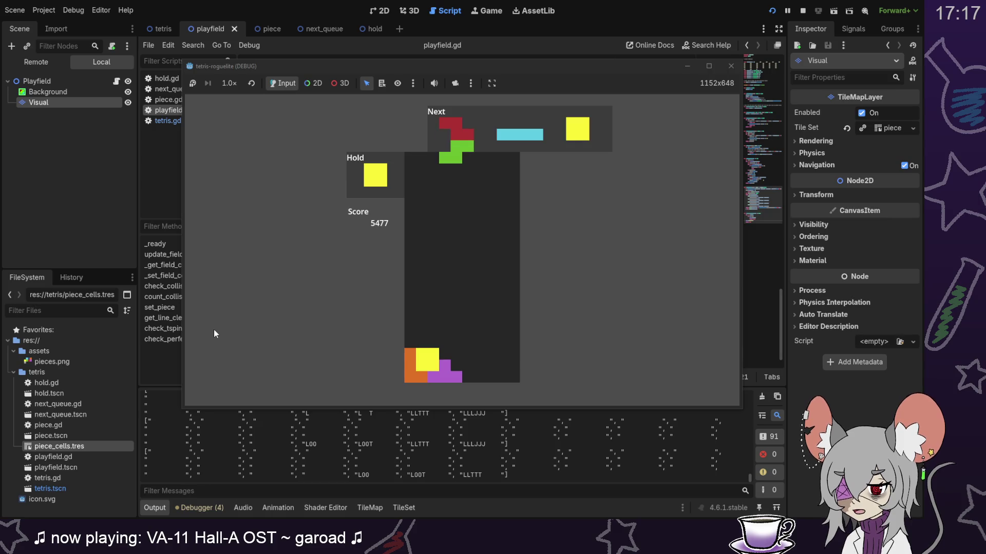
Step: Drop the S two columns right, the Z to the floor, and the cyan I onto the stack
{"action": "key", "text": "Right"}
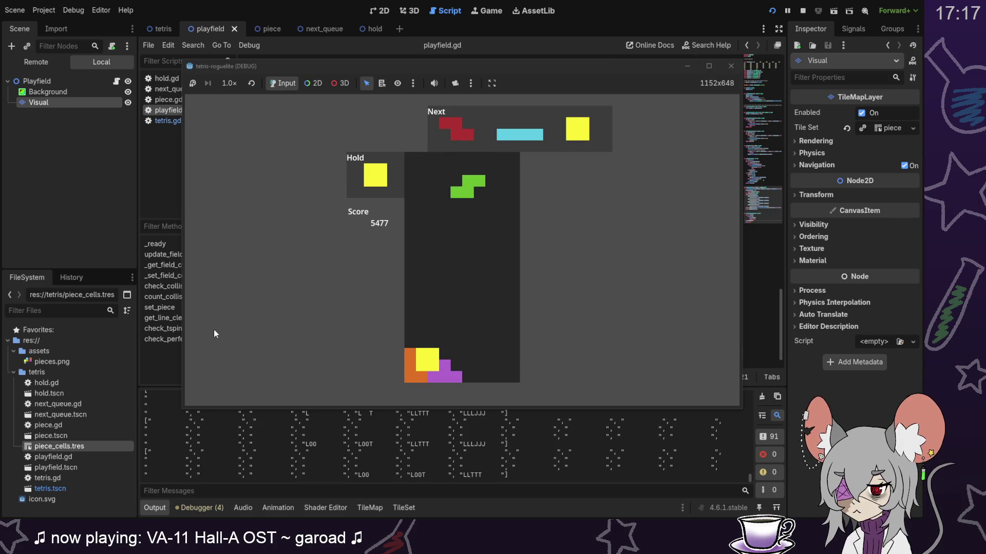
{"action": "key", "text": "Right"}
{"action": "key", "text": "Down"}
{"action": "key", "text": "Down"}
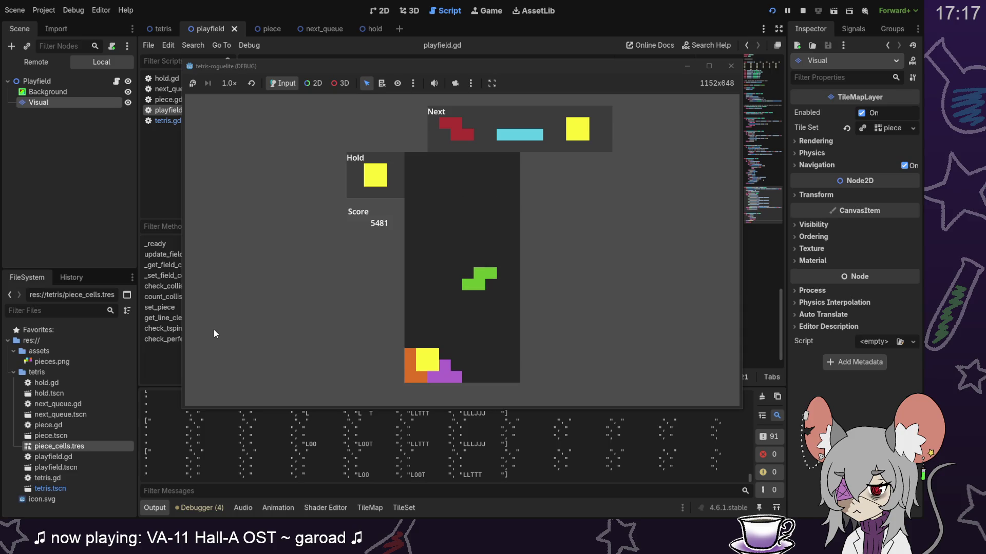
{"action": "key", "text": "Down"}
{"action": "key", "text": "Down"}
{"action": "key", "text": "Down"}
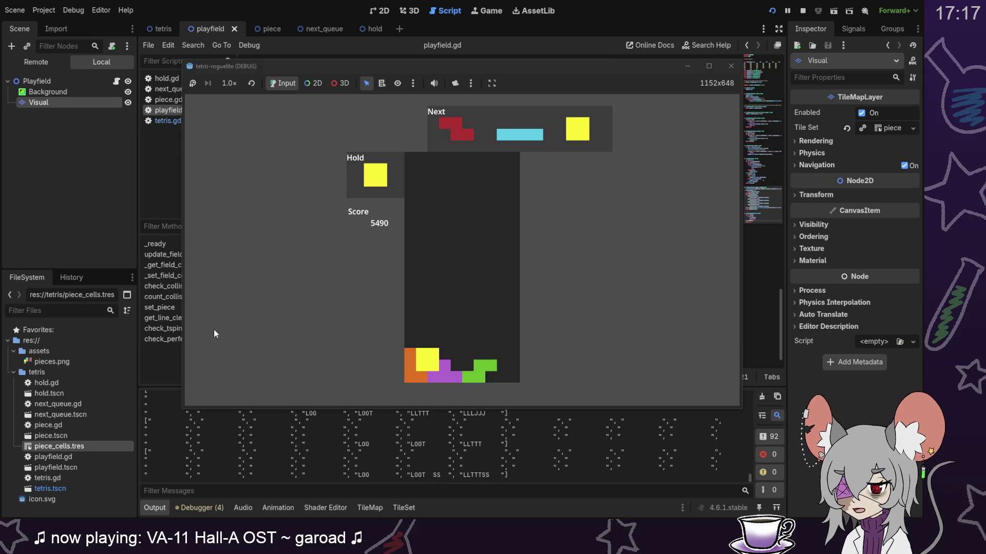
{"action": "key", "text": "Down"}
{"action": "key", "text": "Down"}
{"action": "key", "text": "Down"}
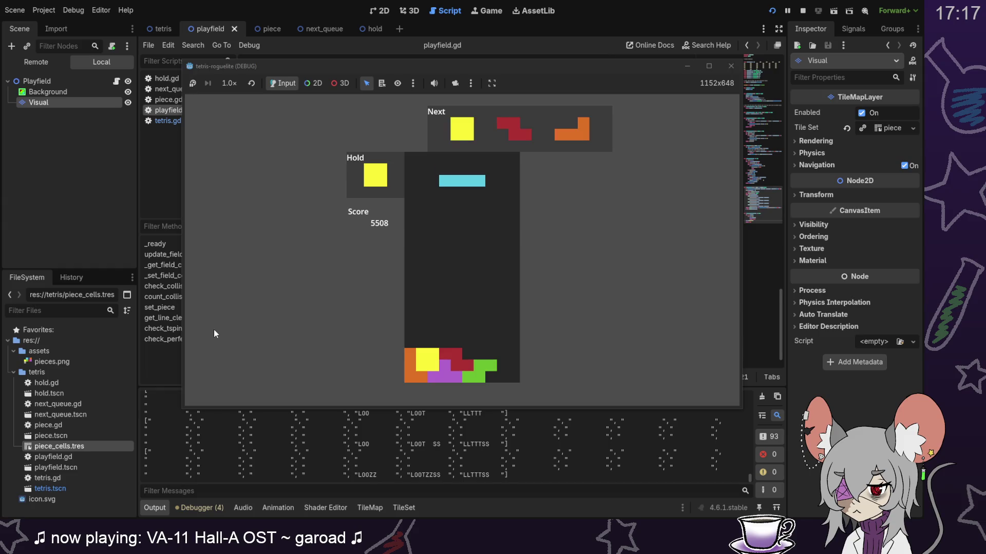
{"action": "key", "text": "Right"}
{"action": "key", "text": "Right"}
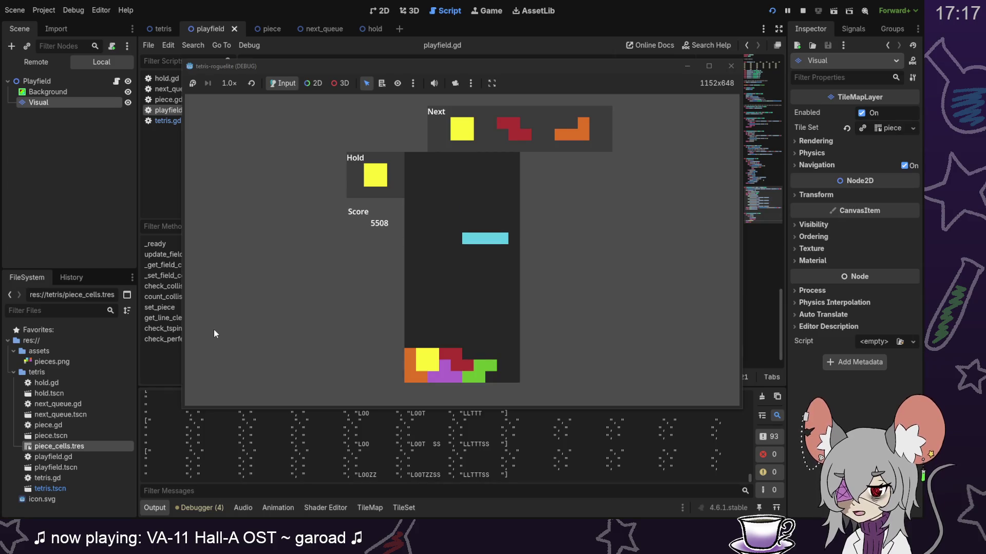
{"action": "key", "text": "Left"}
{"action": "key", "text": "Left"}
{"action": "key", "text": "Left"}
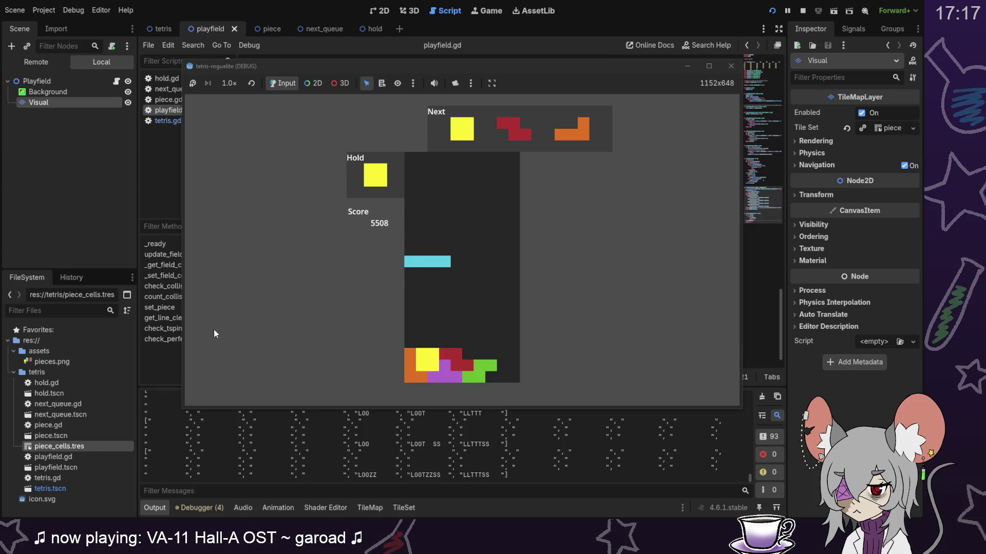
{"action": "key", "text": "Down"}
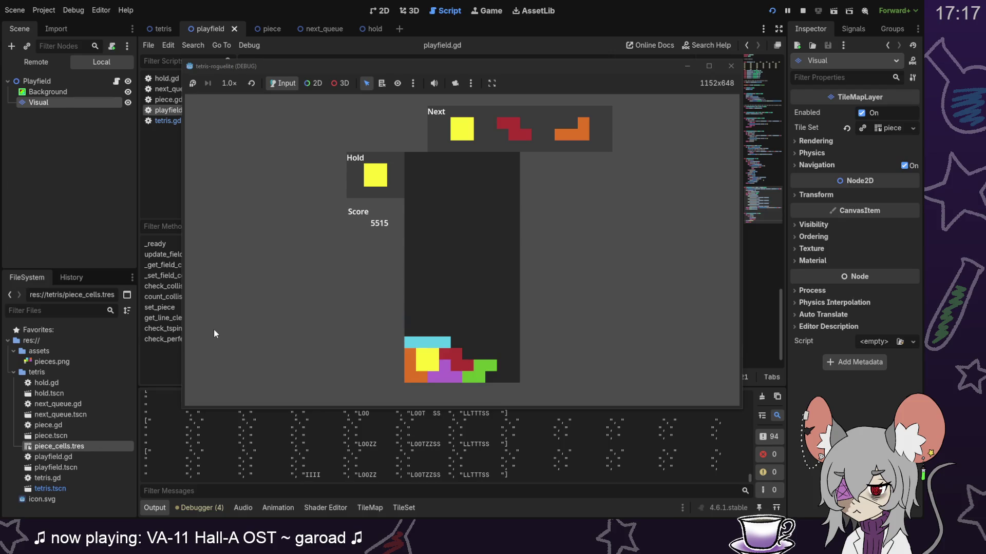
Step: Drop the yellow O to clear two lines, then the upright orange L to clear more rows
{"action": "key", "text": "Down"}
{"action": "key", "text": "Right"}
{"action": "key", "text": "Right"}
{"action": "key", "text": "Right"}
{"action": "key", "text": "Down"}
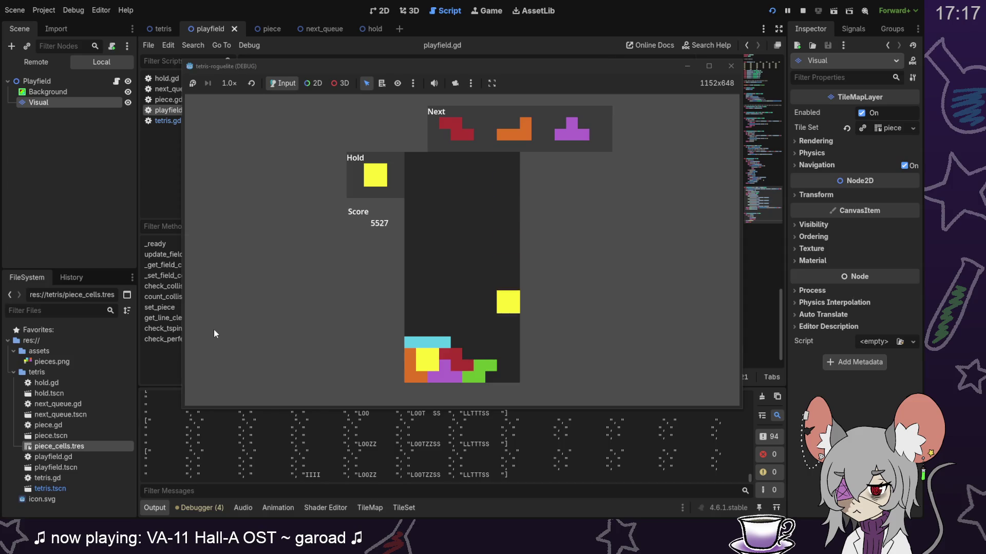
{"action": "key", "text": "Down"}
{"action": "key", "text": "Down"}
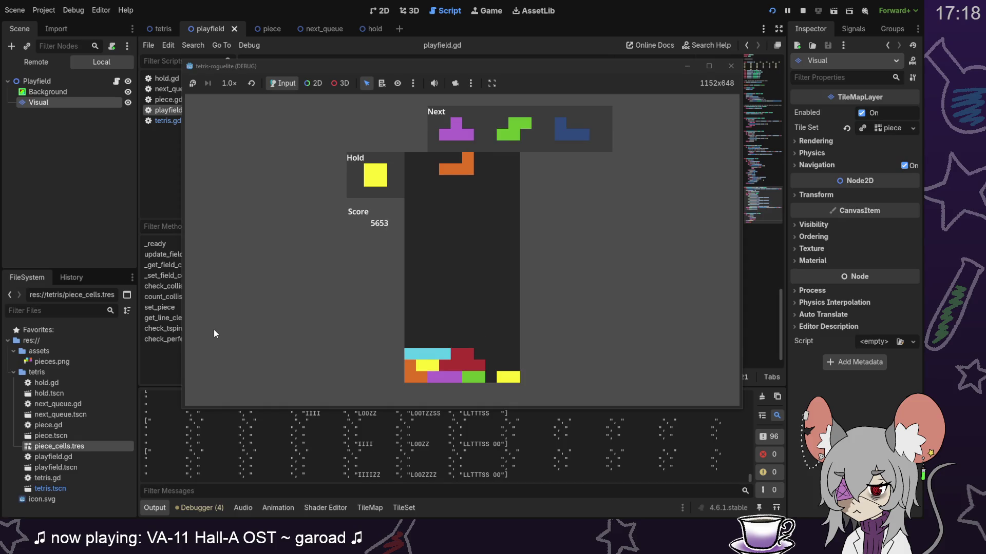
{"action": "key", "text": "z"}
{"action": "key", "text": "Right"}
{"action": "key", "text": "Right"}
{"action": "key", "text": "Right"}
{"action": "key", "text": "Down"}
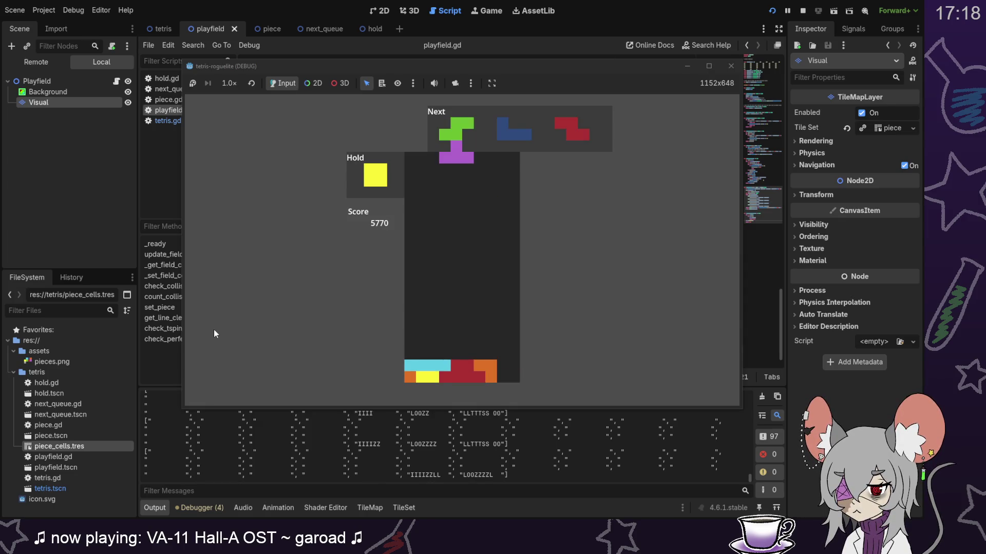
Step: Hold the T, drop the O to empty the board, and pause the game at the breakpoint
{"action": "key", "text": "c"}
{"action": "key", "text": "Right"}
{"action": "key", "text": "Right"}
{"action": "key", "text": "Right"}
{"action": "key", "text": "Down"}
{"action": "key", "text": "Down"}
{"action": "key", "text": "Down"}
{"action": "key", "text": "Down"}
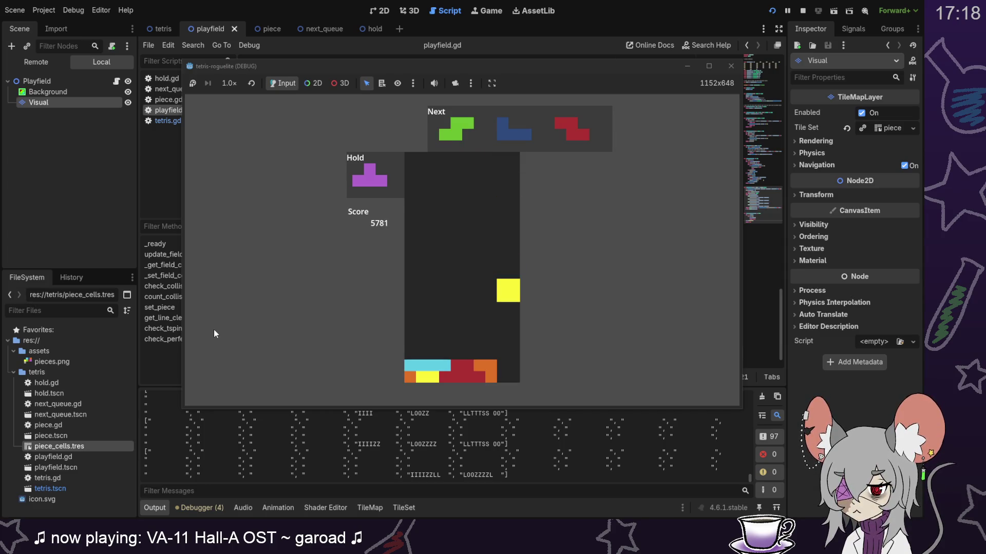
{"action": "key", "text": "Down"}
{"action": "key", "text": "Down"}
{"action": "key", "text": "Down"}
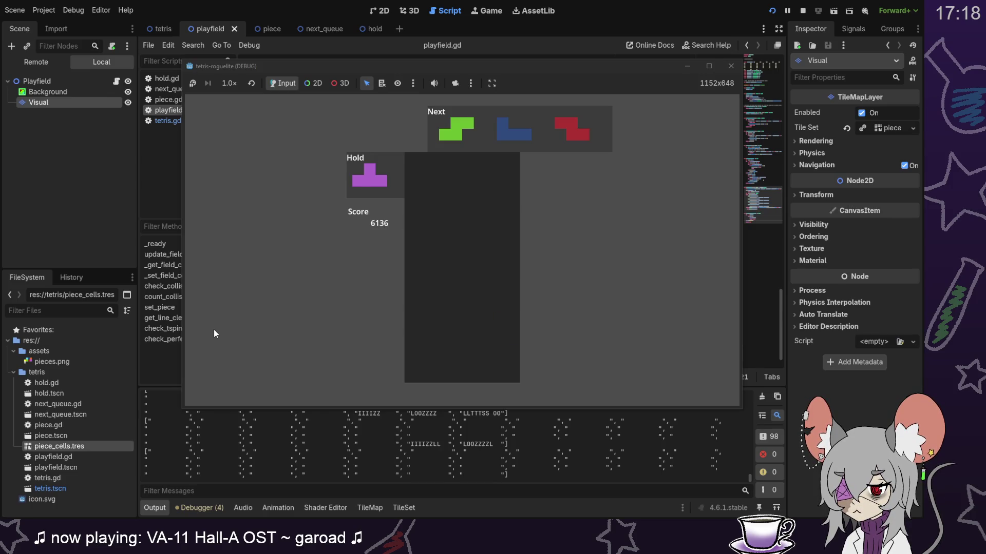
{"action": "left_click", "coordinate": [788, 10]}
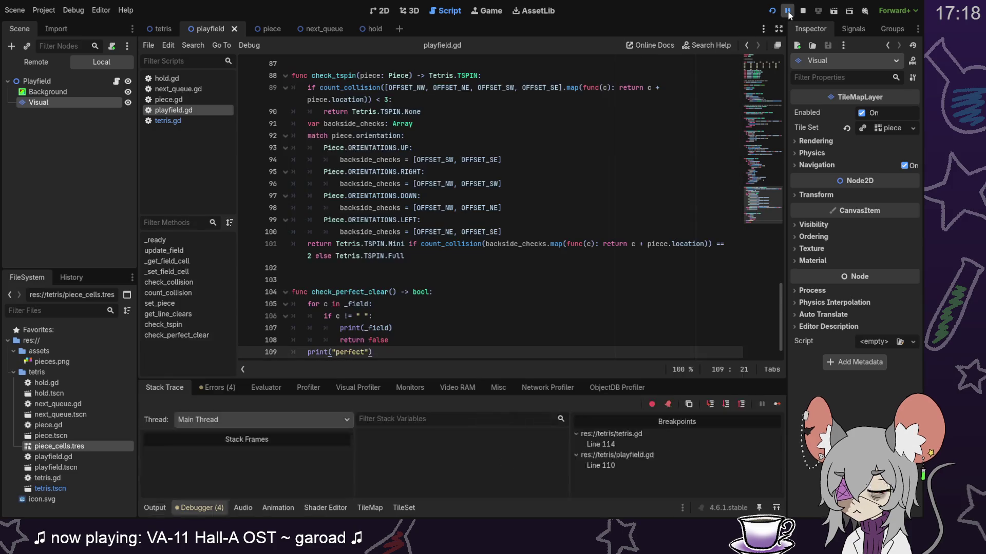
Step: Show the Output log and select the last printed field grid to inspect it
{"action": "scroll", "coordinate": [374, 314], "scroll_direction": "down", "scroll_amount": 1}
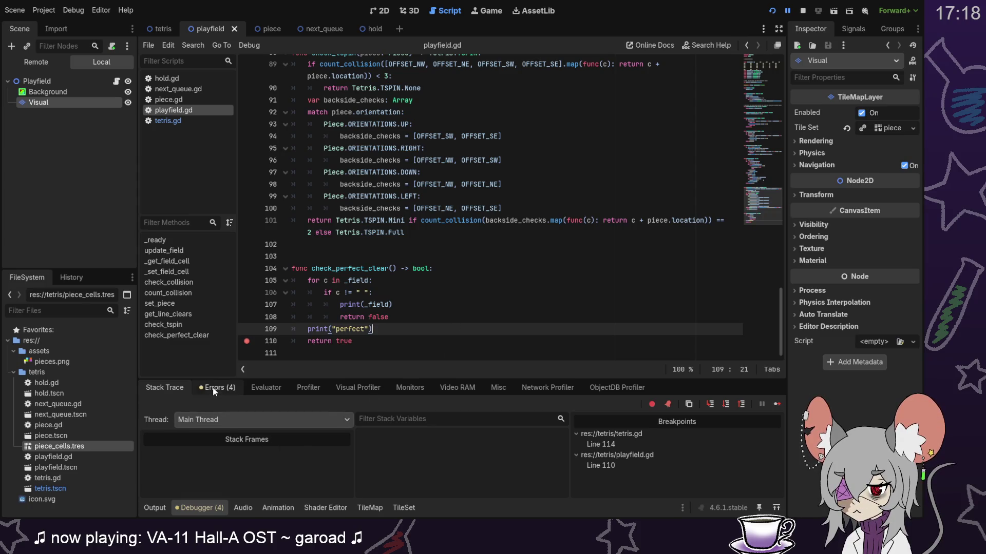
{"action": "left_click", "coordinate": [155, 507]}
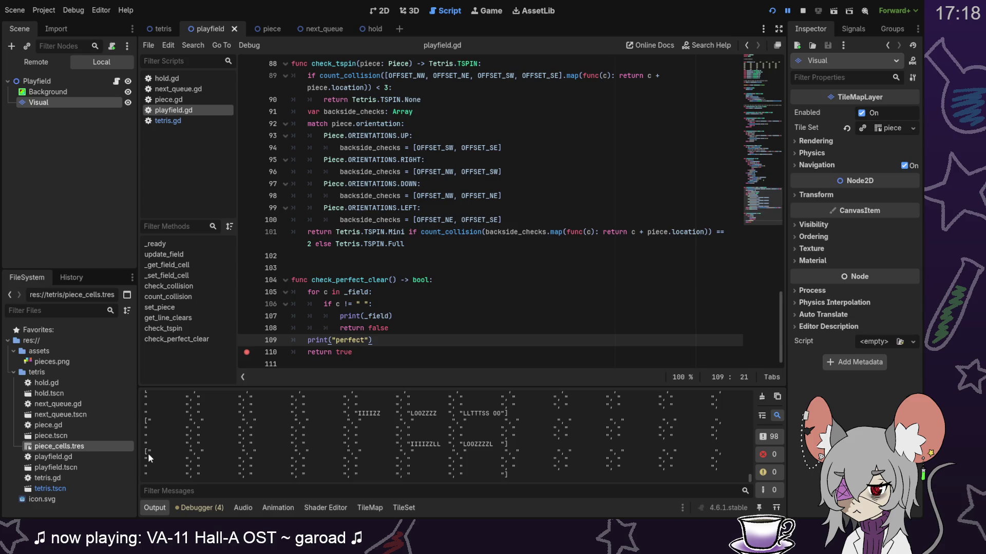
{"action": "mouse_move", "coordinate": [148, 453]}
{"action": "left_mouse_down"}
{"action": "mouse_move", "coordinate": [198, 470]}
{"action": "mouse_move", "coordinate": [502, 473]}
{"action": "left_mouse_up"}
{"action": "left_click", "coordinate": [502, 473]}
{"action": "left_click_drag", "start_coordinate": [149, 451], "coordinate": [446, 472]}
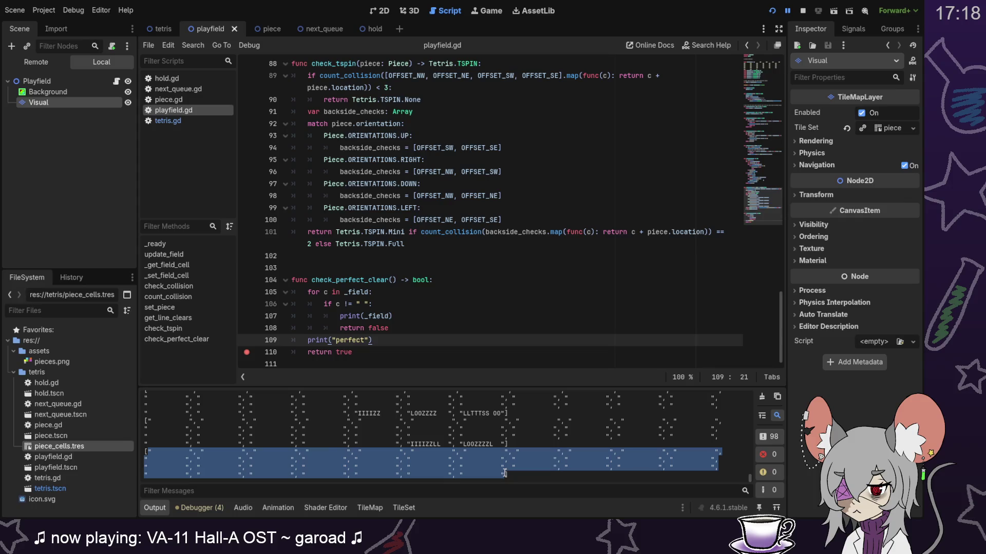
{"action": "left_click", "coordinate": [503, 473]}
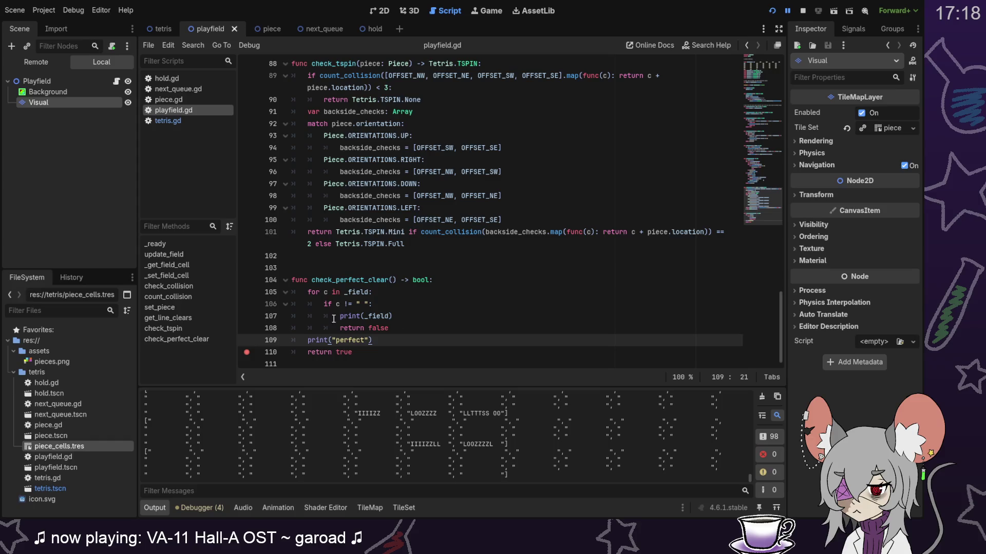
Step: Delete the print("perfect") line and the field print from check_perfect_clear
{"action": "double_click", "coordinate": [356, 292]}
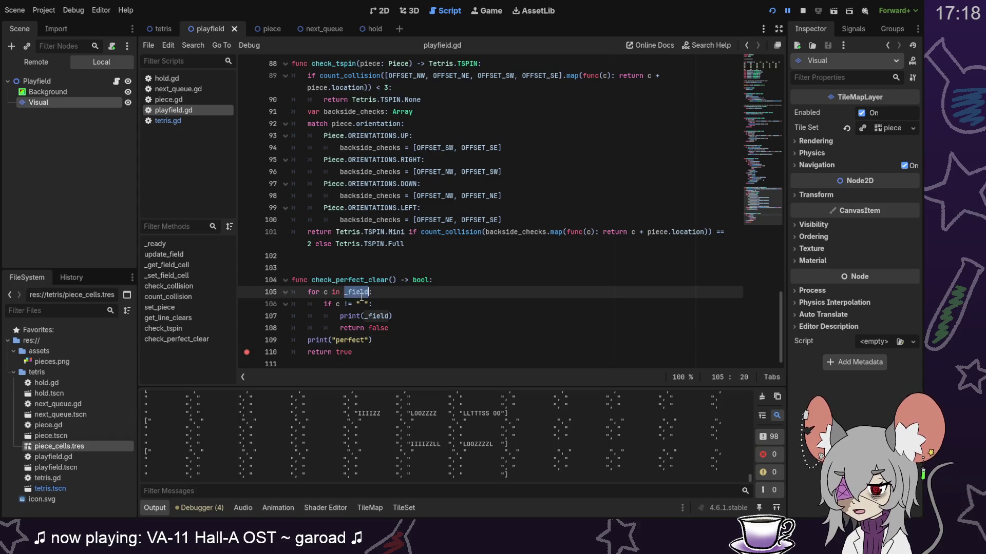
{"action": "left_click_drag", "start_coordinate": [149, 450], "coordinate": [192, 452]}
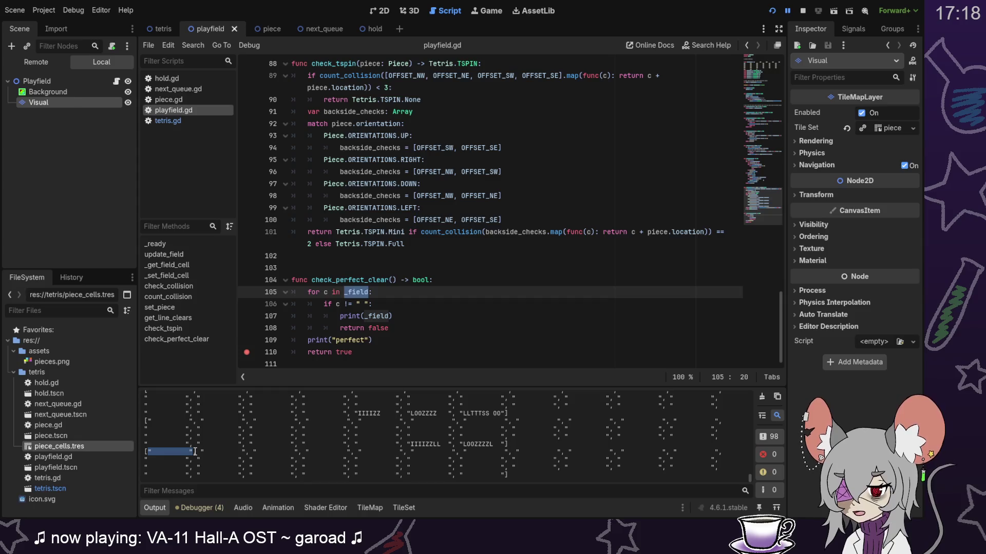
{"action": "left_click", "coordinate": [160, 455]}
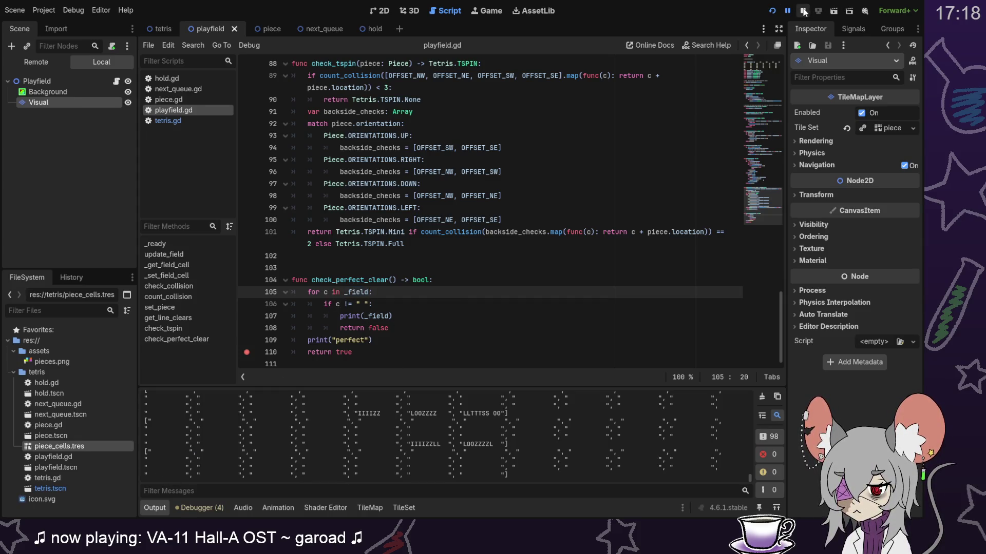
{"action": "mouse_move", "coordinate": [374, 341]}
{"action": "left_mouse_down"}
{"action": "mouse_move", "coordinate": [407, 332]}
{"action": "mouse_move", "coordinate": [391, 310]}
{"action": "left_mouse_up"}
{"action": "key", "text": "BackSpace"}
{"action": "key", "text": "BackSpace"}
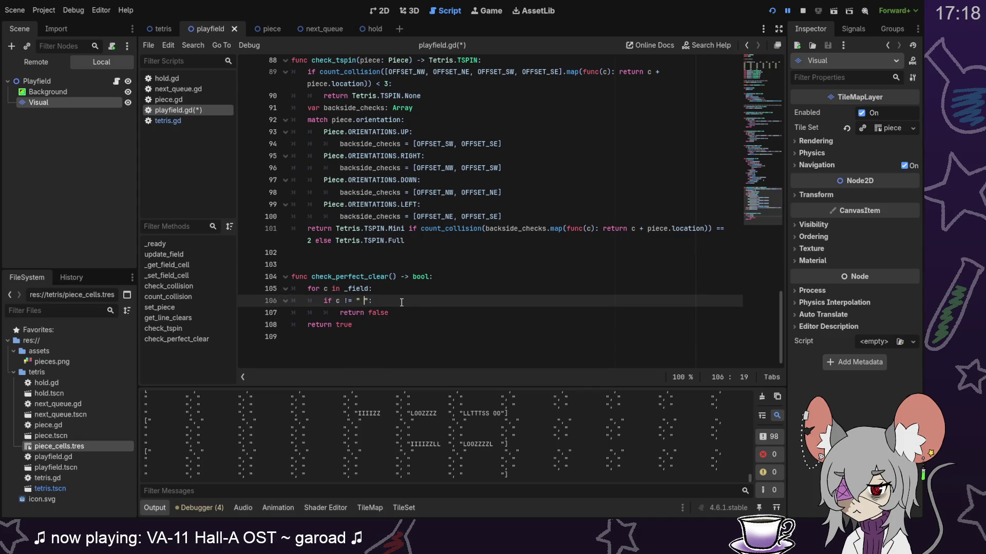
Step: Edit the blank comparison string on line 106, save playfield.gd, and run the project
{"action": "key", "text": "BackSpace"}
{"action": "key", "text": "BackSpace"}
{"action": "key", "text": "BackSpace"}
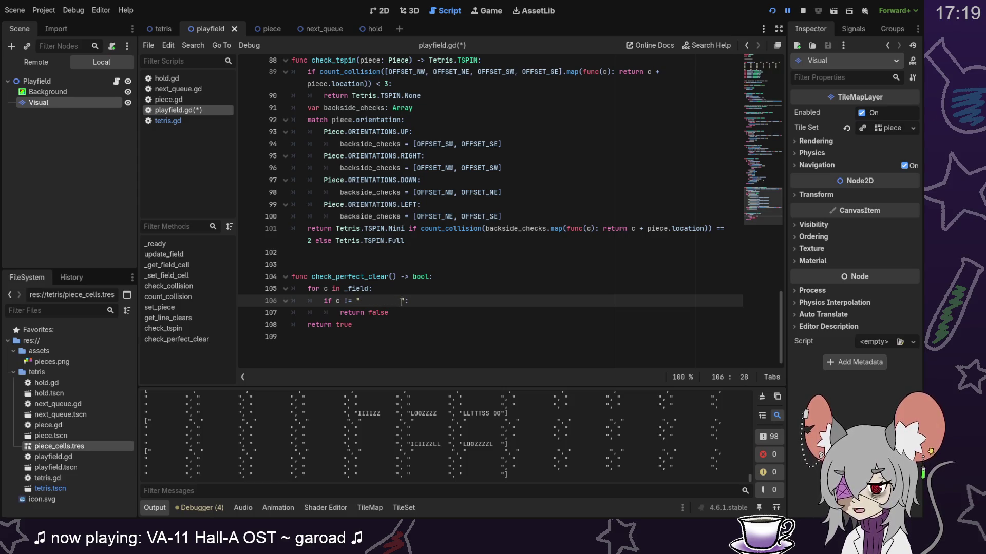
{"action": "left_click", "coordinate": [412, 310]}
{"action": "key", "text": "ctrl+s"}
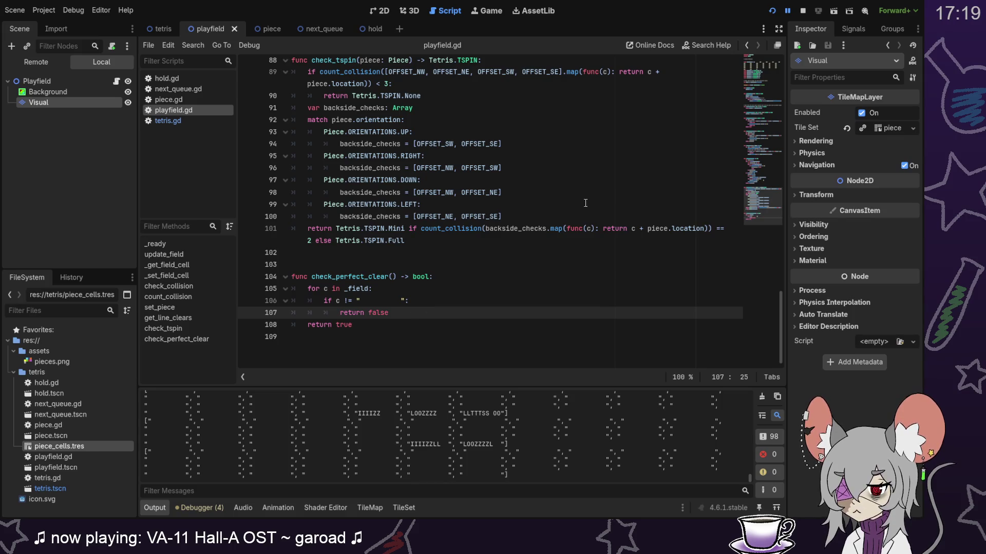
{"action": "left_click", "coordinate": [772, 11]}
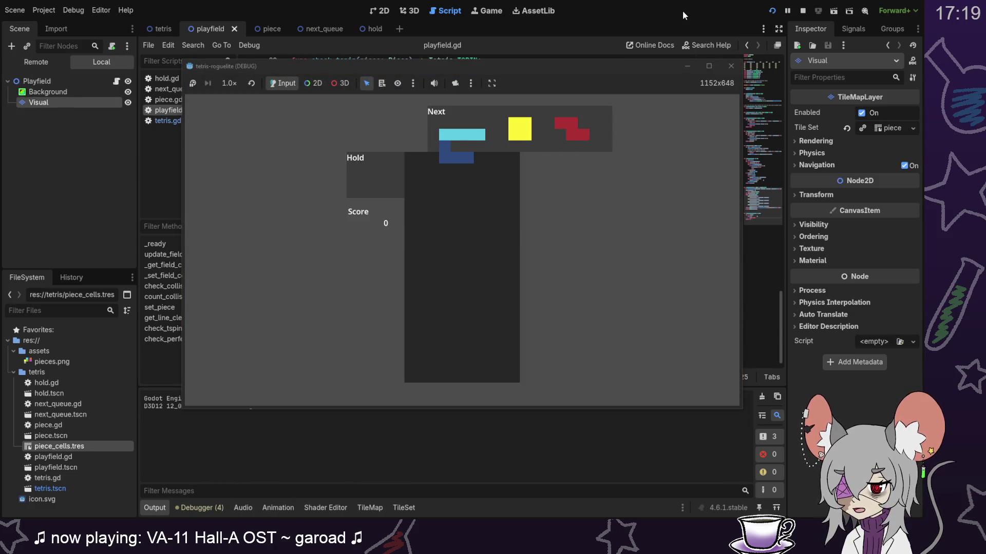
Step: Lay the blue J at the floor's right edge, then drop the cyan I and yellow O pieces
{"action": "key", "text": "Down"}
{"action": "key", "text": "Down"}
{"action": "key", "text": "Down"}
{"action": "key", "text": "Up"}
{"action": "key", "text": "Right"}
{"action": "key", "text": "Right"}
{"action": "key", "text": "Right"}
{"action": "key", "text": "Right"}
{"action": "key", "text": "Right"}
{"action": "key", "text": "Up"}
{"action": "key", "text": "Right"}
{"action": "key", "text": "Down"}
{"action": "key", "text": "Down"}
{"action": "key", "text": "Down"}
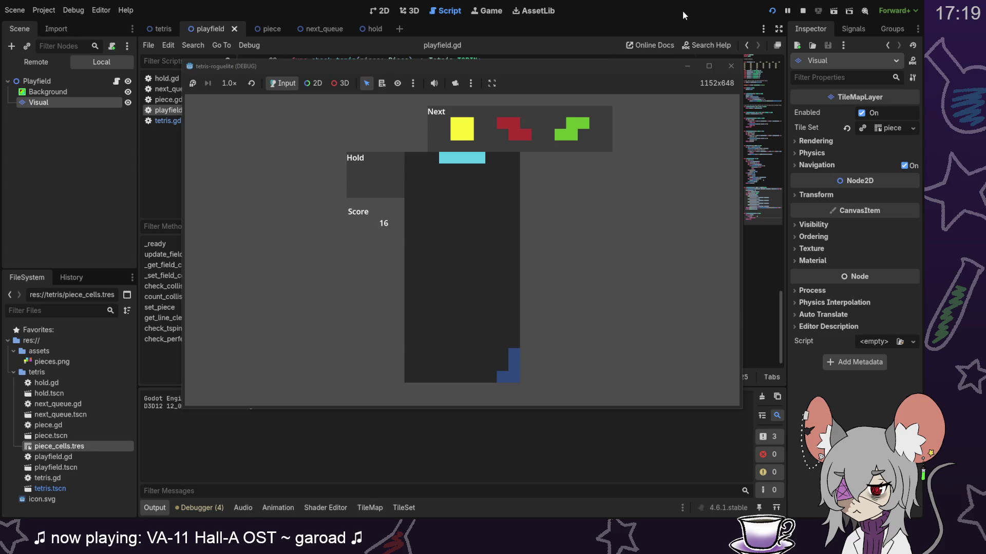
{"action": "key", "text": "Left"}
{"action": "key", "text": "Left"}
{"action": "key", "text": "Left"}
{"action": "key", "text": "Down"}
{"action": "key", "text": "Down"}
{"action": "key", "text": "Down"}
{"action": "key", "text": "Down"}
{"action": "key", "text": "Down"}
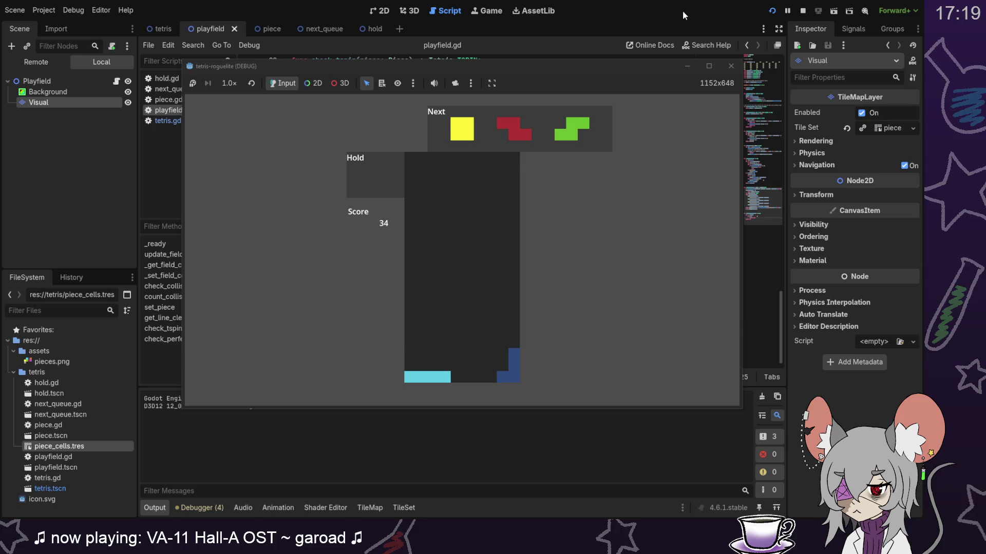
{"action": "key", "text": "Right"}
{"action": "key", "text": "Down"}
{"action": "key", "text": "Down"}
{"action": "key", "text": "Down"}
{"action": "key", "text": "Down"}
{"action": "key", "text": "Down"}
{"action": "key", "text": "Down"}
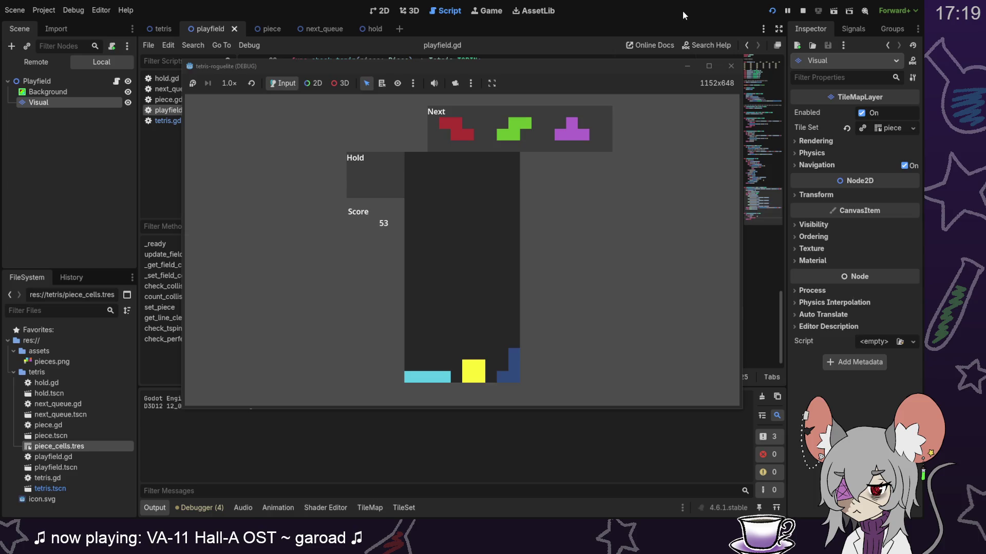
Step: Stand the red Z and green S pieces upright to clear the bottom row
{"action": "key", "text": "Up"}
{"action": "key", "text": "Right"}
{"action": "key", "text": "Right"}
{"action": "key", "text": "Down"}
{"action": "key", "text": "Down"}
{"action": "key", "text": "Down"}
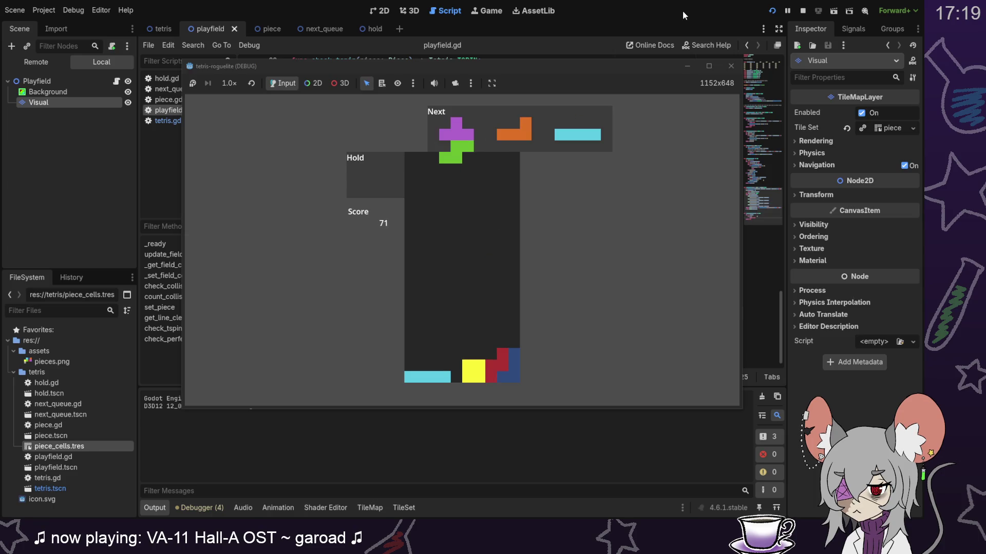
{"action": "key", "text": "Up"}
{"action": "key", "text": "Down"}
{"action": "key", "text": "Down"}
{"action": "key", "text": "Down"}
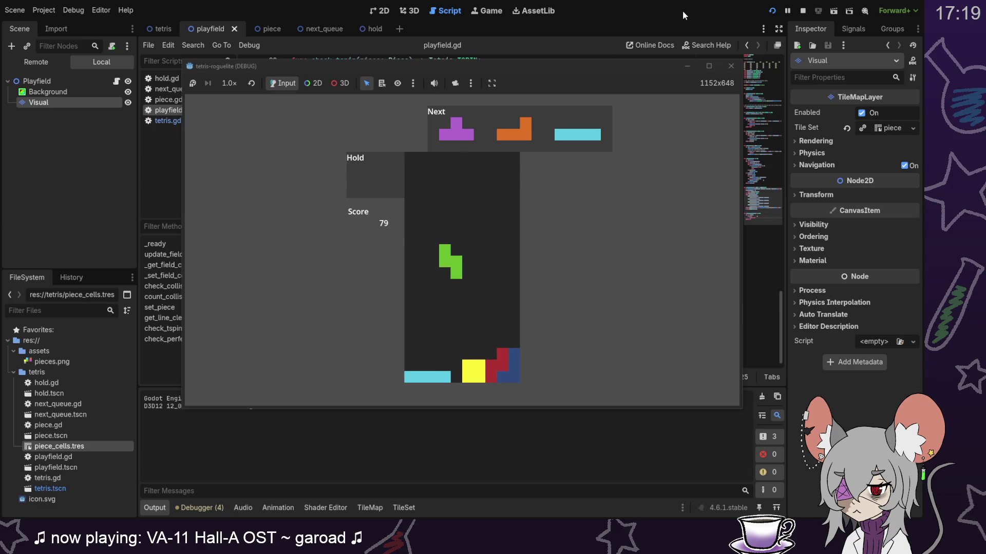
{"action": "key", "text": "Down"}
{"action": "key", "text": "Down"}
{"action": "key", "text": "Down"}
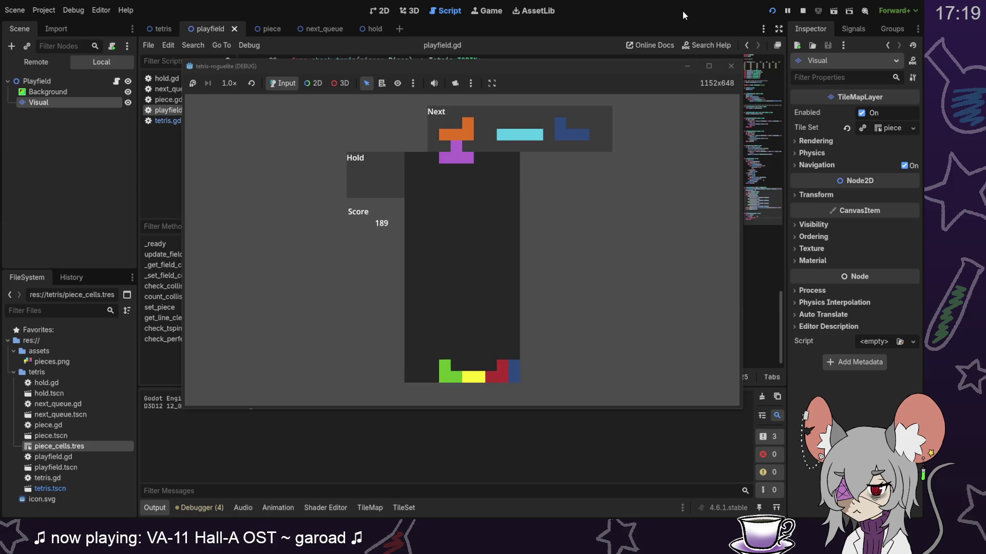
Step: Hold the purple T piece and drop the orange L piece to clear two lines
{"action": "key", "text": "Right"}
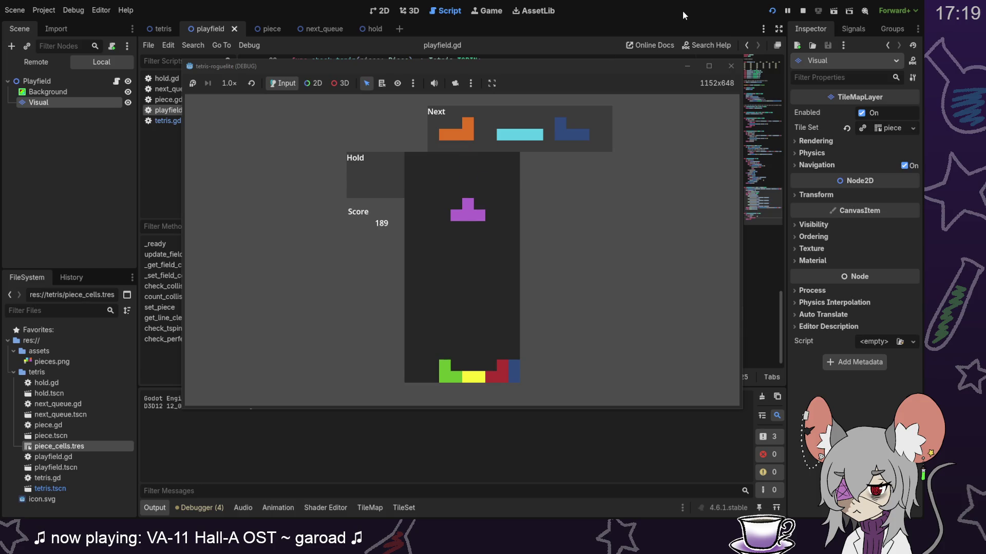
{"action": "key", "text": "c"}
{"action": "key", "text": "Left"}
{"action": "key", "text": "Left"}
{"action": "key", "text": "Left"}
{"action": "key", "text": "Down"}
{"action": "key", "text": "Down"}
{"action": "key", "text": "Down"}
{"action": "key", "text": "Down"}
{"action": "key", "text": "Down"}
{"action": "key", "text": "Down"}
{"action": "key", "text": "Right"}
{"action": "key", "text": "Down"}
{"action": "key", "text": "Down"}
{"action": "key", "text": "Down"}
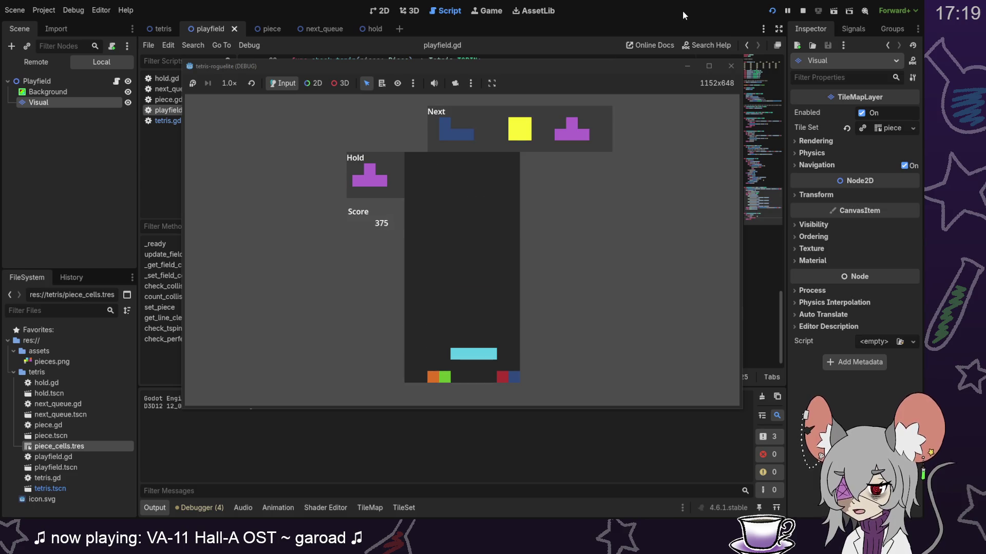
Step: Place the cyan I and blue J pieces, then drop the yellow O to clear a line
{"action": "key", "text": "Down"}
{"action": "key", "text": "Down"}
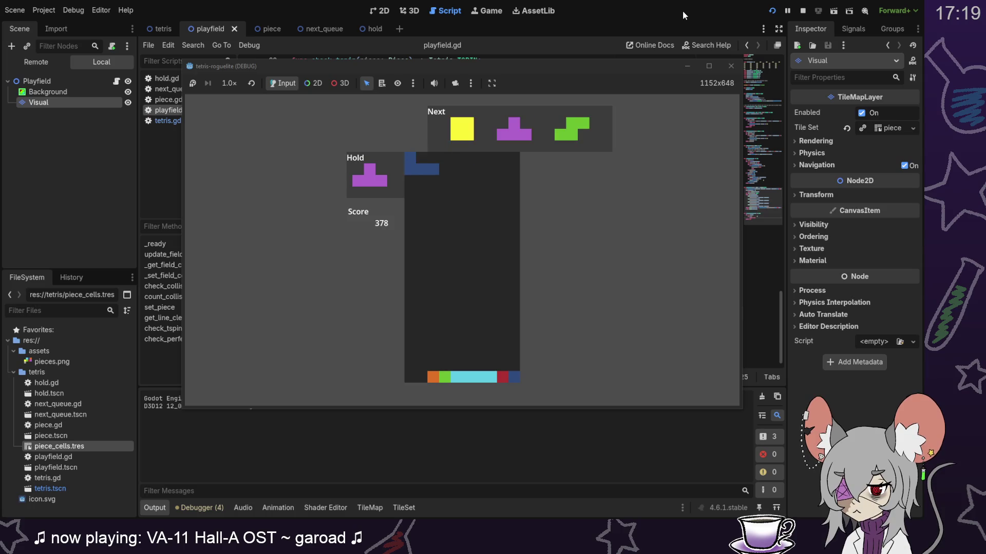
{"action": "key", "text": "Right"}
{"action": "key", "text": "Right"}
{"action": "key", "text": "Right"}
{"action": "key", "text": "Down"}
{"action": "key", "text": "Down"}
{"action": "key", "text": "Down"}
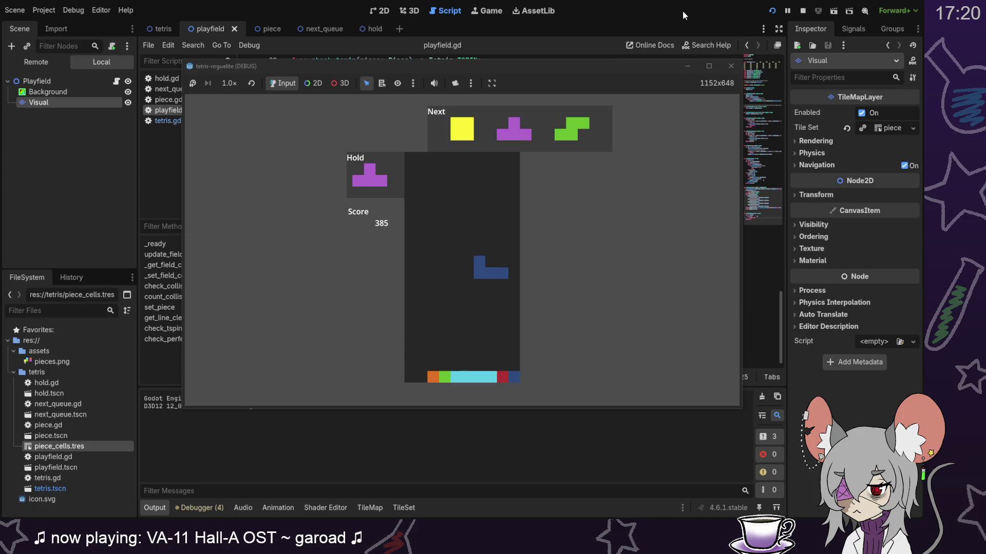
{"action": "key", "text": "Left"}
{"action": "key", "text": "Left"}
{"action": "key", "text": "Left"}
{"action": "key", "text": "Down"}
{"action": "key", "text": "Down"}
{"action": "key", "text": "Down"}
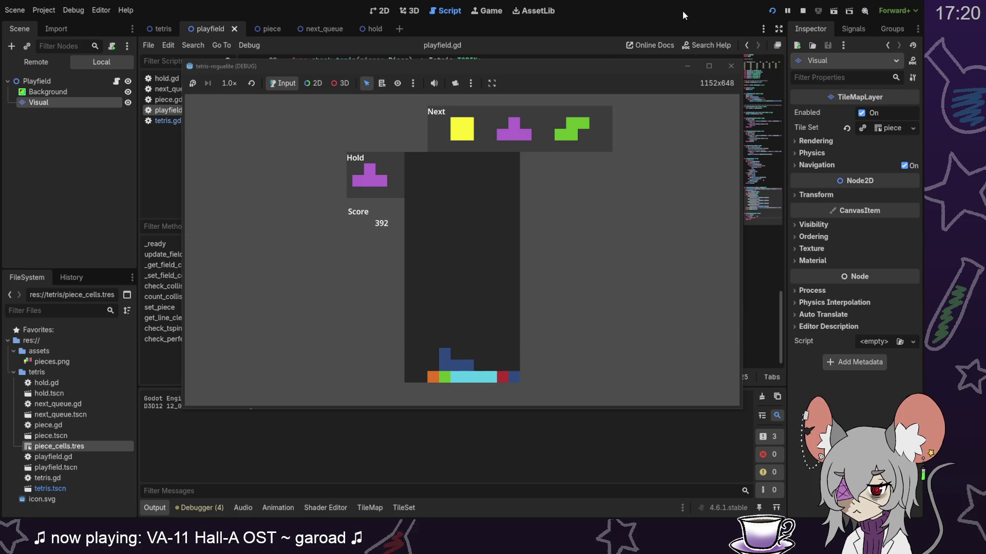
{"action": "key", "text": "Left"}
{"action": "key", "text": "Left"}
{"action": "key", "text": "Down"}
{"action": "key", "text": "Down"}
{"action": "key", "text": "Down"}
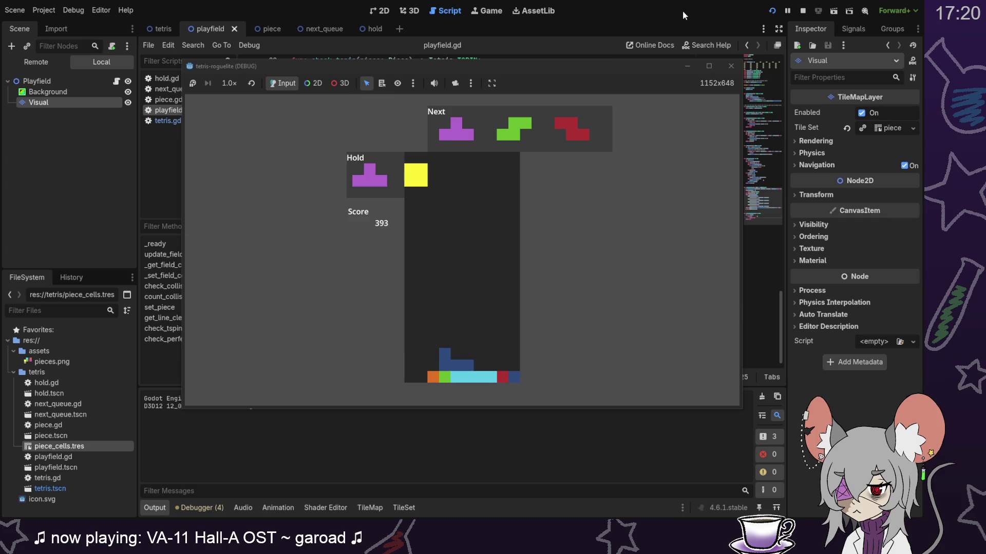
{"action": "key", "text": "Down"}
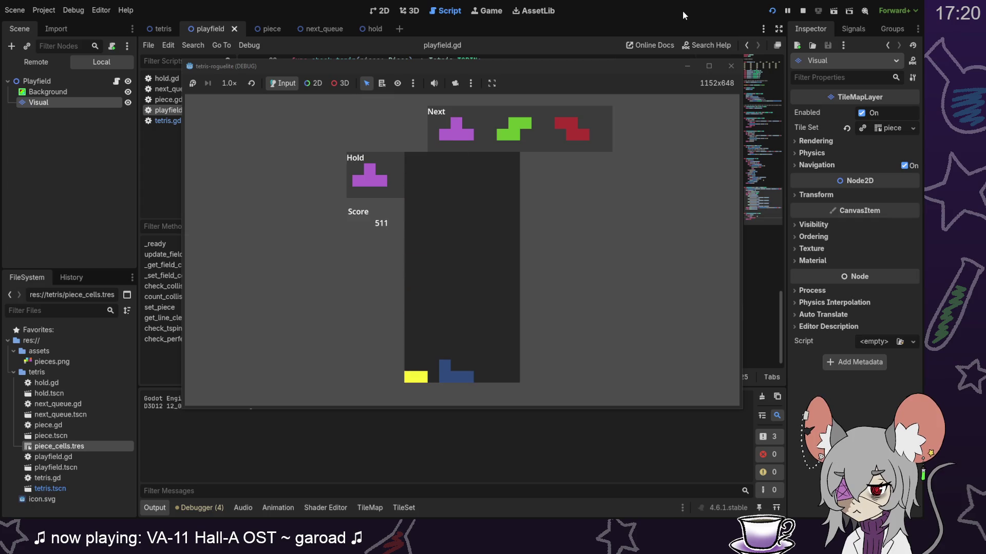
Step: Lock the purple T in the well and the green S on the stack, then hold the red Z
{"action": "key", "text": "Right"}
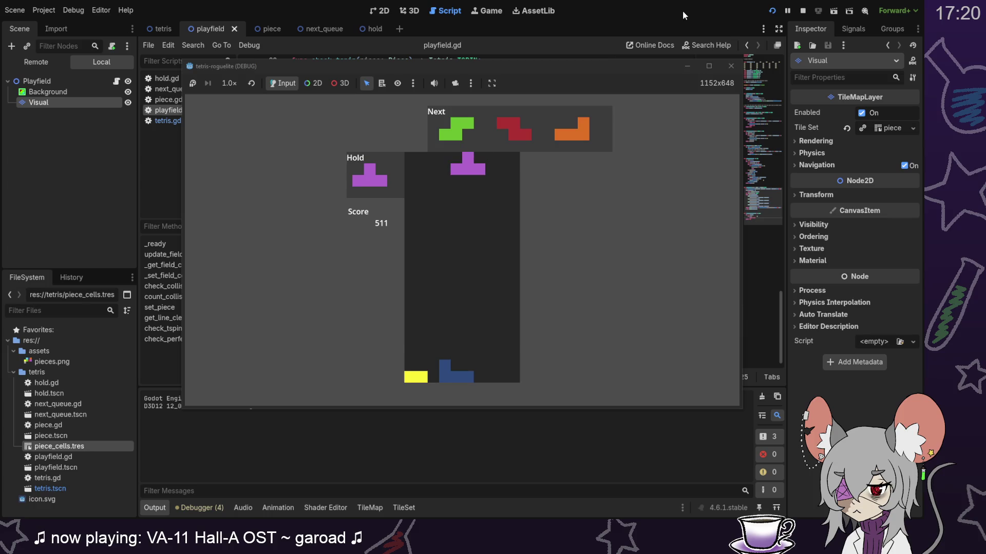
{"action": "key", "text": "Down"}
{"action": "key", "text": "Down"}
{"action": "key", "text": "Down"}
{"action": "key", "text": "Down"}
{"action": "key", "text": "Down"}
{"action": "key", "text": "Down"}
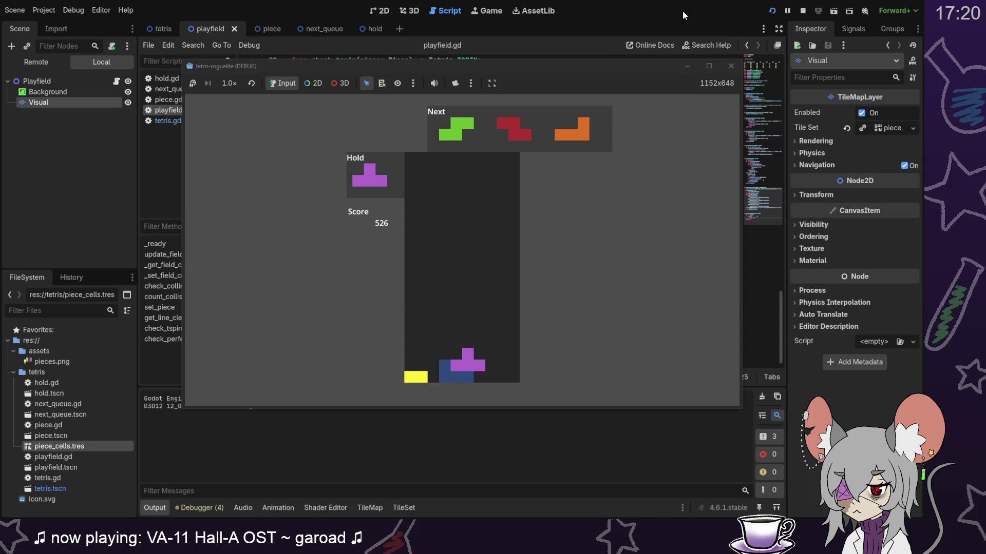
{"action": "key", "text": "Right"}
{"action": "key", "text": "Right"}
{"action": "key", "text": "Right"}
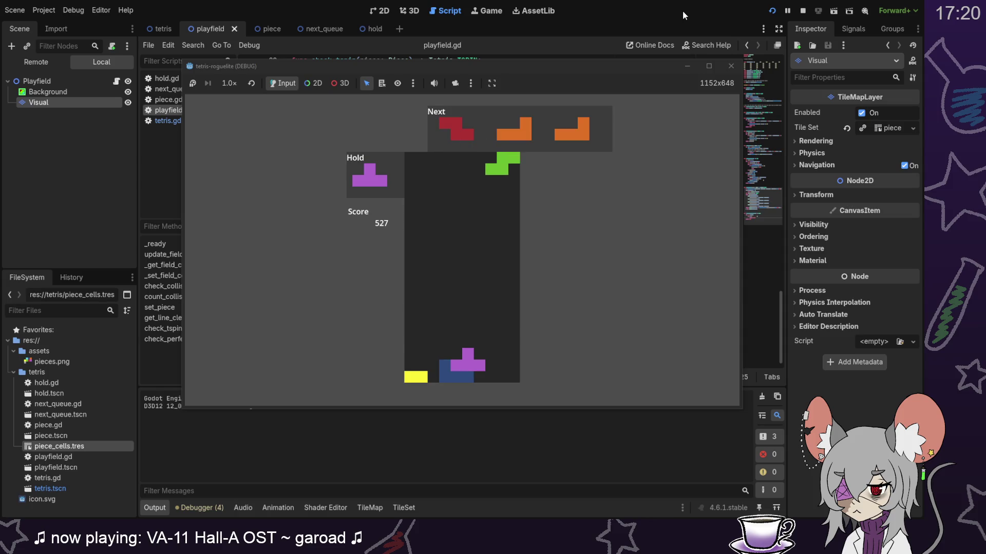
{"action": "key", "text": "Down"}
{"action": "key", "text": "Down"}
{"action": "key", "text": "Down"}
{"action": "key", "text": "Left"}
{"action": "key", "text": "Left"}
{"action": "key", "text": "Left"}
{"action": "key", "text": "space"}
{"action": "key", "text": "c"}
{"action": "key", "text": "space"}
Step: Stack two upright orange L pieces on the left and a yellow O piece
{"action": "key", "text": "Left"}
{"action": "key", "text": "Left"}
{"action": "key", "text": "Left"}
{"action": "key", "text": "Up"}
{"action": "key", "text": "Left"}
{"action": "key", "text": "Left"}
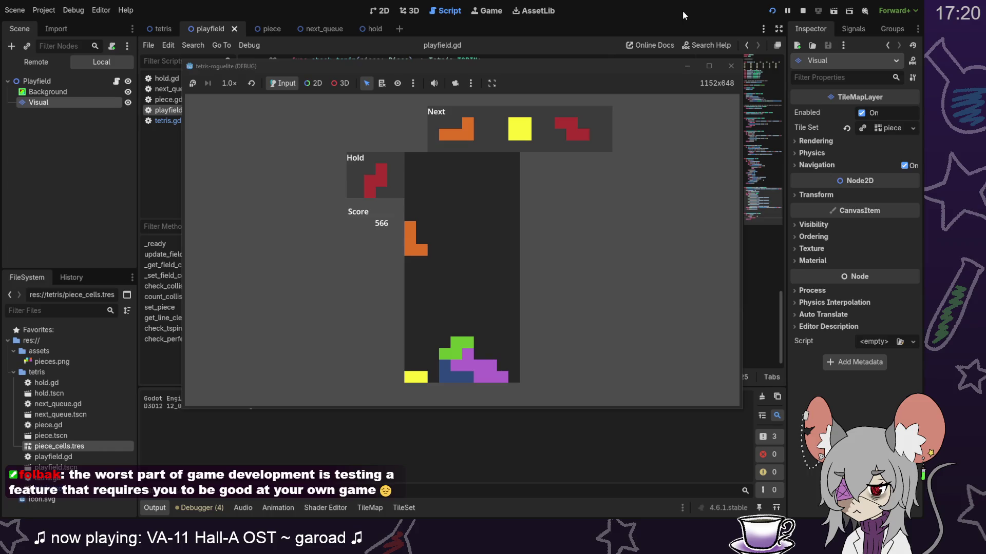
{"action": "key", "text": "Down"}
{"action": "key", "text": "Down"}
{"action": "key", "text": "Down"}
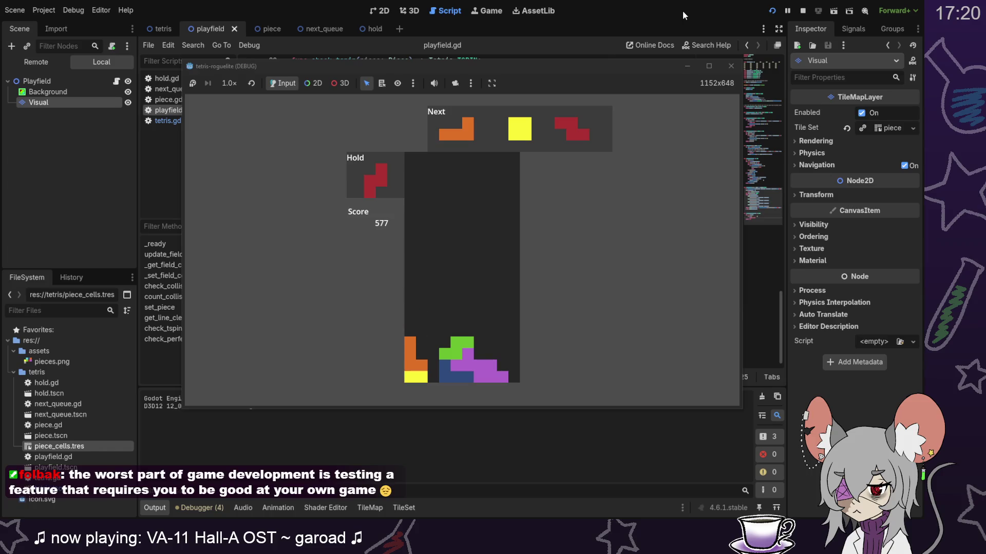
{"action": "key", "text": "Left"}
{"action": "key", "text": "Left"}
{"action": "key", "text": "Up"}
{"action": "key", "text": "Down"}
{"action": "key", "text": "Down"}
{"action": "key", "text": "Down"}
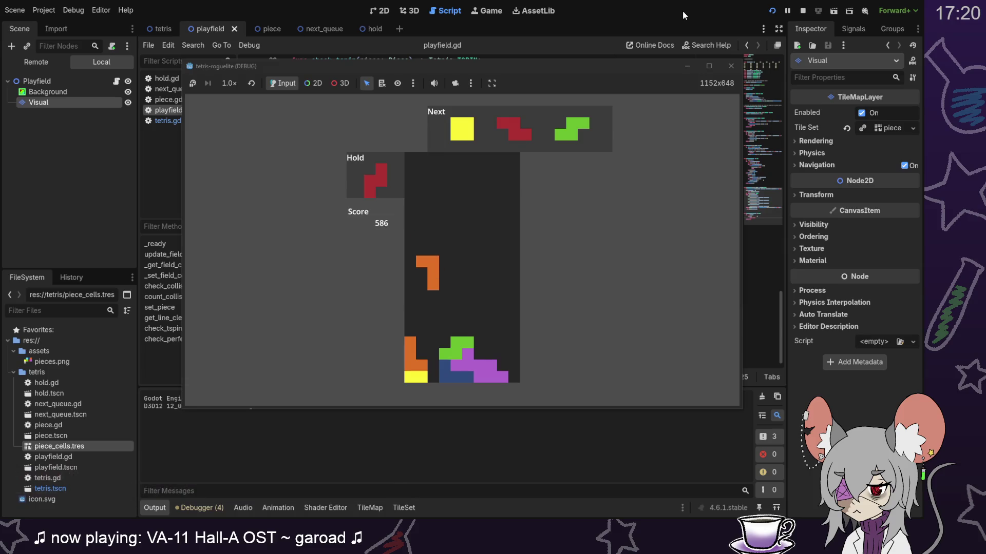
{"action": "key", "text": "Down"}
{"action": "key", "text": "Right"}
{"action": "key", "text": "Right"}
{"action": "key", "text": "Down"}
{"action": "key", "text": "Down"}
{"action": "key", "text": "Down"}
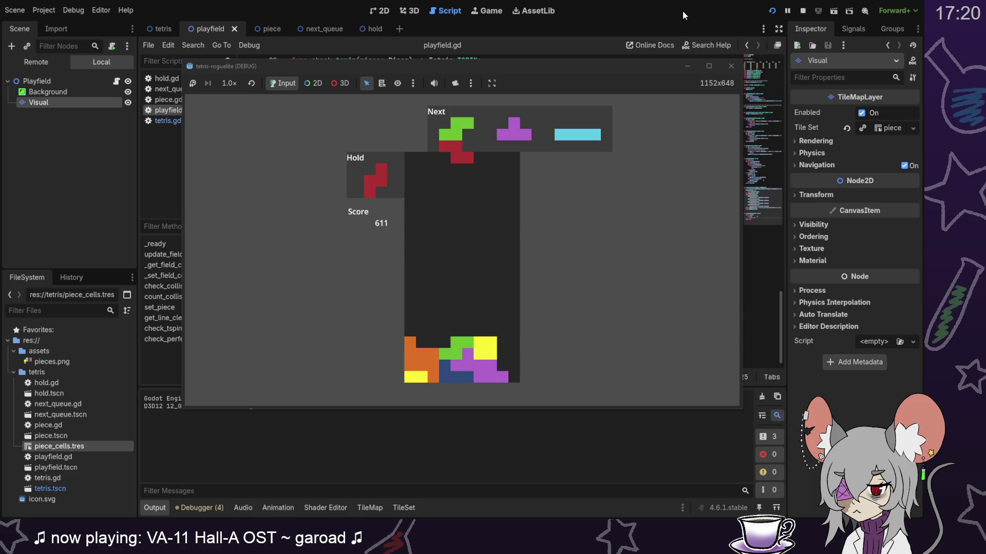
Step: Place the red Z and vertical green S, then the purple T on the right edge to clear a line
{"action": "key", "text": "Left"}
{"action": "key", "text": "Down"}
{"action": "key", "text": "Down"}
{"action": "key", "text": "Down"}
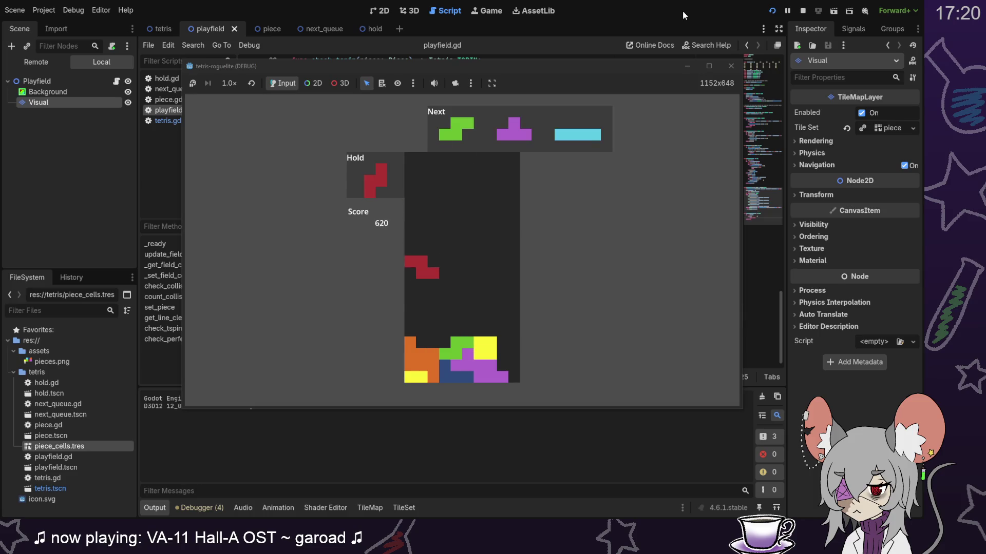
{"action": "key", "text": "Right"}
{"action": "key", "text": "Right"}
{"action": "key", "text": "Up"}
{"action": "key", "text": "Right"}
{"action": "key", "text": "Right"}
{"action": "key", "text": "Down"}
{"action": "key", "text": "Down"}
{"action": "key", "text": "Down"}
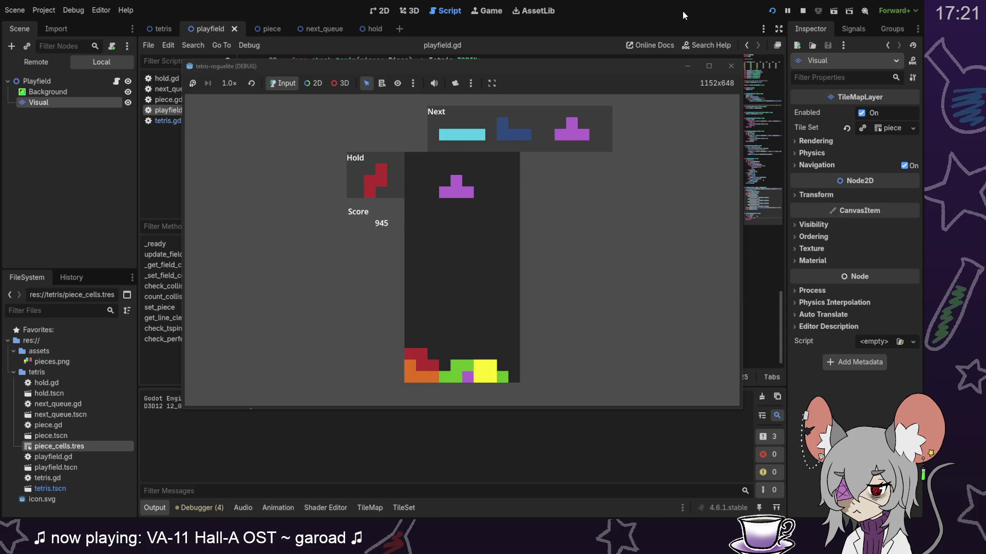
{"action": "key", "text": "Right"}
{"action": "key", "text": "Right"}
{"action": "key", "text": "z"}
{"action": "key", "text": "Right"}
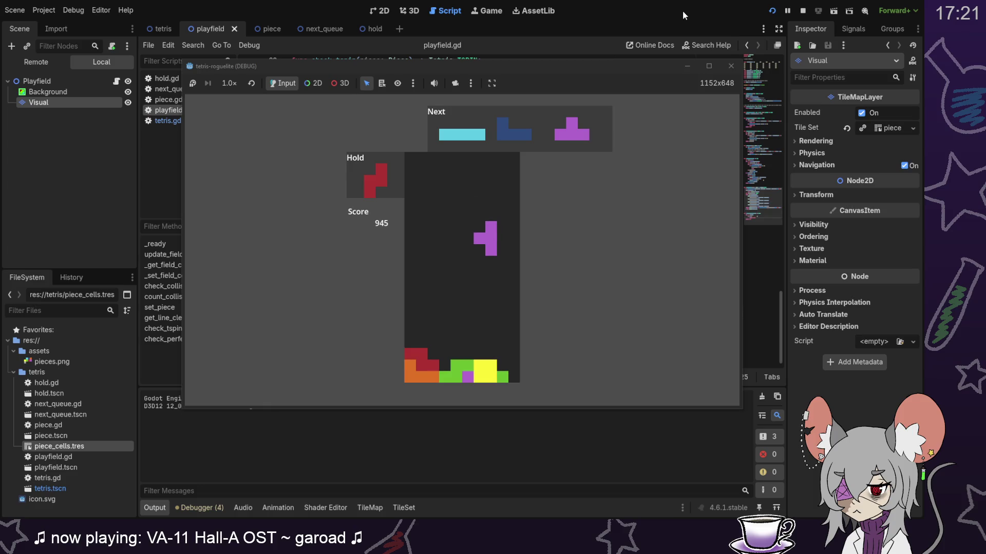
{"action": "key", "text": "Right"}
{"action": "key", "text": "Right"}
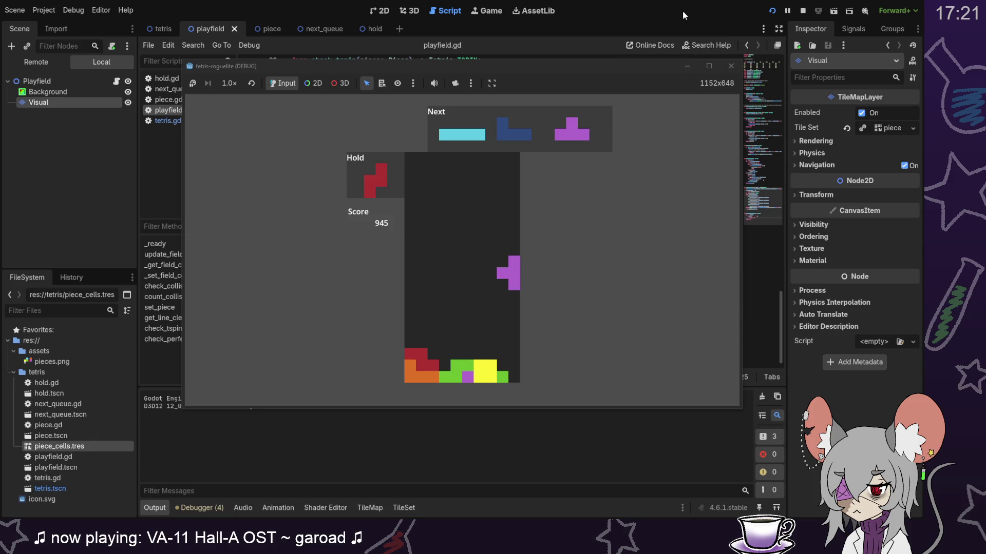
{"action": "key", "text": "Down"}
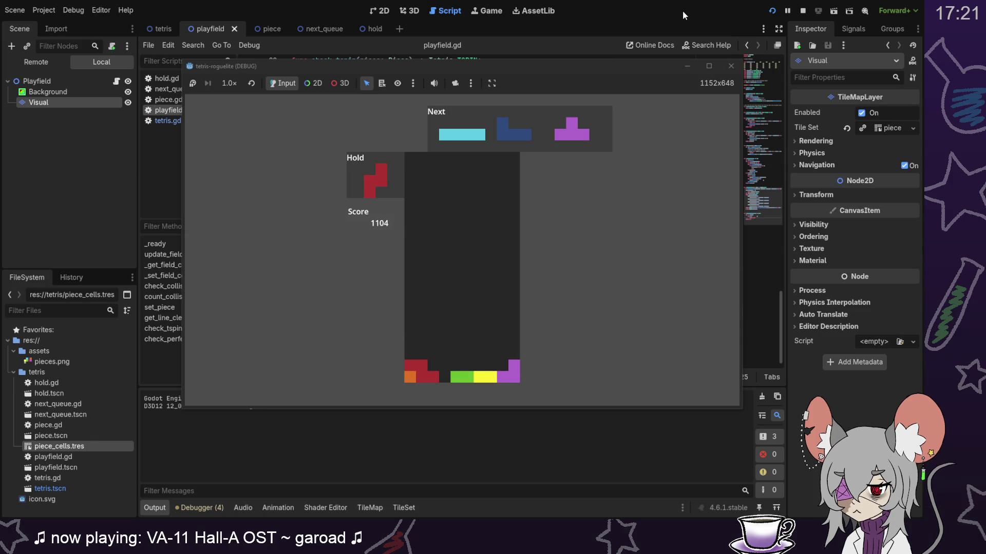
Step: Drop the cyan I, blue J, purple T, red Z and yellow O pieces onto the stack
{"action": "key", "text": "Down"}
{"action": "key", "text": "Right"}
{"action": "key", "text": "Right"}
{"action": "key", "text": "Down"}
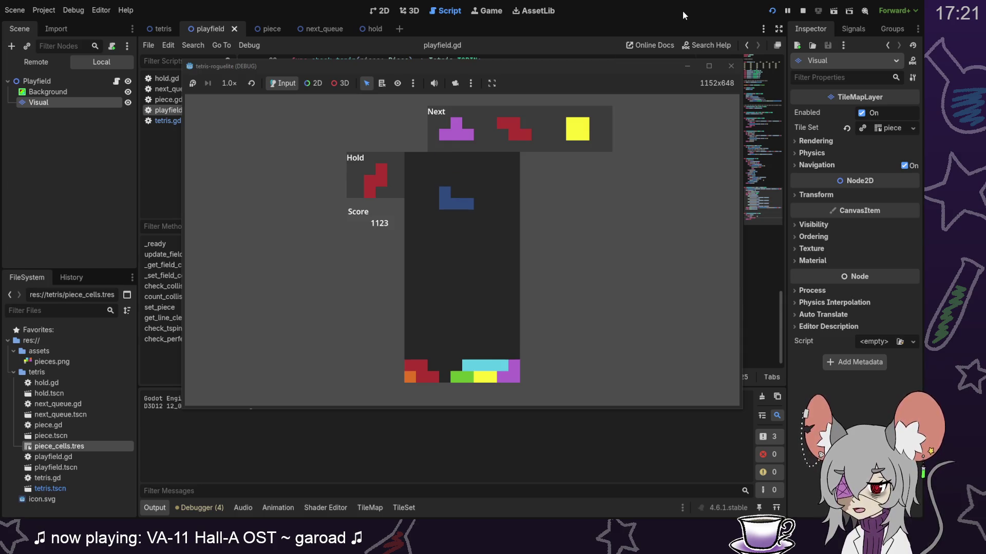
{"action": "key", "text": "Left"}
{"action": "key", "text": "Left"}
{"action": "key", "text": "Left"}
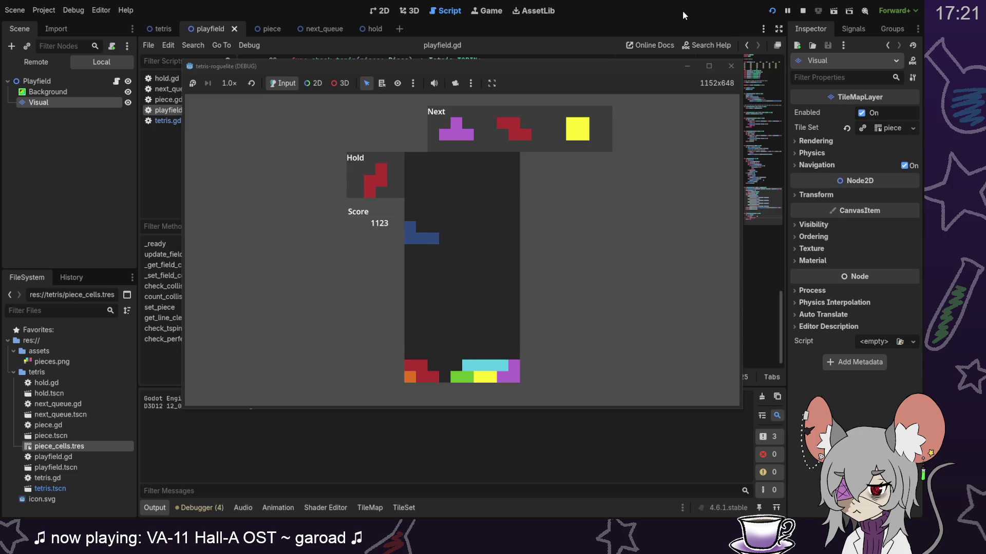
{"action": "key", "text": "Down"}
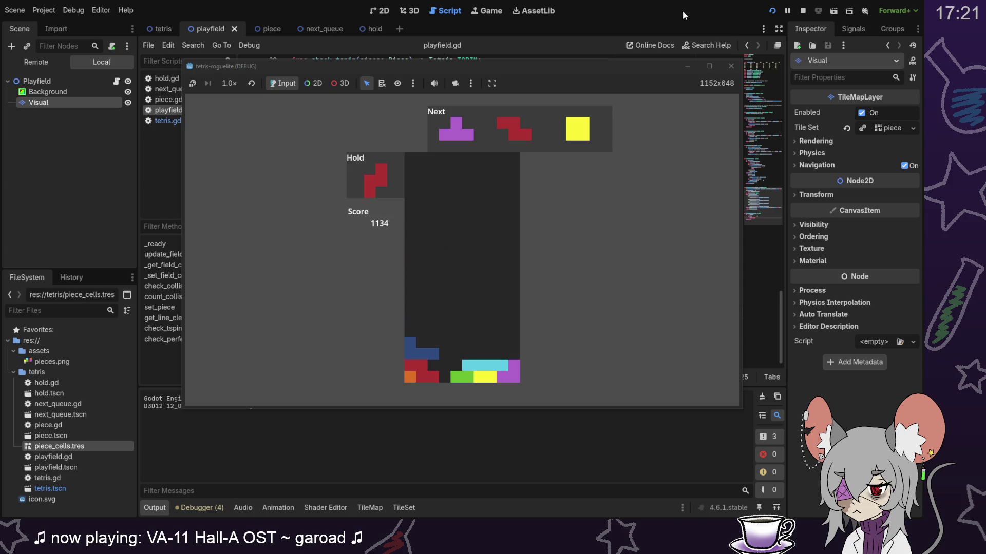
{"action": "key", "text": "Down"}
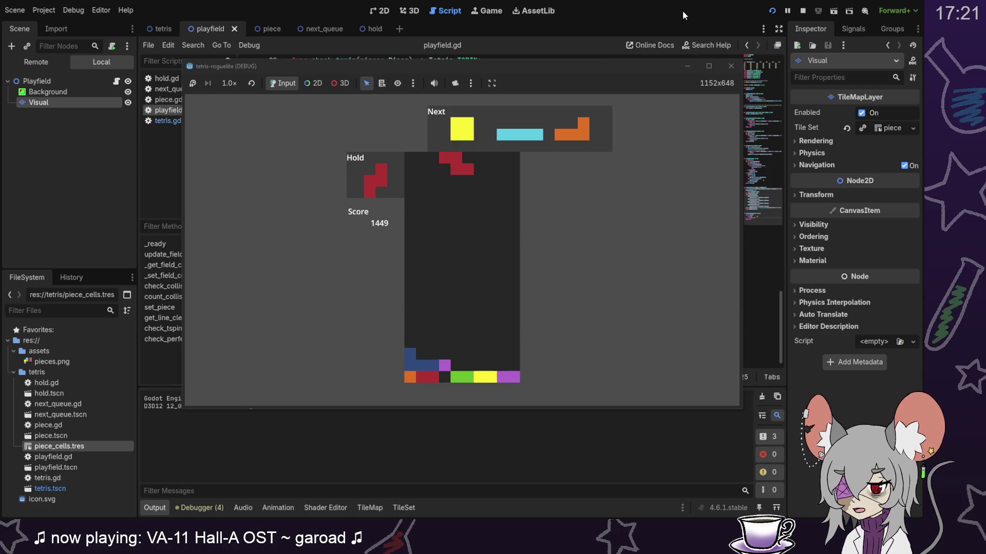
{"action": "key", "text": "Down"}
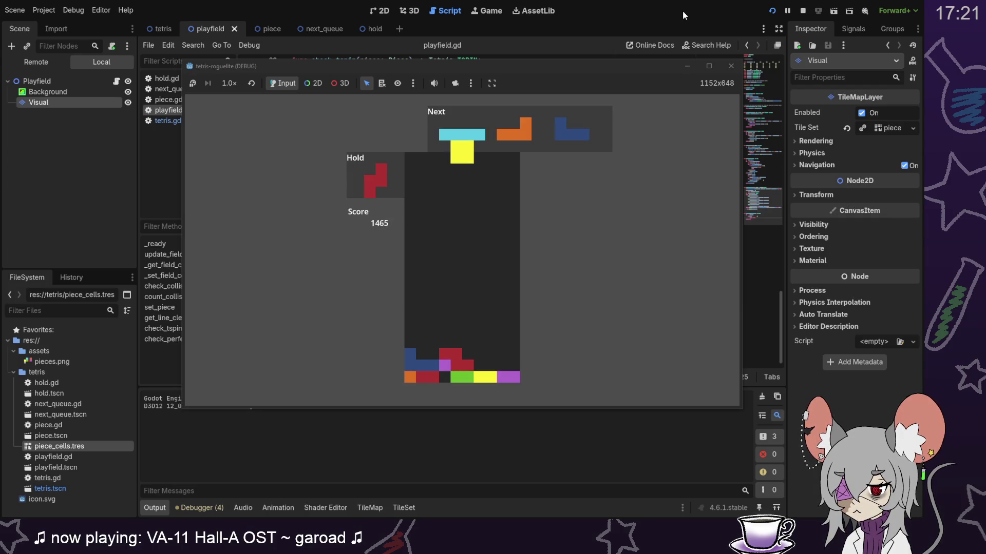
{"action": "key", "text": "Right"}
{"action": "key", "text": "Down"}
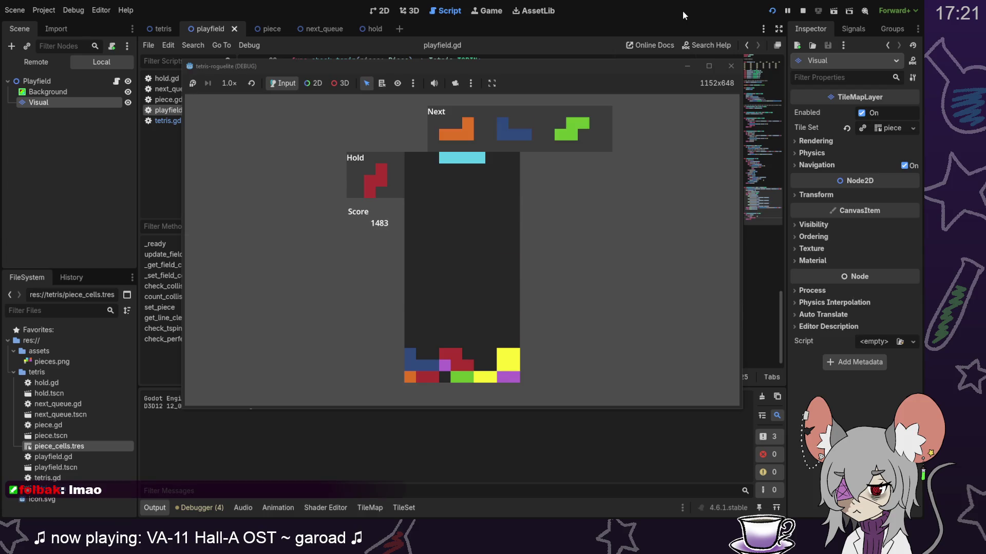
Step: Swap the cyan I for the held Z, place Z and orange L, then clear a line with the blue J
{"action": "key", "text": "Right"}
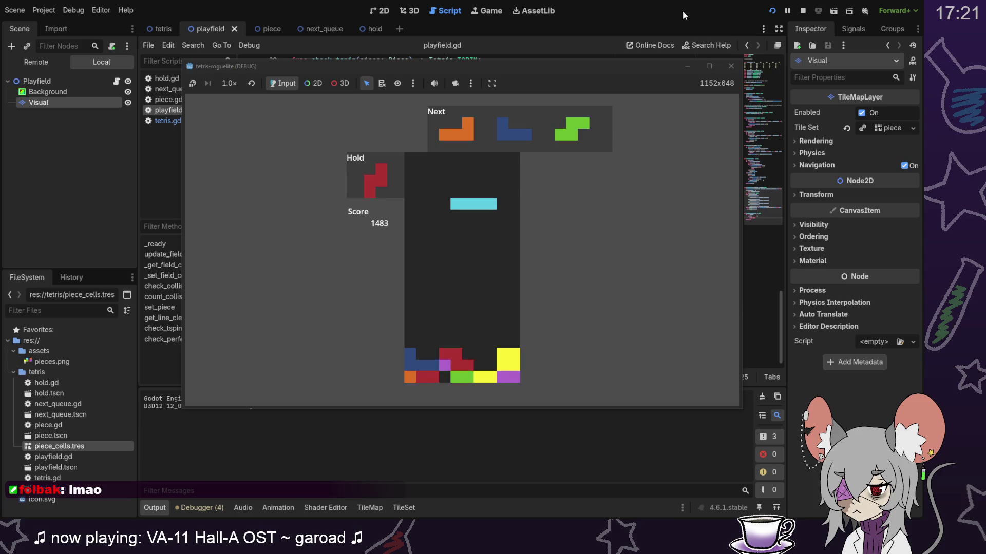
{"action": "key", "text": "Up"}
{"action": "key", "text": "Up"}
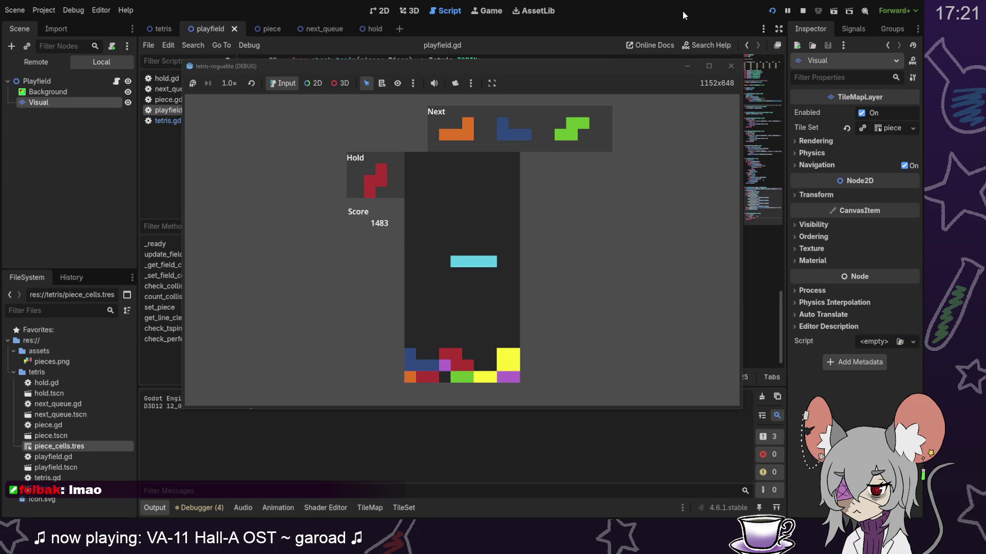
{"action": "key", "text": "c"}
{"action": "key", "text": "Right"}
{"action": "key", "text": "Down"}
{"action": "key", "text": "Down"}
{"action": "key", "text": "Down"}
{"action": "key", "text": "Down"}
{"action": "key", "text": "Down"}
{"action": "key", "text": "Down"}
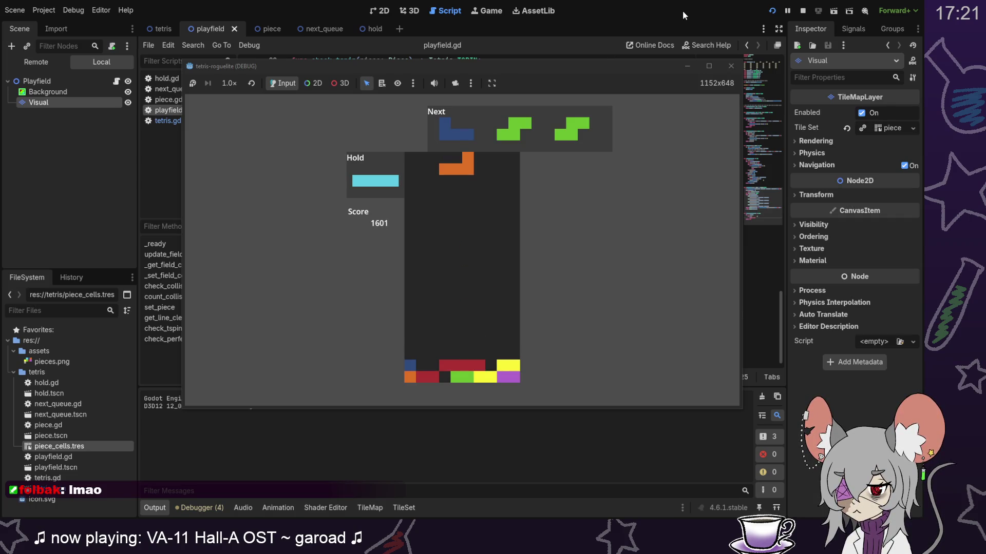
{"action": "key", "text": "Right"}
{"action": "key", "text": "Right"}
{"action": "key", "text": "Down"}
{"action": "key", "text": "Down"}
{"action": "key", "text": "Down"}
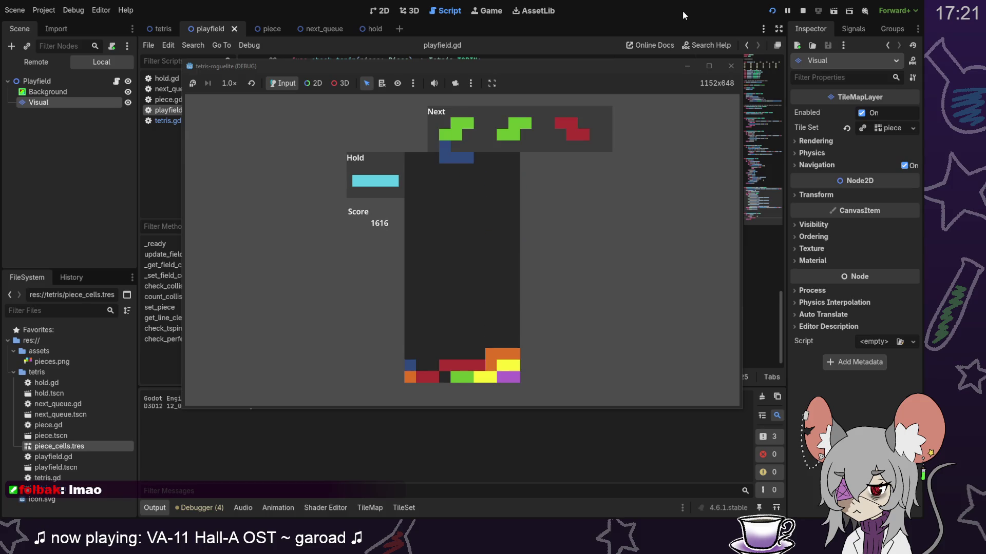
{"action": "key", "text": "Down"}
{"action": "key", "text": "Down"}
{"action": "key", "text": "Down"}
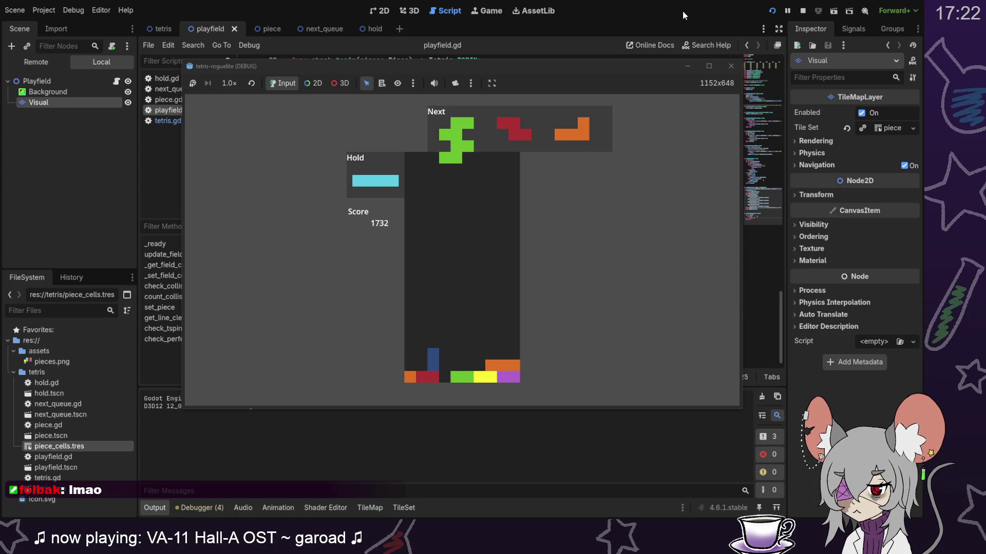
Step: Drop the green S and red Z pieces onto the stack and move the next orange L left
{"action": "key", "text": "Right"}
{"action": "key", "text": "Down"}
{"action": "key", "text": "Down"}
{"action": "key", "text": "Down"}
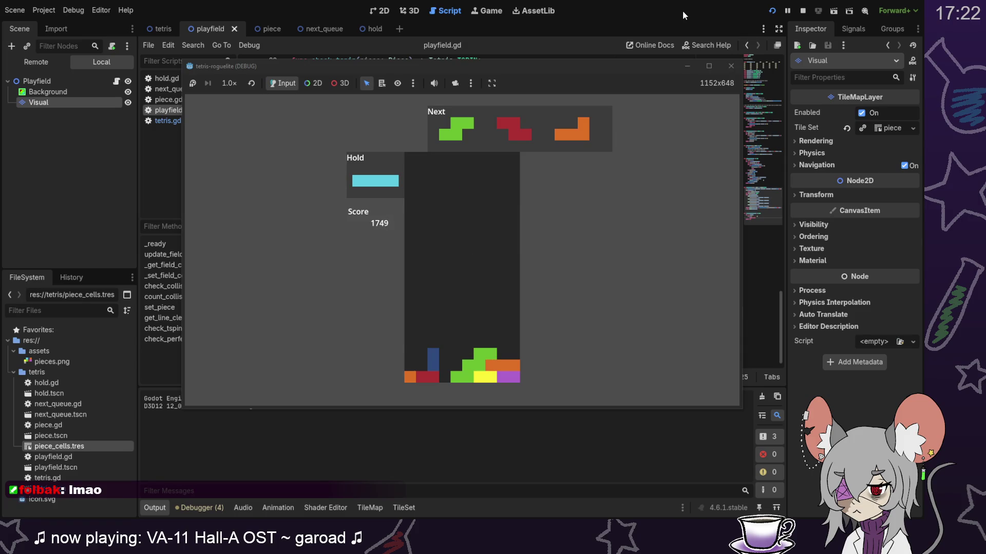
{"action": "key", "text": "Down"}
{"action": "key", "text": "Down"}
{"action": "key", "text": "Down"}
{"action": "key", "text": "Down"}
{"action": "key", "text": "Down"}
{"action": "key", "text": "Down"}
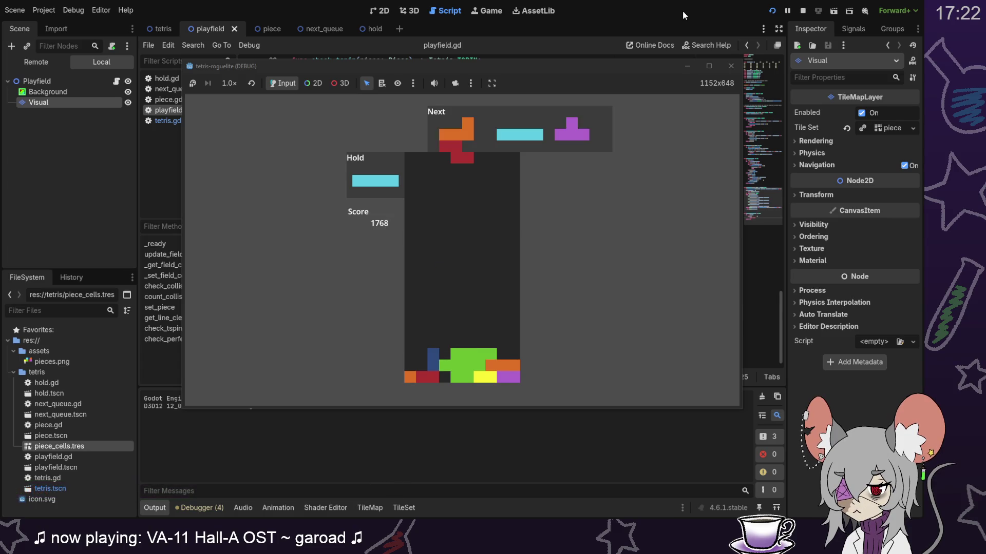
{"action": "key", "text": "Right"}
{"action": "key", "text": "Right"}
{"action": "key", "text": "Right"}
{"action": "key", "text": "Down"}
{"action": "key", "text": "Down"}
{"action": "key", "text": "Down"}
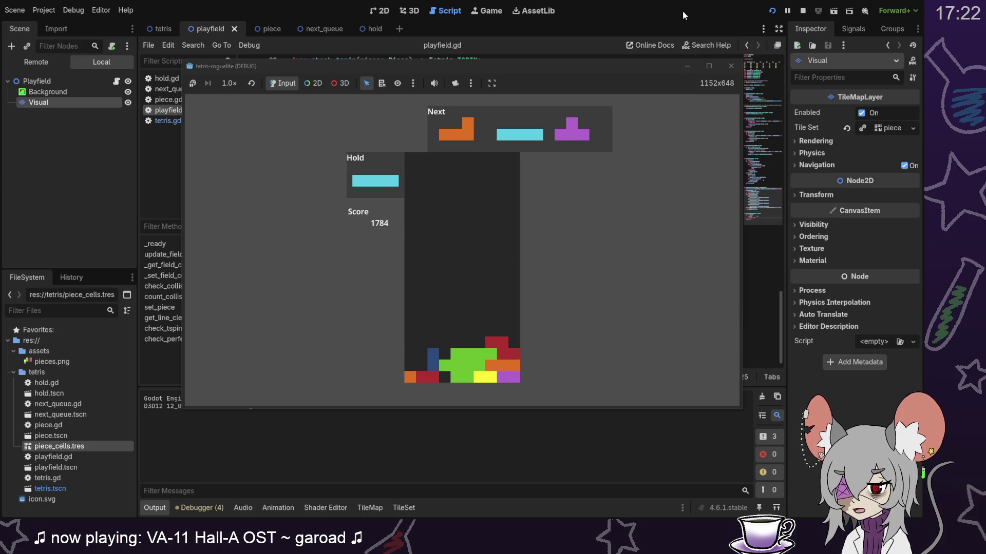
{"action": "key", "text": "Left"}
{"action": "key", "text": "Left"}
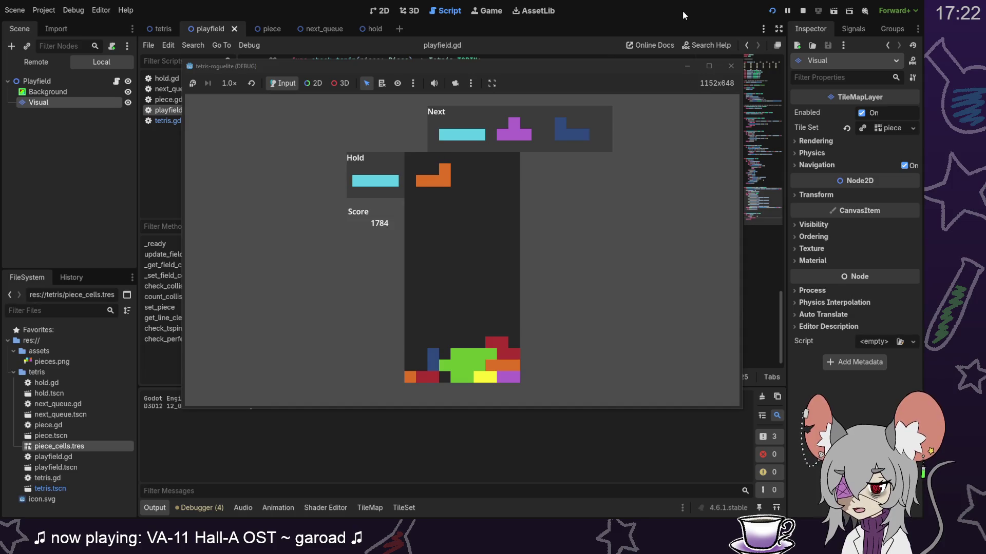
Step: Line the orange L piece up over the gap and drop it onto the stack
{"action": "key", "text": "Up"}
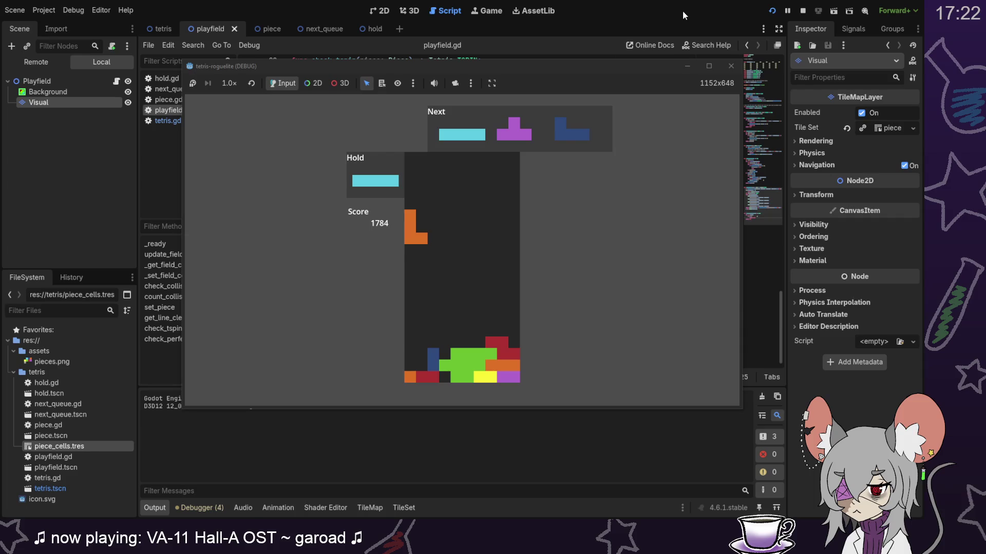
{"action": "key", "text": "Right"}
{"action": "key", "text": "Right"}
{"action": "key", "text": "Right"}
{"action": "key", "text": "Right"}
{"action": "key", "text": "Left"}
{"action": "key", "text": "Left"}
{"action": "key", "text": "Up"}
{"action": "key", "text": "Left"}
{"action": "key", "text": "Right"}
{"action": "key", "text": "Down"}
{"action": "key", "text": "Down"}
{"action": "key", "text": "Down"}
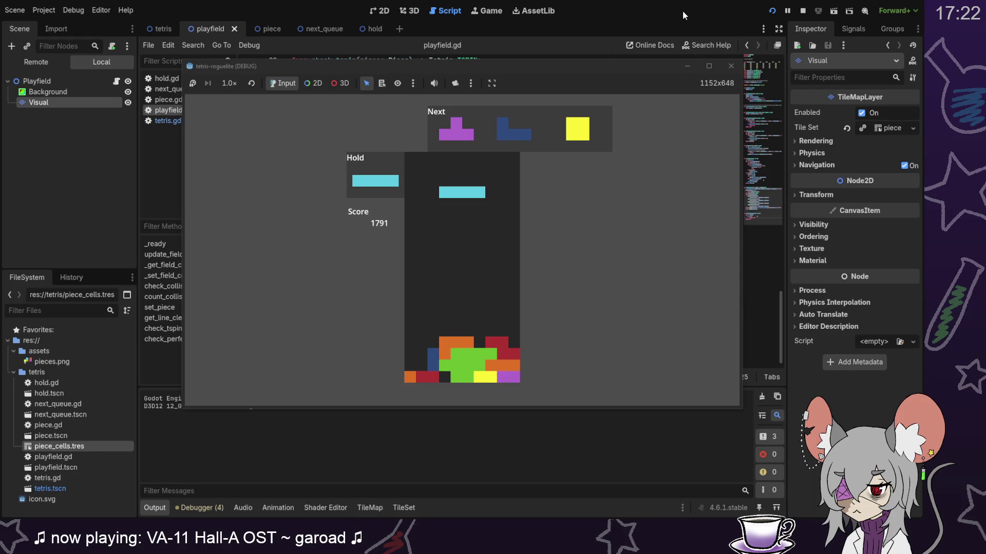
Step: Stand the cyan I piece upright against the left wall and drop it
{"action": "key", "text": "Right"}
{"action": "key", "text": "Up"}
{"action": "key", "text": "Right"}
{"action": "key", "text": "Right"}
{"action": "key", "text": "Right"}
{"action": "key", "text": "Left"}
{"action": "key", "text": "Up"}
{"action": "key", "text": "Left"}
{"action": "key", "text": "Left"}
{"action": "key", "text": "Left"}
{"action": "key", "text": "Left"}
{"action": "key", "text": "Up"}
{"action": "key", "text": "Down"}
{"action": "key", "text": "Down"}
{"action": "key", "text": "Down"}
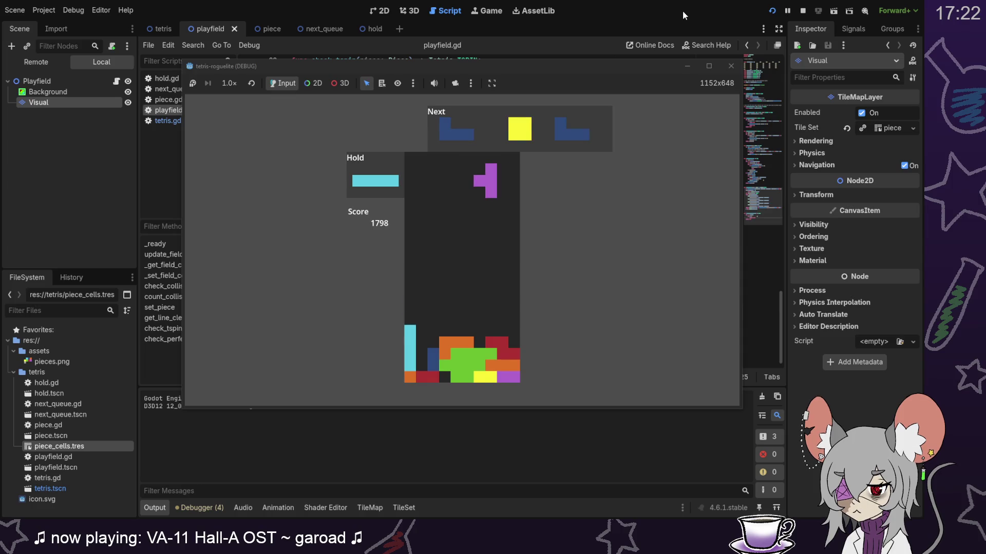
Step: Place the purple T stem-left at the right wall, then the blue J and yellow O pieces
{"action": "key", "text": "Right"}
{"action": "key", "text": "Up"}
{"action": "key", "text": "Right"}
{"action": "key", "text": "Down"}
{"action": "key", "text": "Down"}
{"action": "key", "text": "Down"}
{"action": "key", "text": "Down"}
{"action": "key", "text": "Down"}
{"action": "key", "text": "Down"}
{"action": "key", "text": "Down"}
{"action": "key", "text": "Up"}
{"action": "key", "text": "Up"}
{"action": "key", "text": "Left"}
{"action": "key", "text": "Left"}
{"action": "key", "text": "Down"}
{"action": "key", "text": "Down"}
{"action": "key", "text": "Down"}
{"action": "key", "text": "Down"}
{"action": "key", "text": "Down"}
{"action": "key", "text": "Down"}
{"action": "key", "text": "Down"}
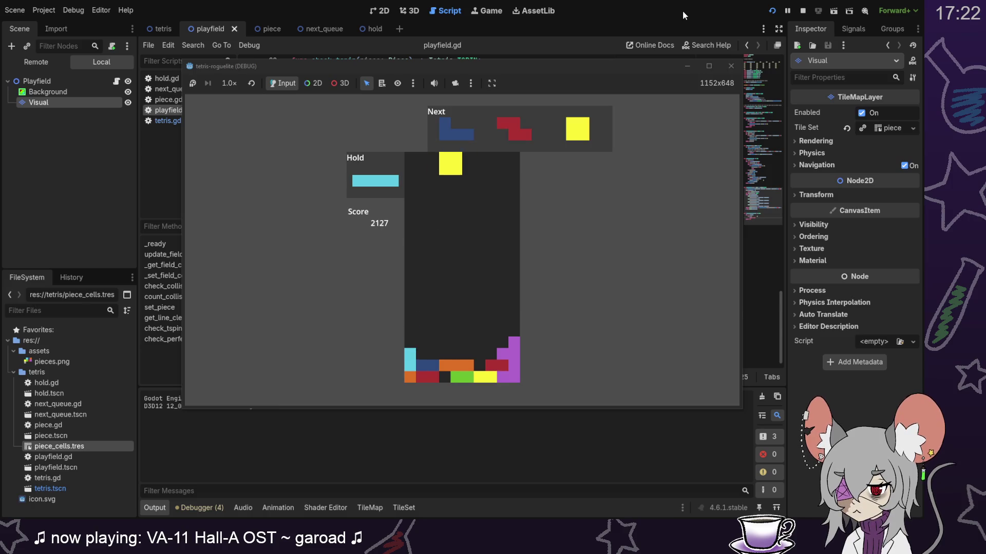
{"action": "key", "text": "Down"}
{"action": "key", "text": "Down"}
{"action": "key", "text": "Down"}
{"action": "key", "text": "Right"}
{"action": "key", "text": "Down"}
{"action": "key", "text": "Down"}
{"action": "key", "text": "Down"}
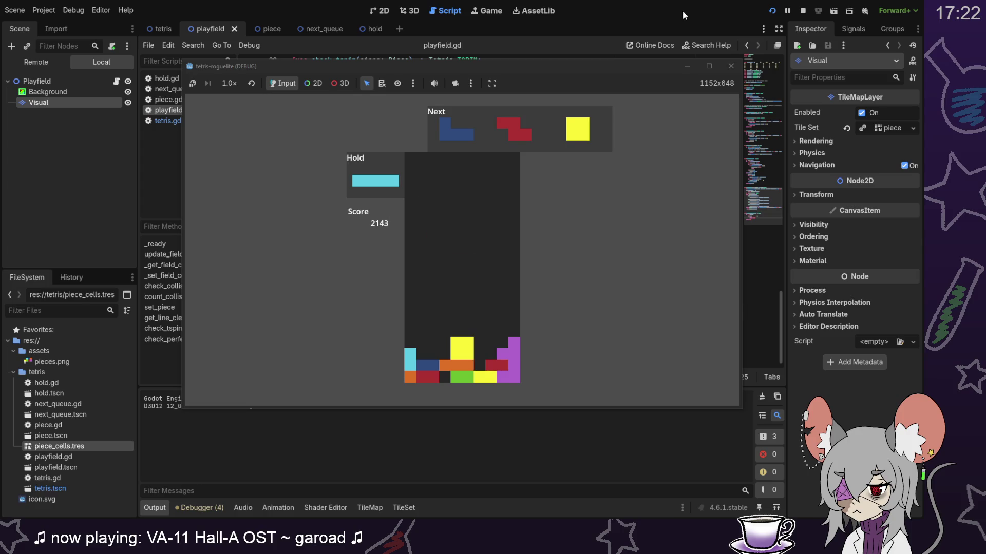
Step: Lock the blue J at the left wall and drop a vertical red Z to clear lines
{"action": "key", "text": "Left"}
{"action": "key", "text": "Left"}
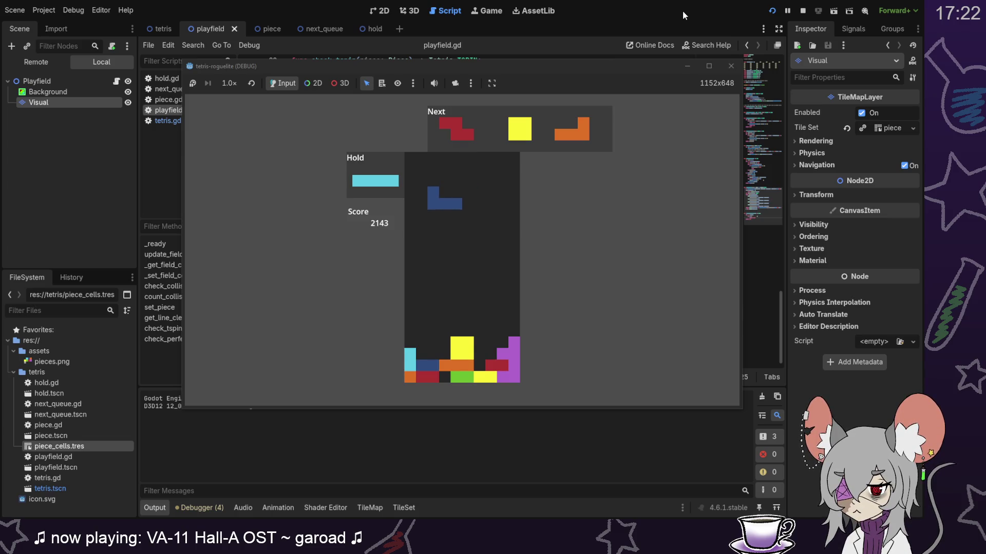
{"action": "key", "text": "Left"}
{"action": "key", "text": "Left"}
{"action": "key", "text": "Left"}
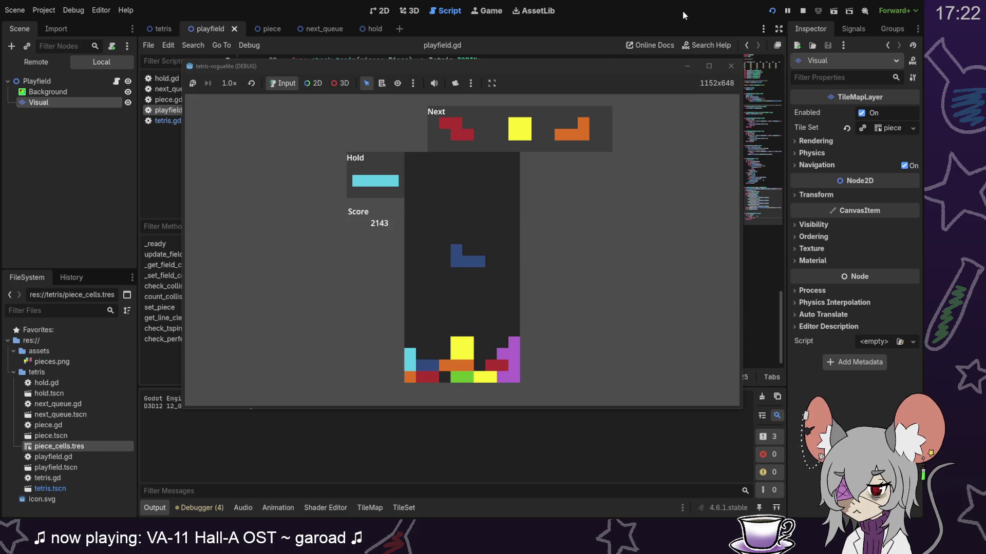
{"action": "key", "text": "Left"}
{"action": "key", "text": "Left"}
{"action": "key", "text": "Left"}
{"action": "key", "text": "Left"}
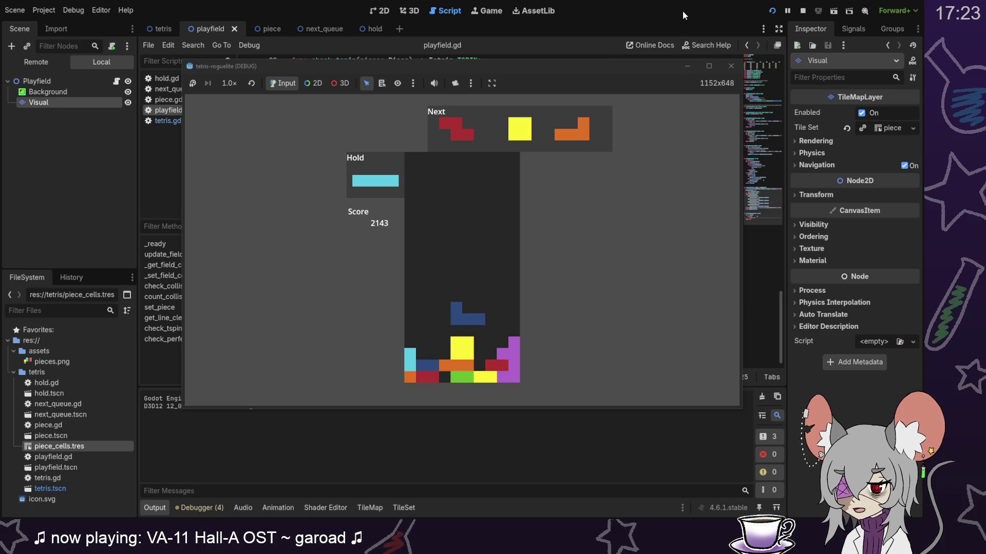
{"action": "key", "text": "space"}
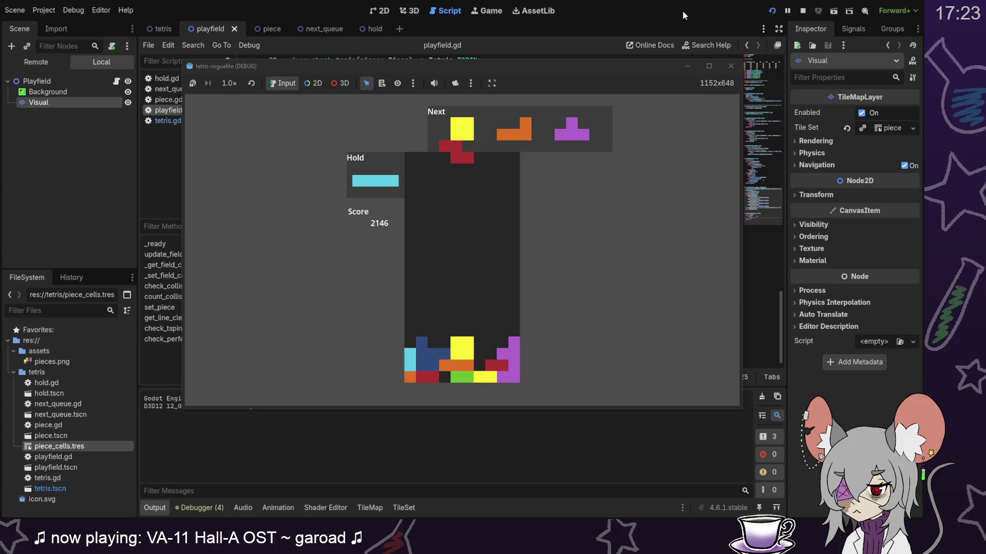
{"action": "key", "text": "Up"}
{"action": "key", "text": "Right"}
{"action": "key", "text": "Right"}
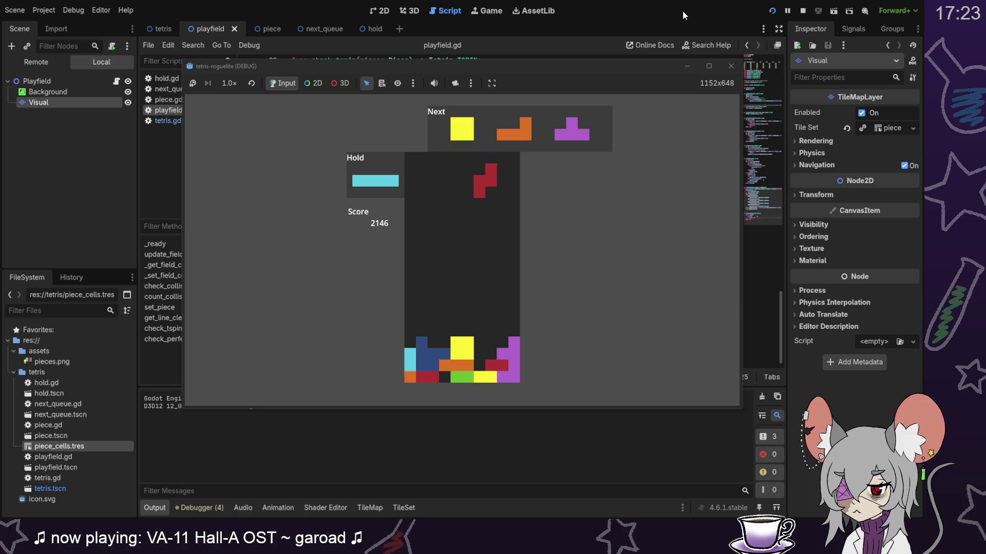
{"action": "key", "text": "Down"}
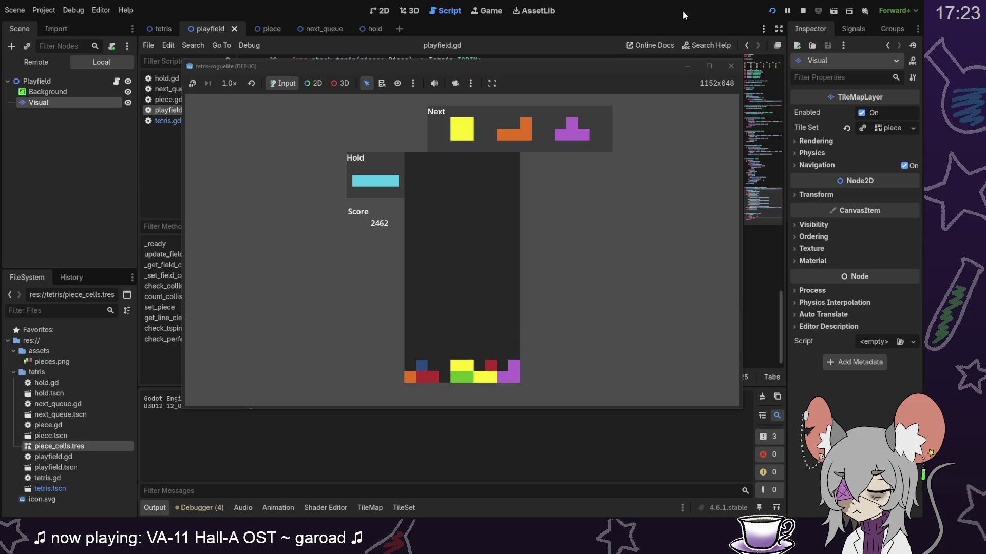
Step: Drop the yellow O, hold the orange L, and clear a line with a vertical cyan I
{"action": "key", "text": "Down"}
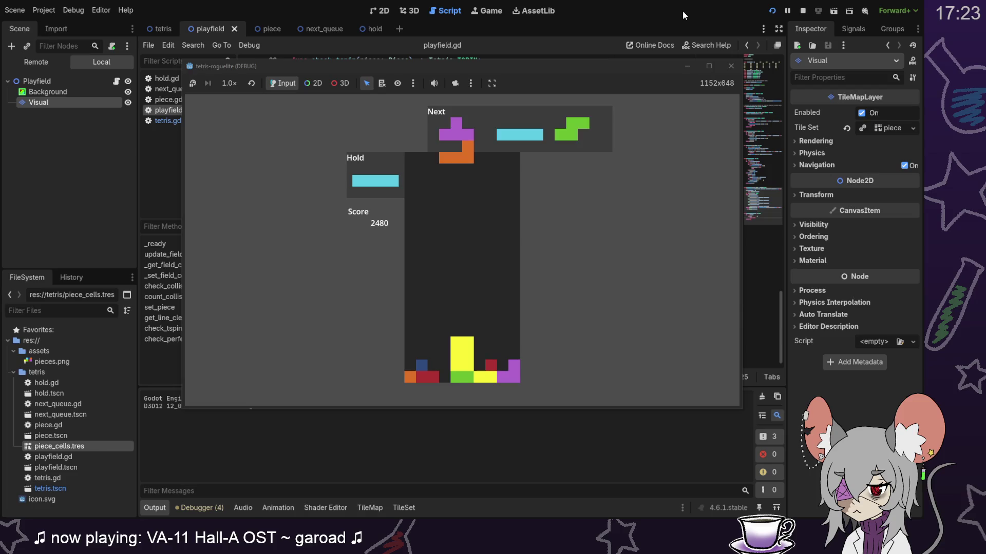
{"action": "key", "text": "Right"}
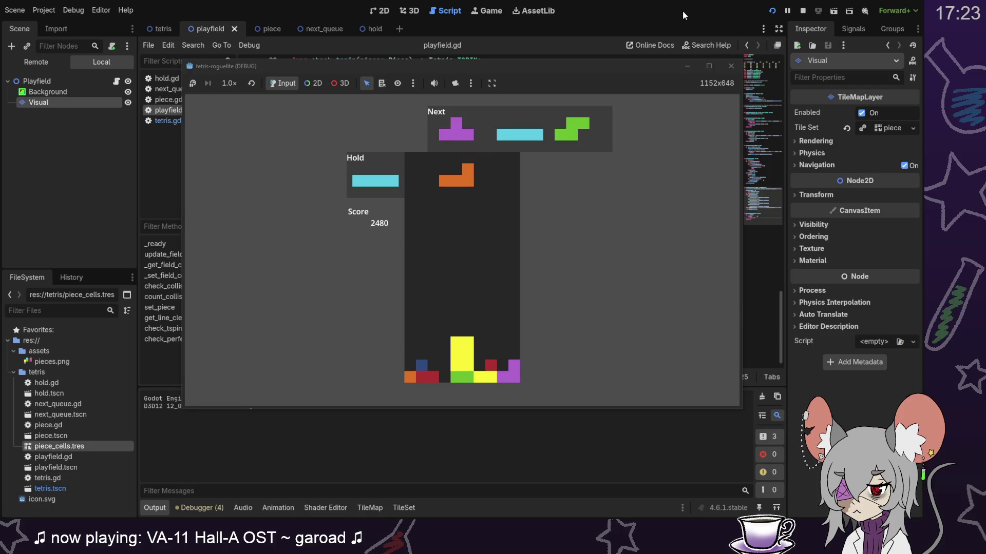
{"action": "key", "text": "Left"}
{"action": "key", "text": "Left"}
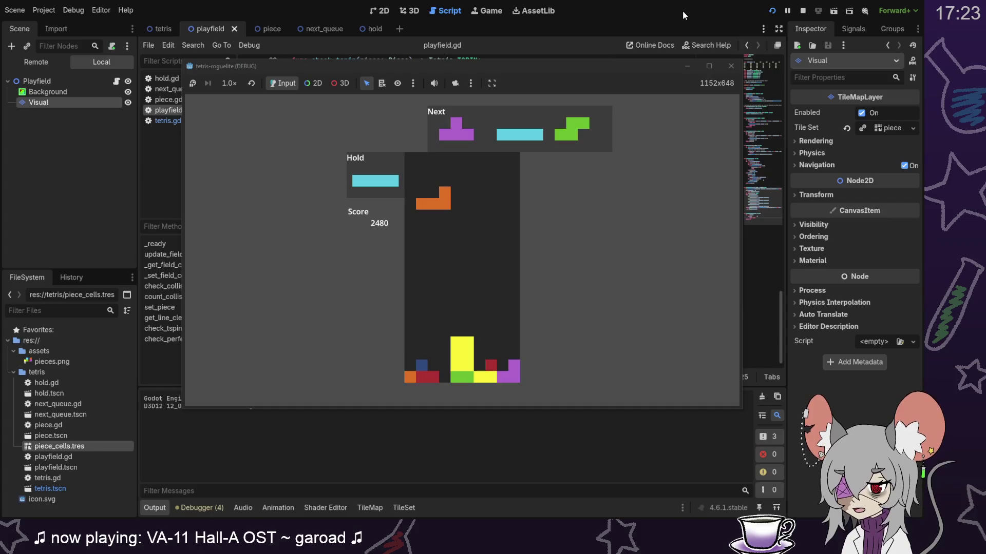
{"action": "key", "text": "c"}
{"action": "key", "text": "Up"}
{"action": "key", "text": "Down"}
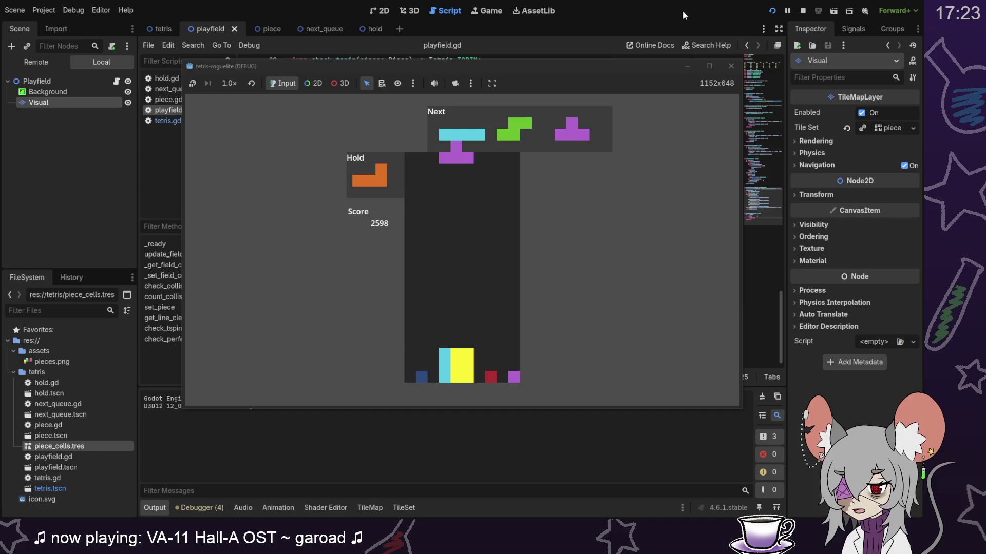
Step: Place the purple T and a vertical cyan I, then swap green S for held L and drop it
{"action": "key", "text": "Up"}
{"action": "key", "text": "Right"}
{"action": "key", "text": "Right"}
{"action": "key", "text": "Down"}
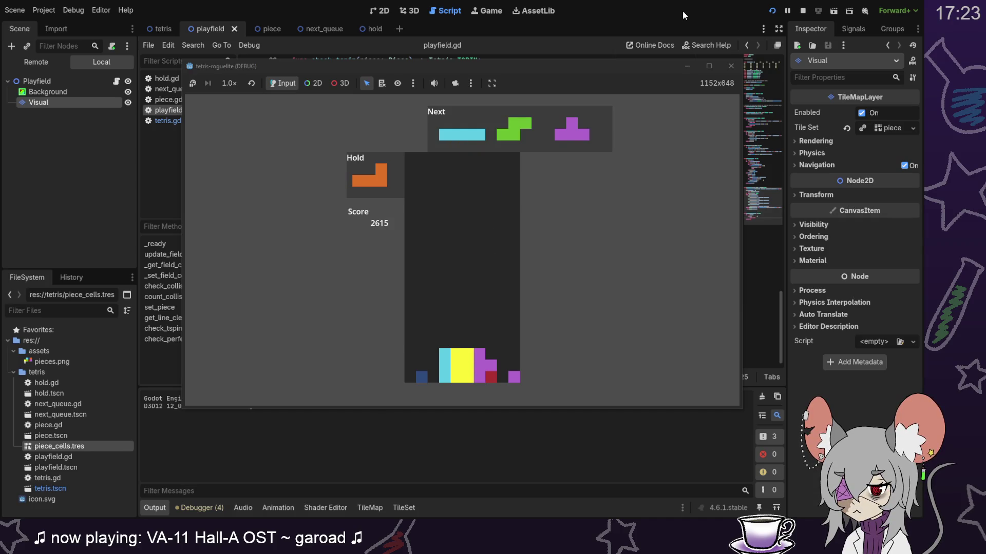
{"action": "key", "text": "Left"}
{"action": "key", "text": "Up"}
{"action": "key", "text": "Down"}
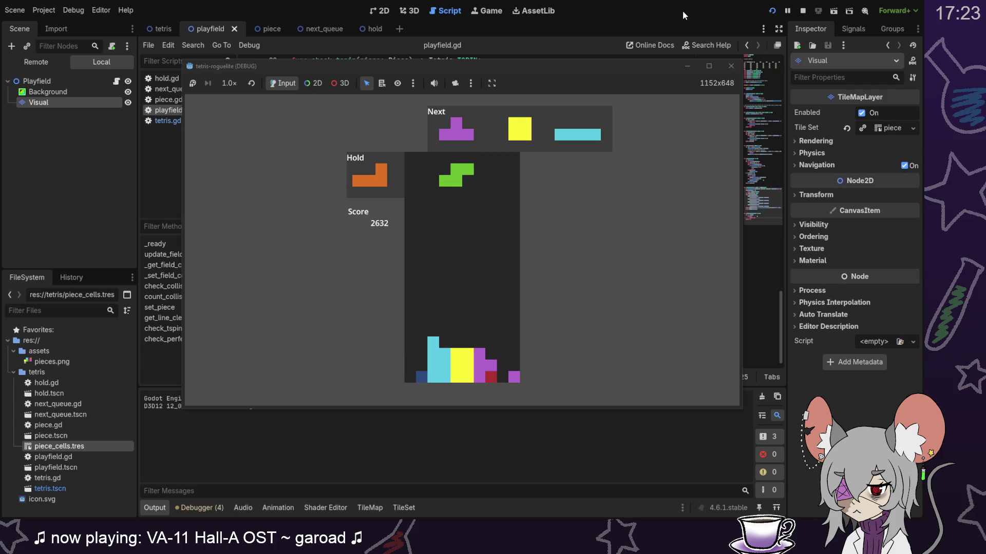
{"action": "key", "text": "c"}
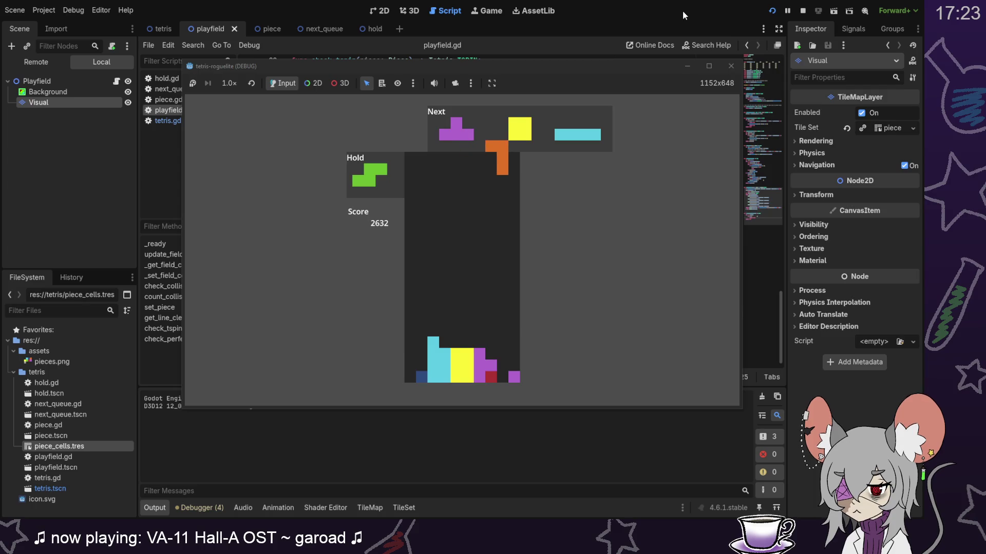
{"action": "key", "text": "Down"}
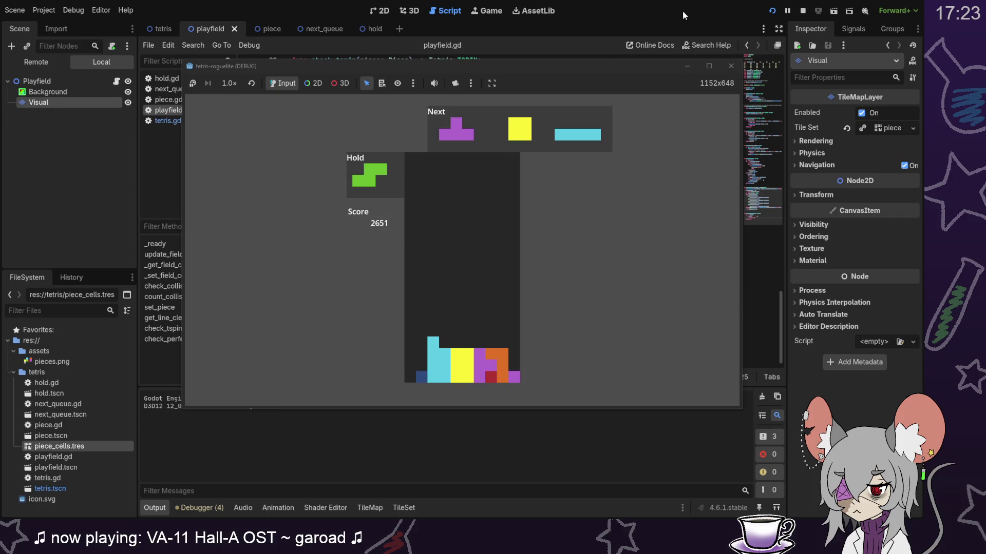
Step: Drop the purple T on the left to clear a line, then place the yellow O and move the cyan I right
{"action": "key", "text": "Down"}
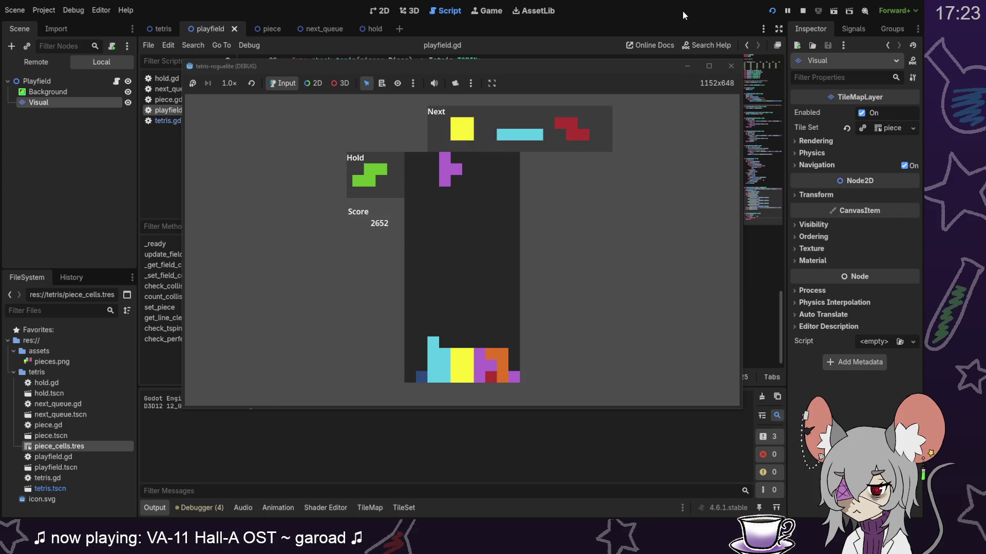
{"action": "key", "text": "Left"}
{"action": "key", "text": "Left"}
{"action": "key", "text": "Left"}
{"action": "key", "text": "Left"}
{"action": "key", "text": "Down"}
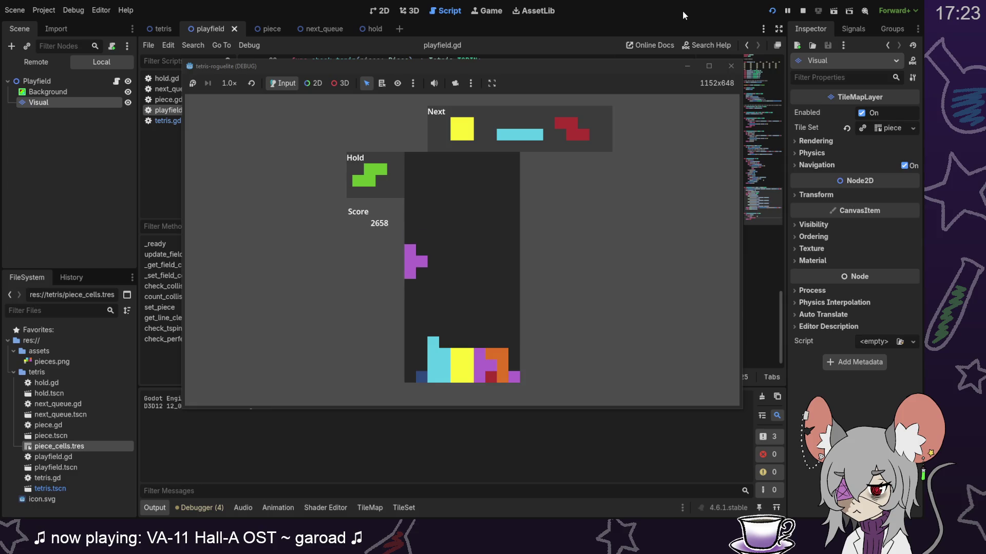
{"action": "key", "text": "Left"}
{"action": "key", "text": "Down"}
{"action": "key", "text": "Down"}
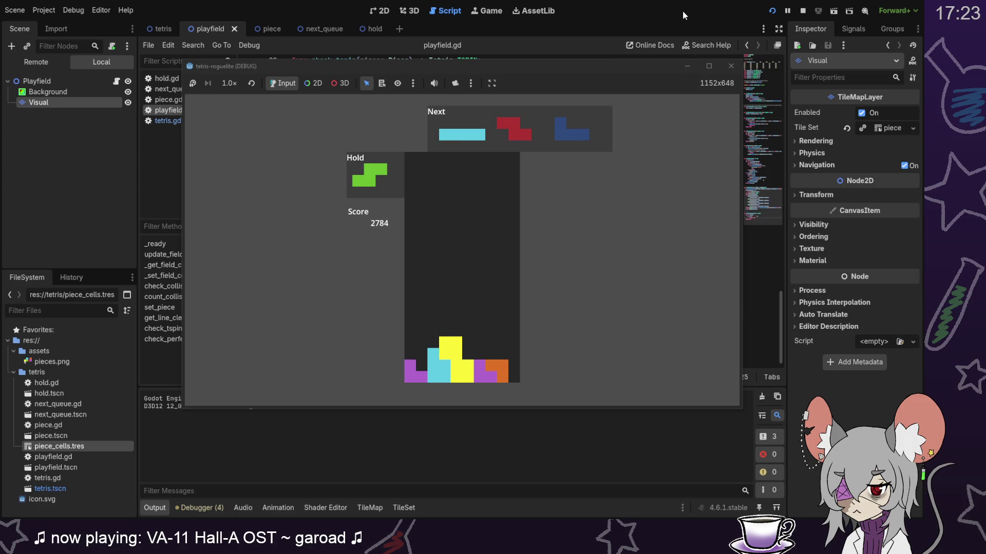
{"action": "key", "text": "Right"}
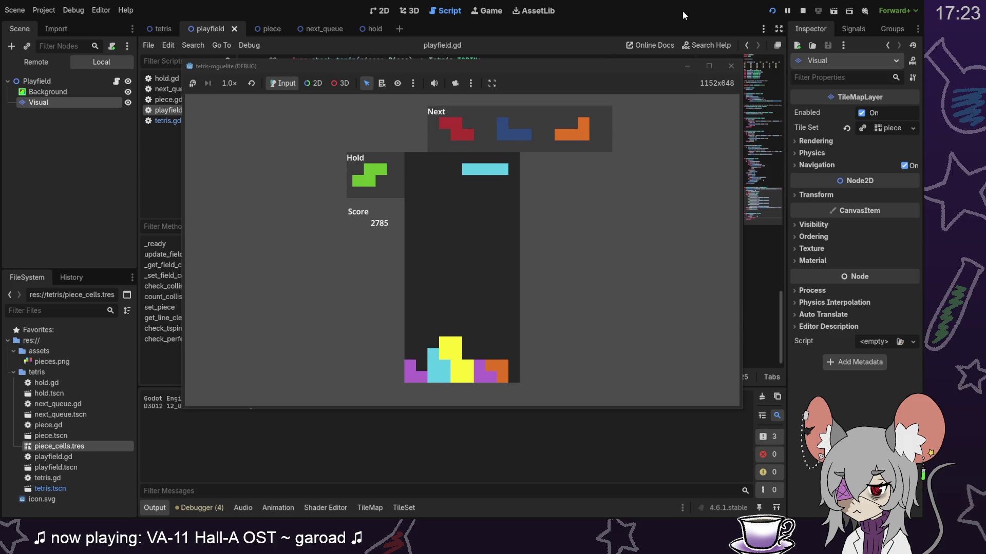
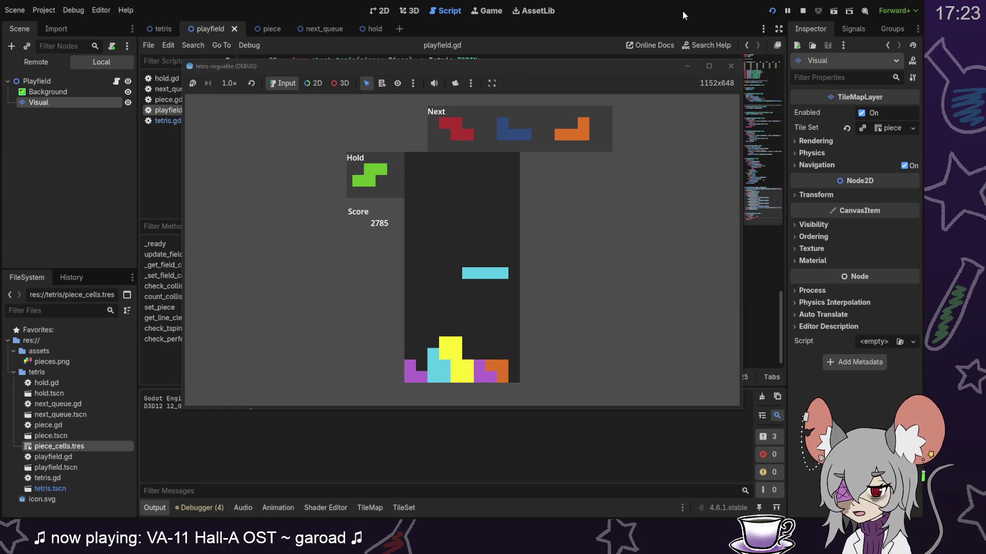
Step: Drop the cyan I upright at the right edge to clear a row, then hold the red Z
{"action": "key", "text": "Up"}
{"action": "key", "text": "Right"}
{"action": "key", "text": "Right"}
{"action": "key", "text": "Down"}
{"action": "key", "text": "Down"}
{"action": "key", "text": "Down"}
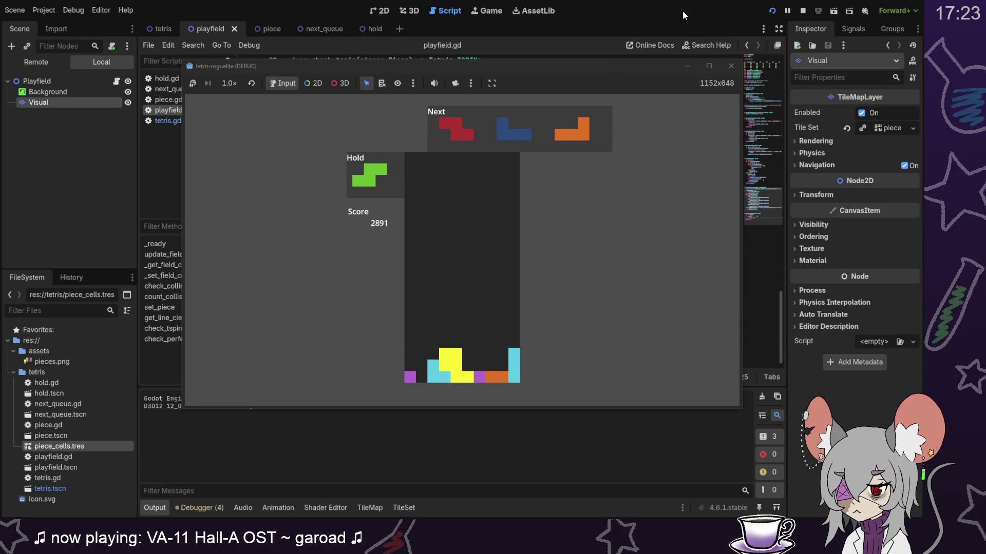
{"action": "key", "text": "Up"}
{"action": "key", "text": "Left"}
{"action": "key", "text": "Left"}
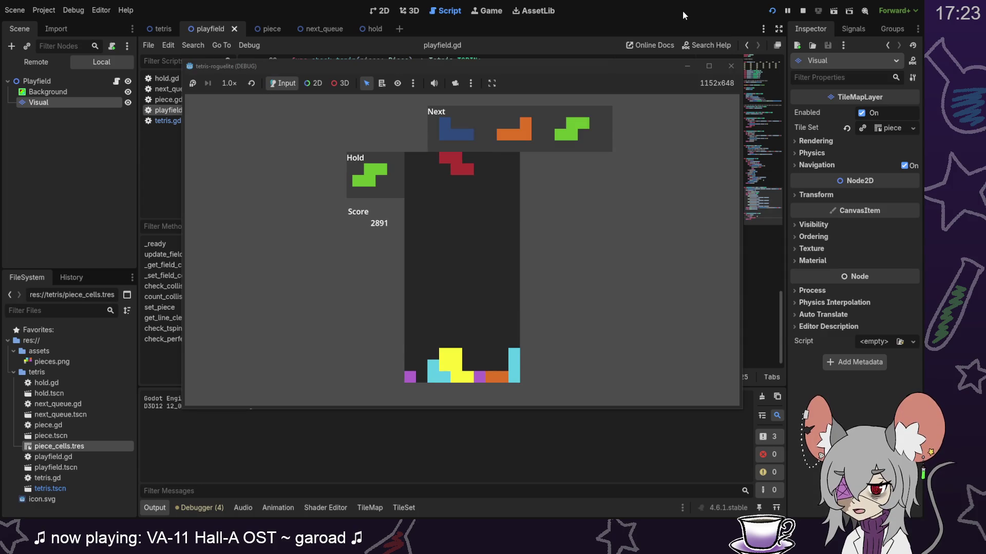
{"action": "key", "text": "c"}
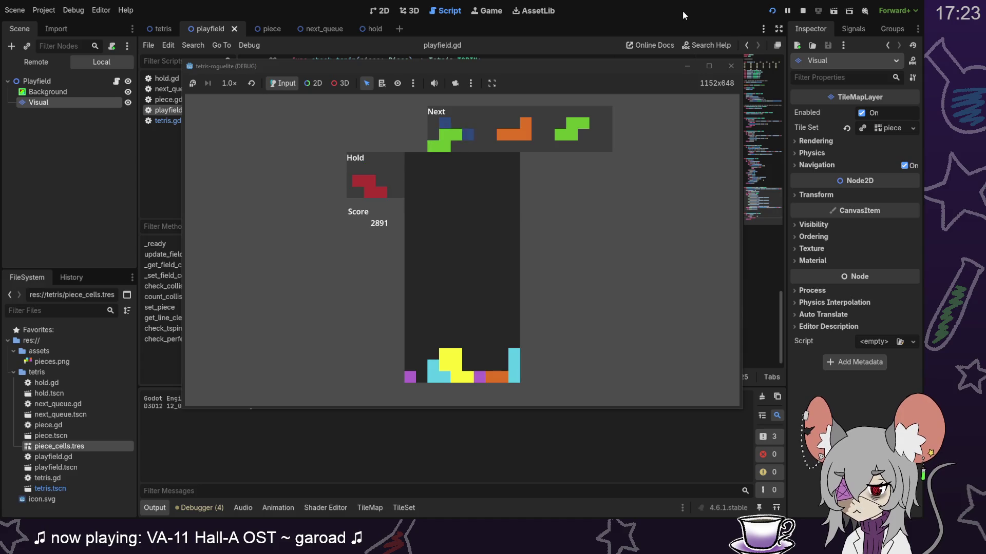
Step: Land the green S bottom left, the blue J two columns right, and the orange L left
{"action": "key", "text": "Down"}
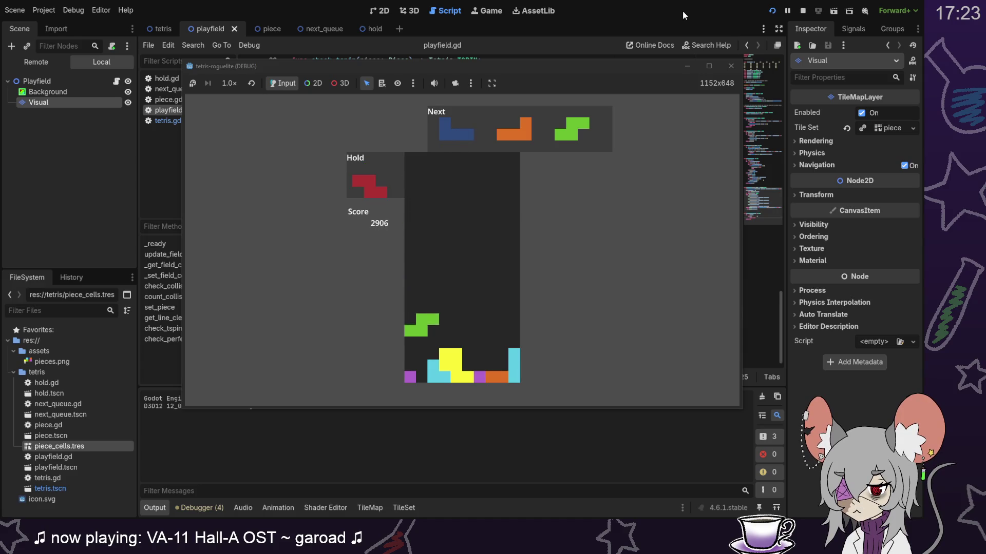
{"action": "key", "text": "Right"}
{"action": "key", "text": "Right"}
{"action": "key", "text": "Down"}
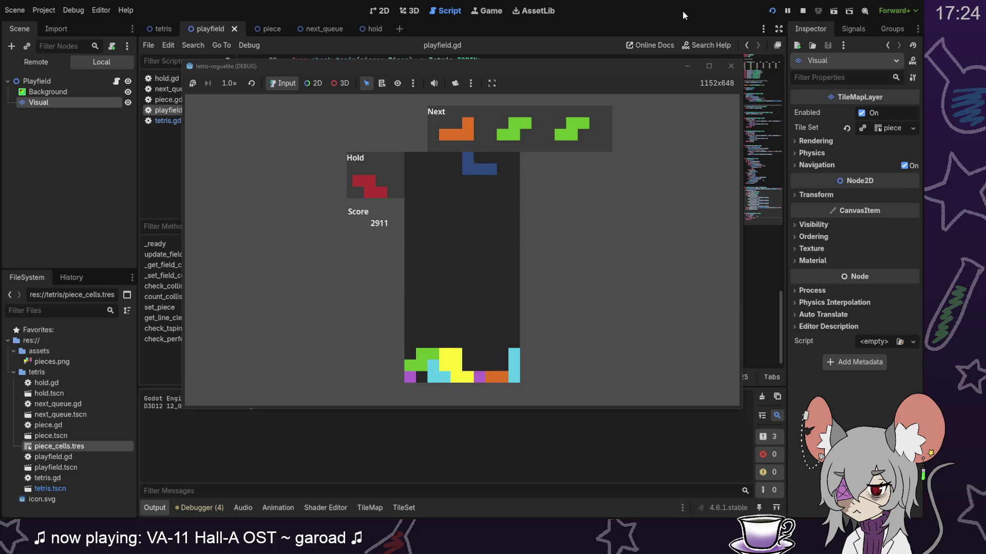
{"action": "key", "text": "Down"}
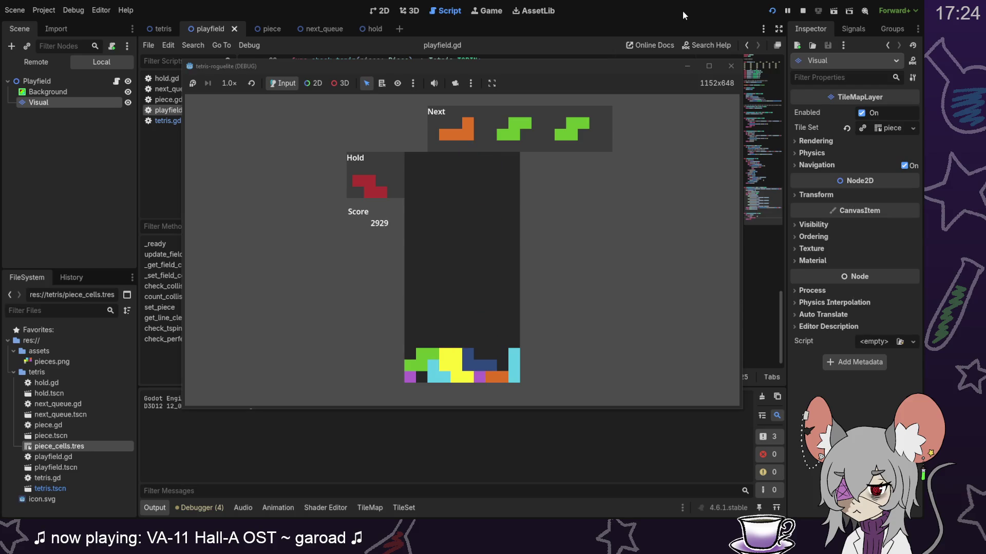
{"action": "key", "text": "Left"}
{"action": "key", "text": "Down"}
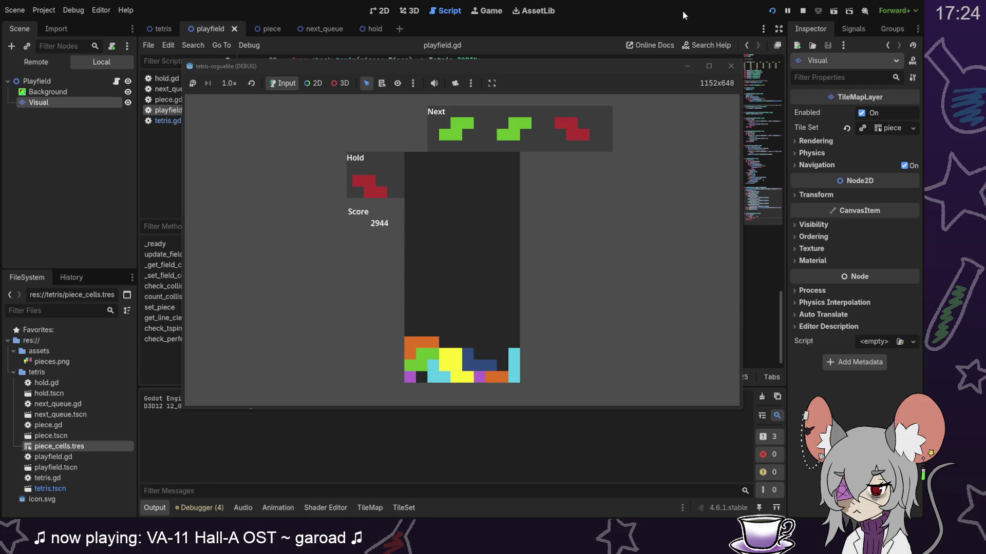
Step: Place the green S upright on the right and drop the red Z three columns right
{"action": "key", "text": "Right"}
{"action": "key", "text": "Up"}
{"action": "key", "text": "Right"}
{"action": "key", "text": "Right"}
{"action": "key", "text": "Down"}
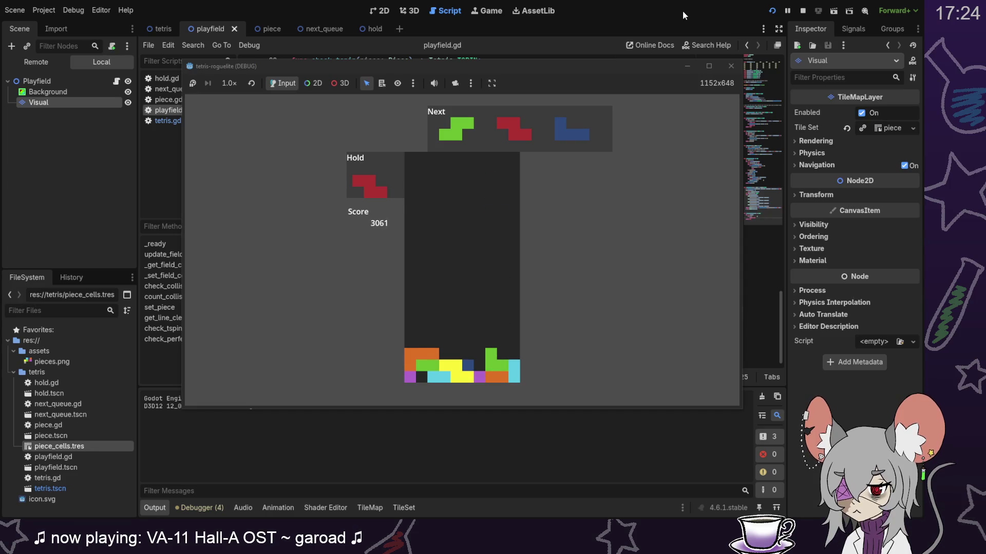
{"action": "key", "text": "Up"}
{"action": "key", "text": "Down"}
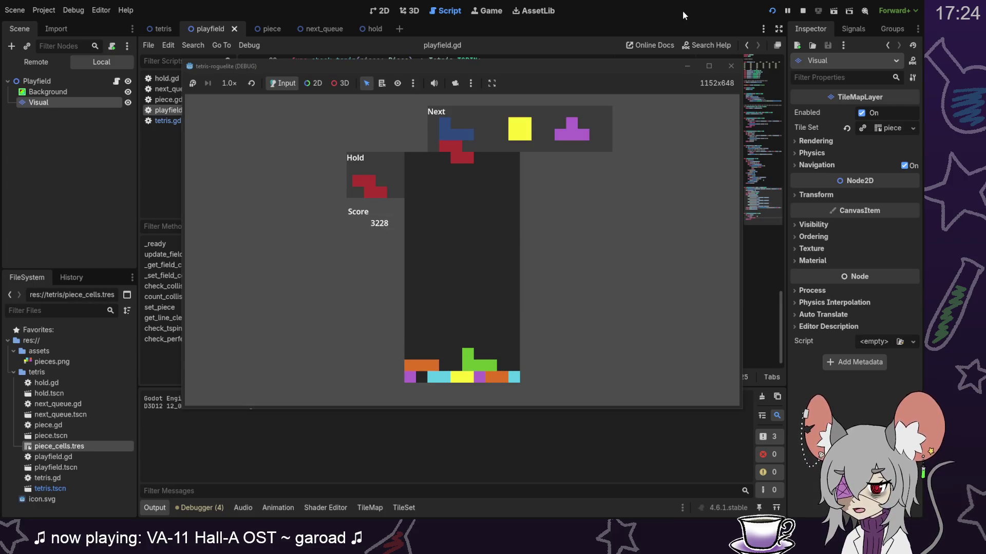
{"action": "key", "text": "Right"}
{"action": "key", "text": "Right"}
{"action": "key", "text": "Right"}
{"action": "key", "text": "Down"}
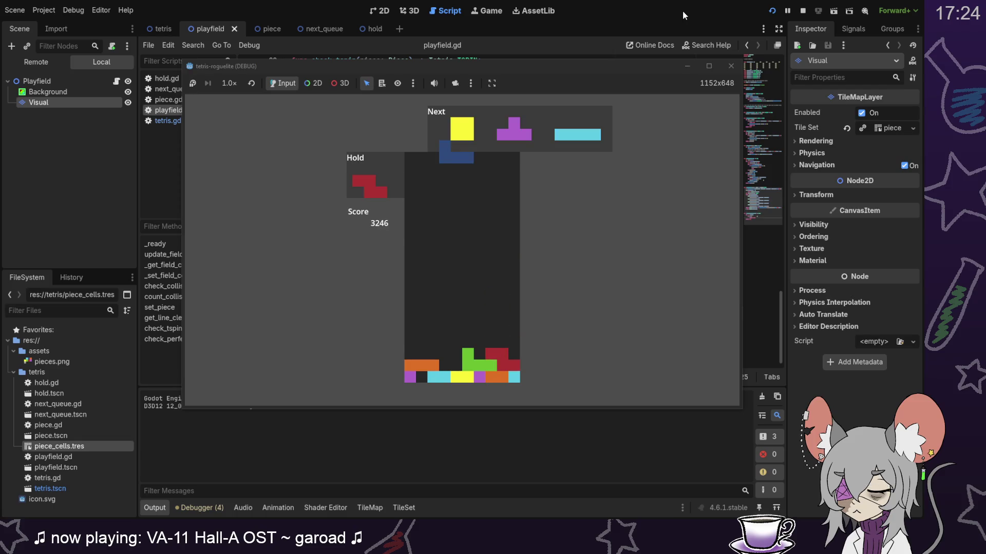
Step: Drop the flipped blue J, clear a line with the yellow O, and put the T and I at the left wall
{"action": "key", "text": "Up"}
{"action": "key", "text": "Up"}
{"action": "key", "text": "Right"}
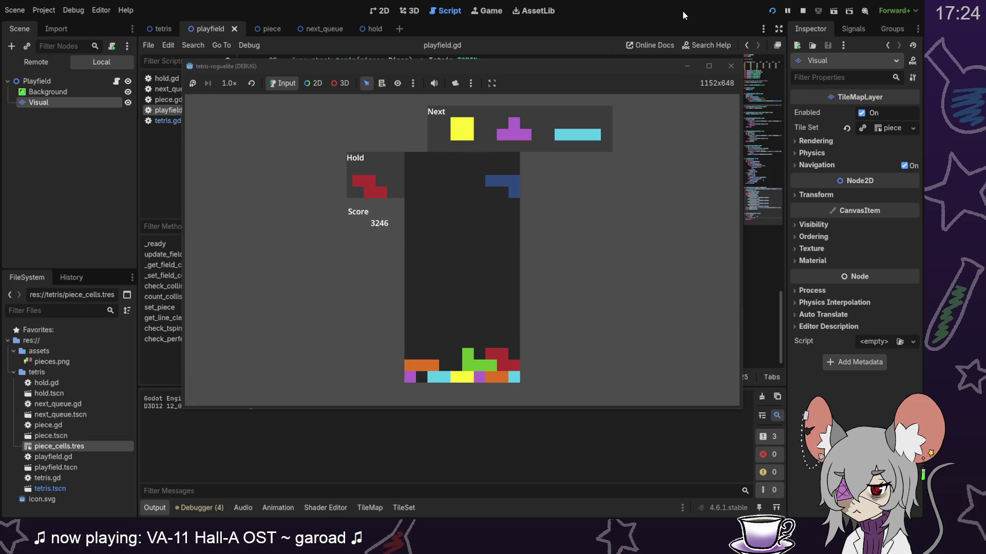
{"action": "key", "text": "Down"}
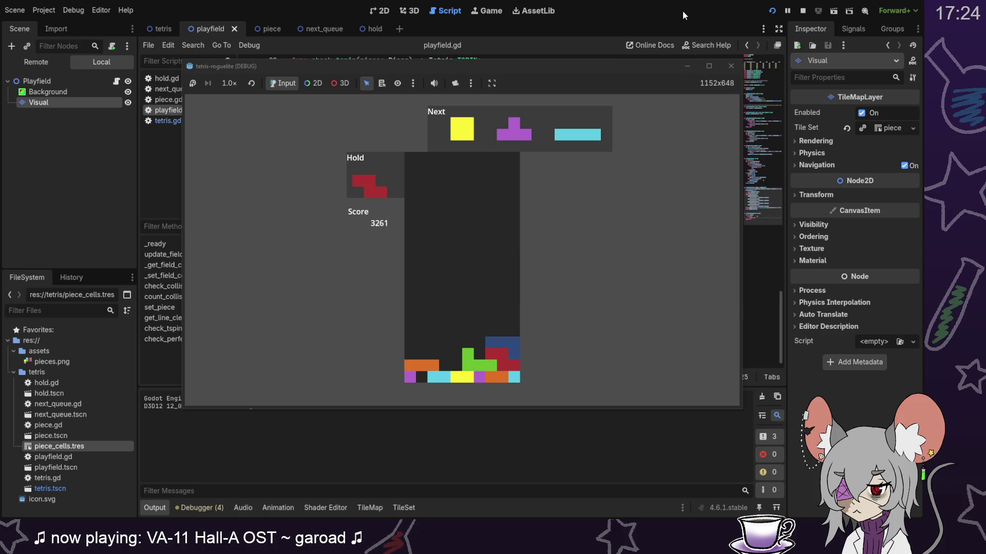
{"action": "key", "text": "Down"}
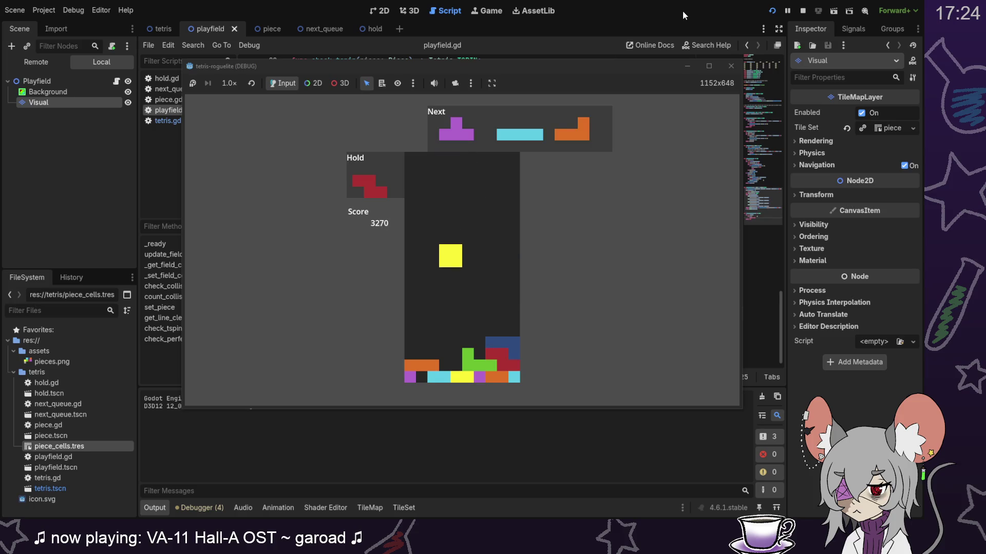
{"action": "key", "text": "Left"}
{"action": "key", "text": "Left"}
{"action": "key", "text": "Left"}
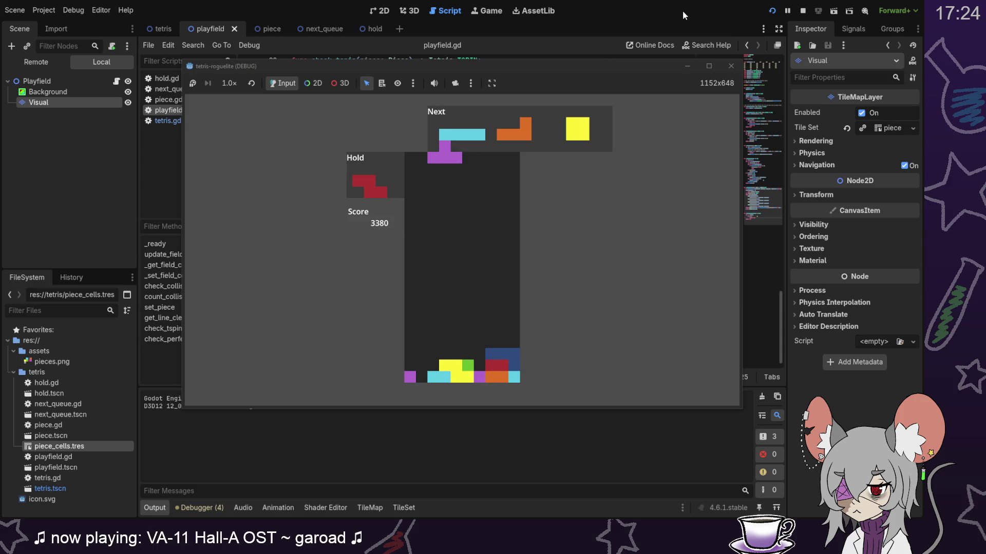
{"action": "key", "text": "Down"}
{"action": "key", "text": "Down"}
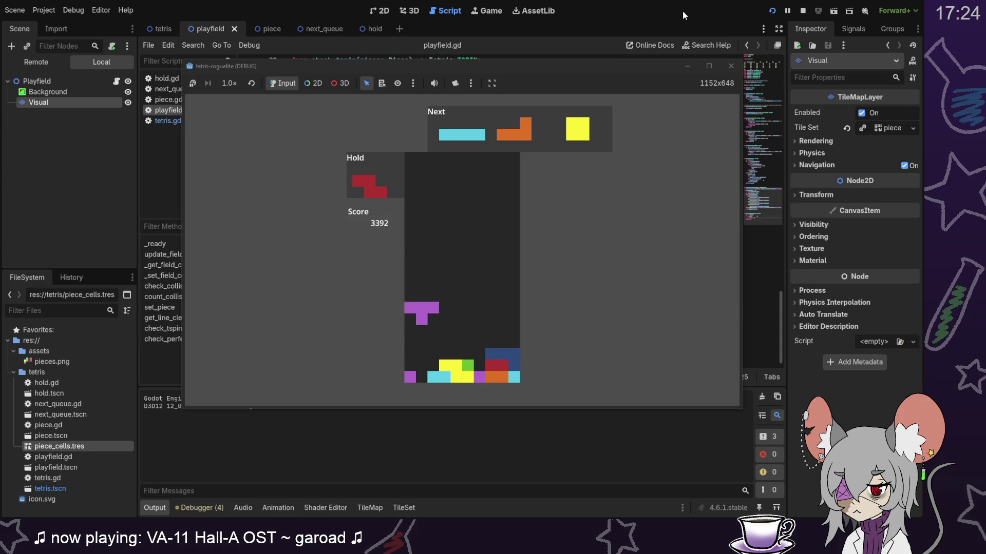
{"action": "key", "text": "Left"}
{"action": "key", "text": "Left"}
{"action": "key", "text": "Left"}
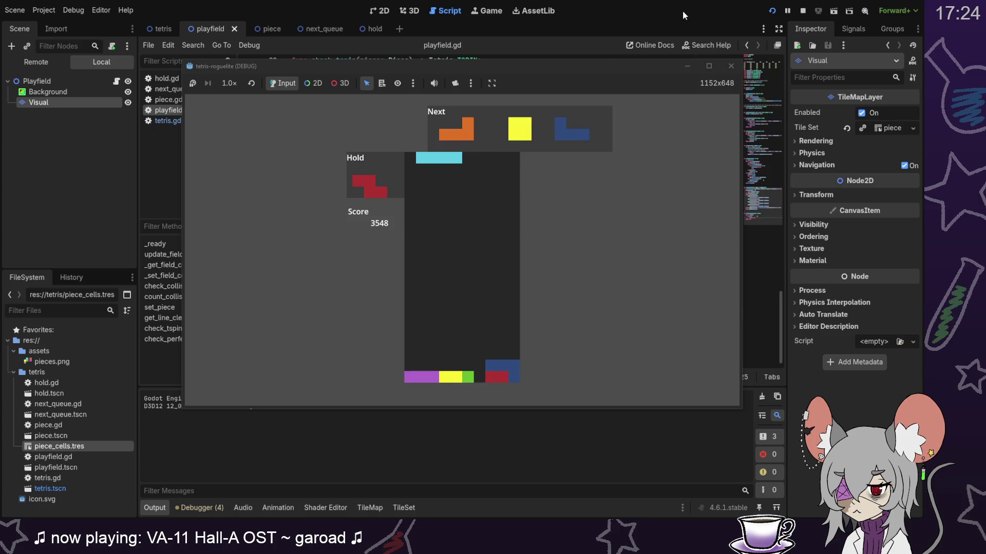
{"action": "key", "text": "Down"}
{"action": "key", "text": "Down"}
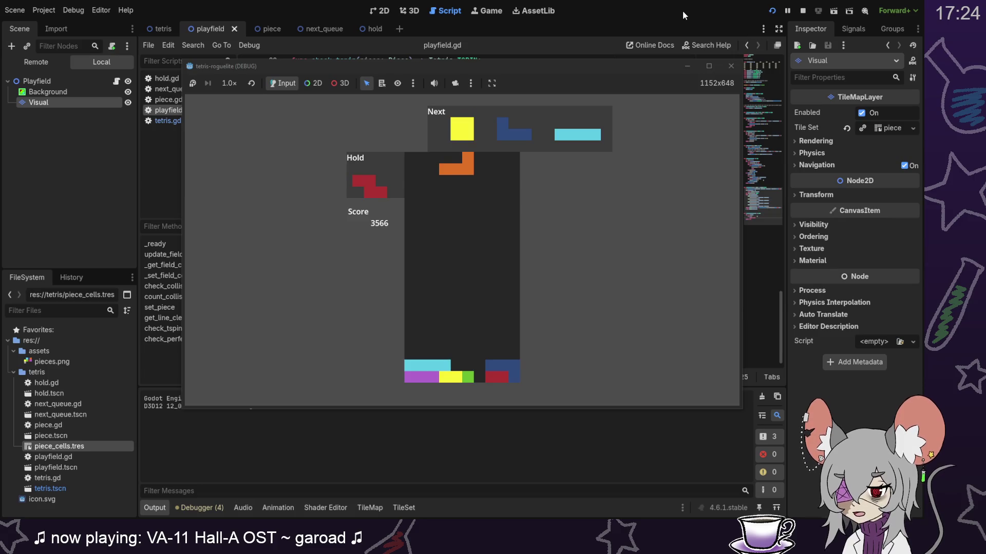
Step: Steer the falling orange L back and forth toward the left wall
{"action": "key", "text": "Right"}
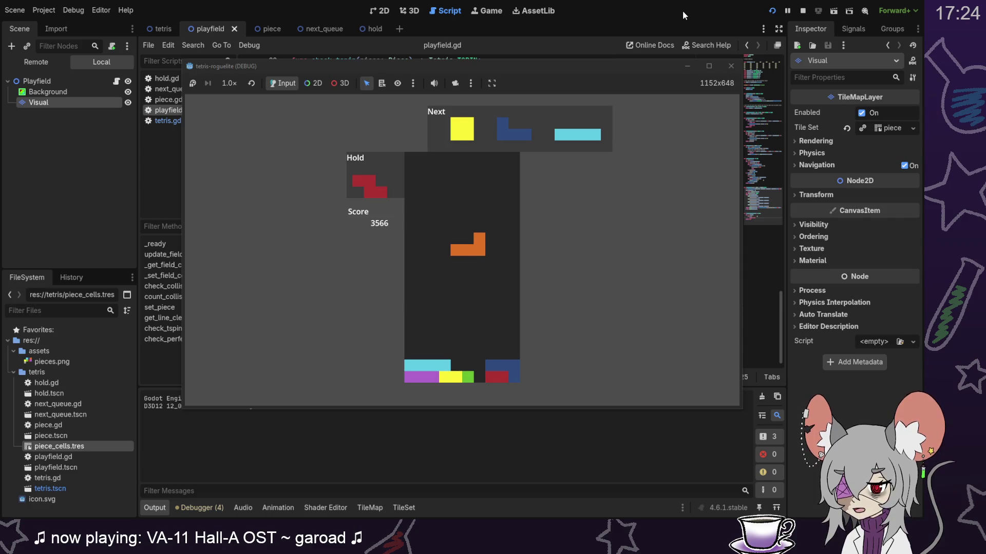
{"action": "key", "text": "Right"}
{"action": "key", "text": "Left"}
{"action": "key", "text": "Left"}
{"action": "key", "text": "Left"}
{"action": "key", "text": "Right"}
{"action": "key", "text": "Right"}
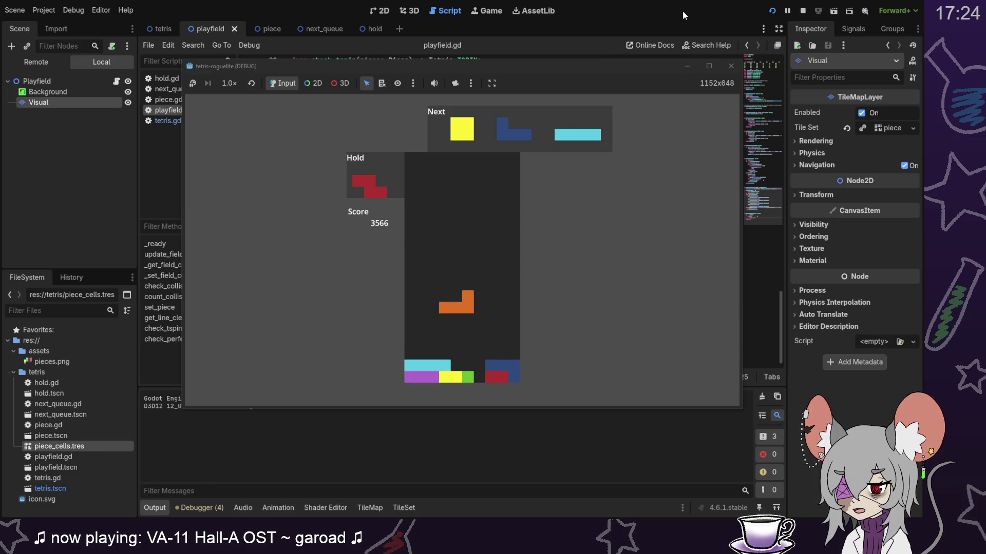
{"action": "key", "text": "Left"}
Step: Turn the orange L upright and lock it against the left wall
{"action": "key", "text": "Up"}
{"action": "key", "text": "Left"}
{"action": "key", "text": "Left"}
{"action": "key", "text": "Left"}
{"action": "key", "text": "Up"}
{"action": "key", "text": "z"}
{"action": "key", "text": "Down"}
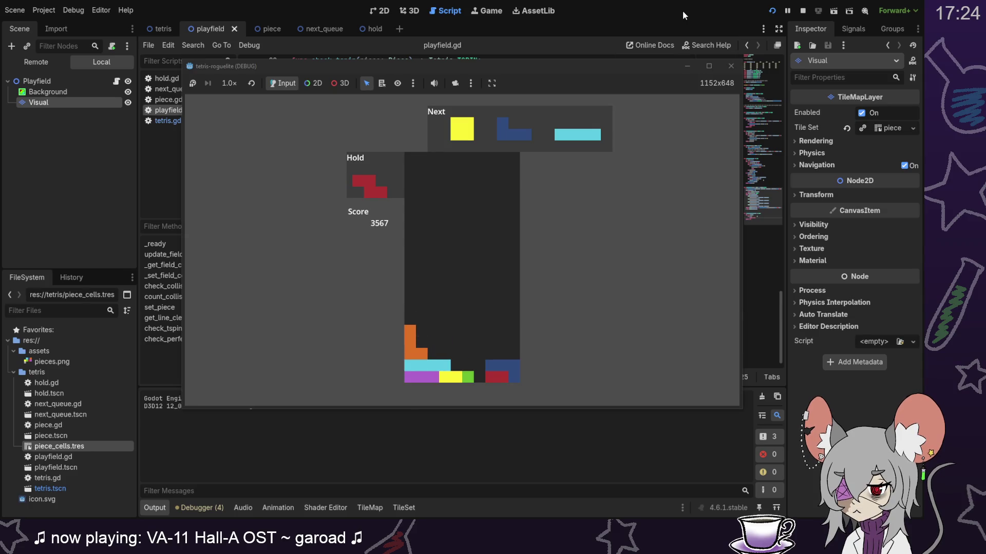
Step: Drop the yellow O three columns left and lock the flipped blue J to clear two rows
{"action": "key", "text": "Left"}
{"action": "key", "text": "Left"}
{"action": "key", "text": "Down"}
{"action": "key", "text": "Left"}
{"action": "key", "text": "Down"}
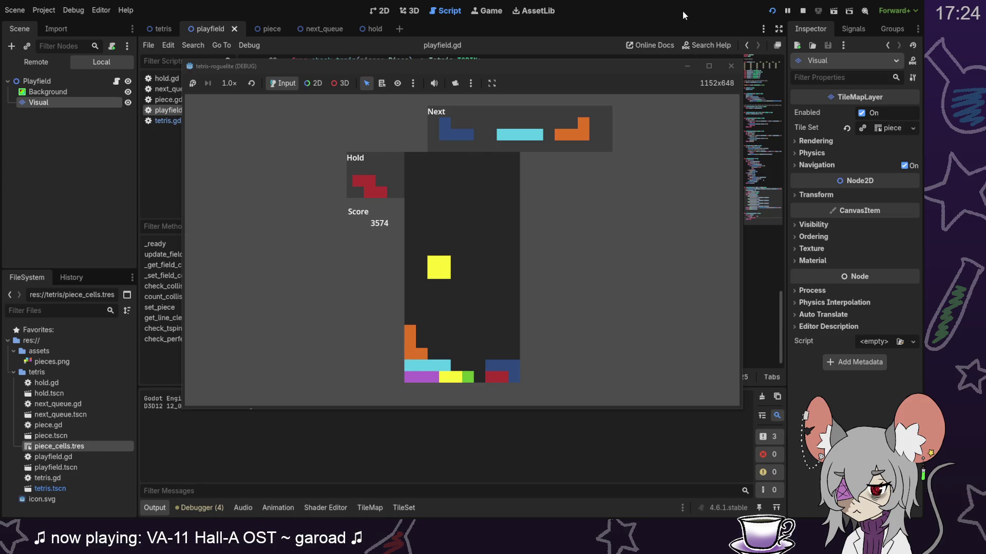
{"action": "key", "text": "Up"}
{"action": "key", "text": "Up"}
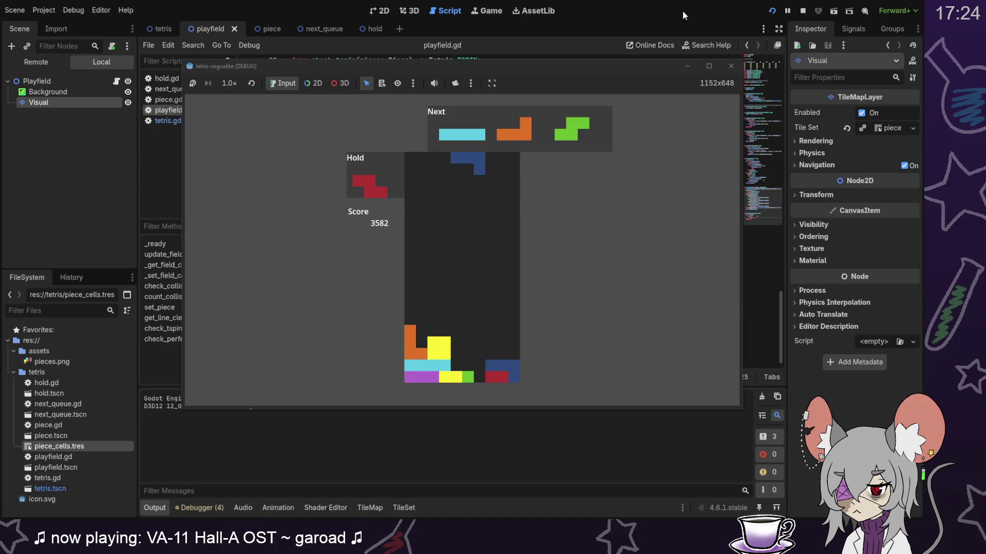
{"action": "key", "text": "Down"}
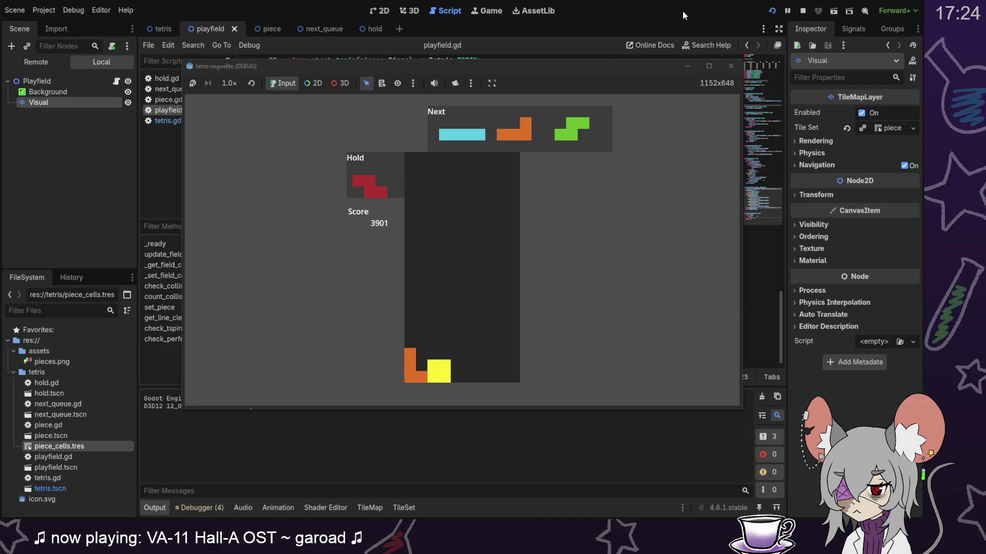
{"action": "key", "text": "Right"}
Step: Drop the cyan I to the floor, hold the orange L, and clear a line with the red Z
{"action": "key", "text": "Down"}
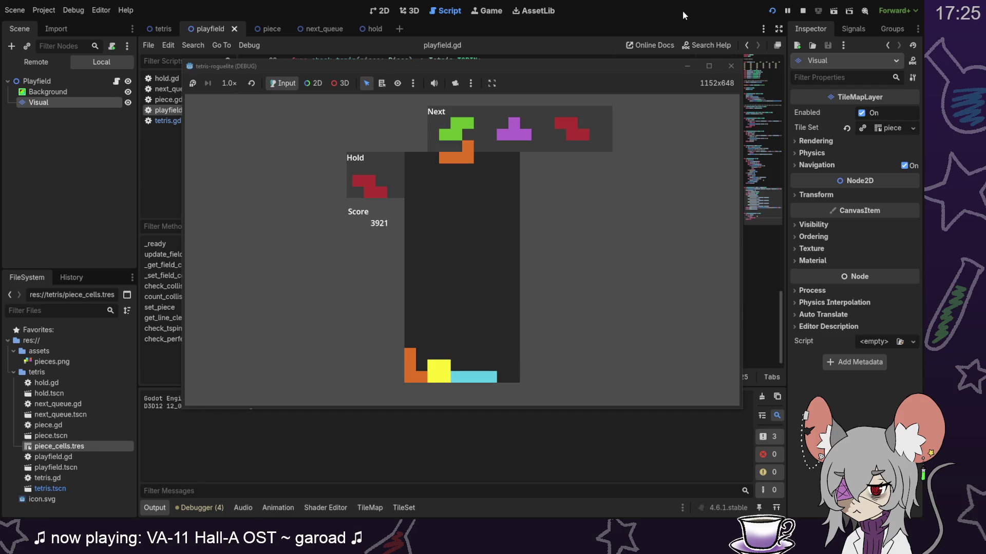
{"action": "key", "text": "c"}
{"action": "key", "text": "Right"}
{"action": "key", "text": "Right"}
{"action": "key", "text": "Right"}
{"action": "key", "text": "Right"}
{"action": "key", "text": "Down"}
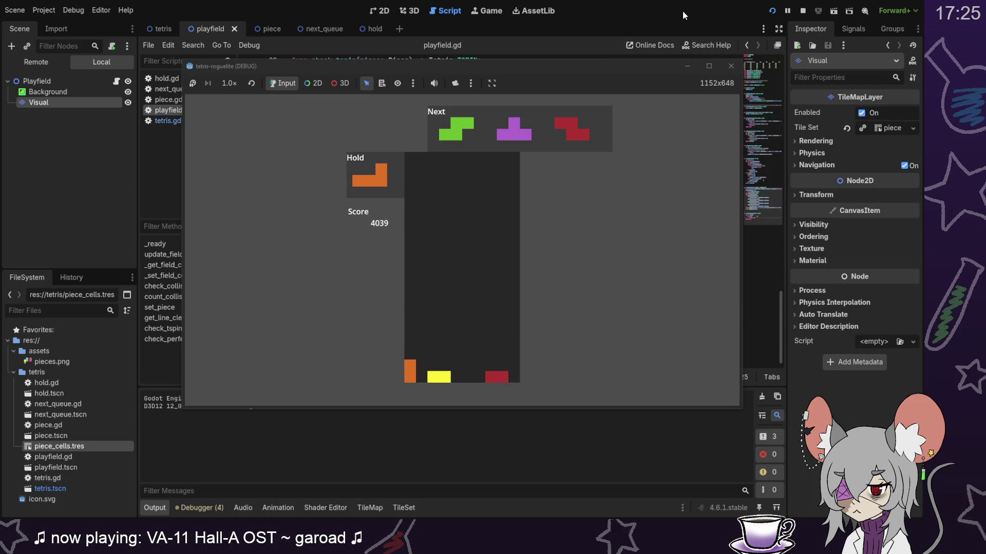
Step: Shift the green S two columns right and drop the rotated purple T on the right
{"action": "key", "text": "Right"}
{"action": "key", "text": "Right"}
{"action": "key", "text": "Down"}
{"action": "key", "text": "Down"}
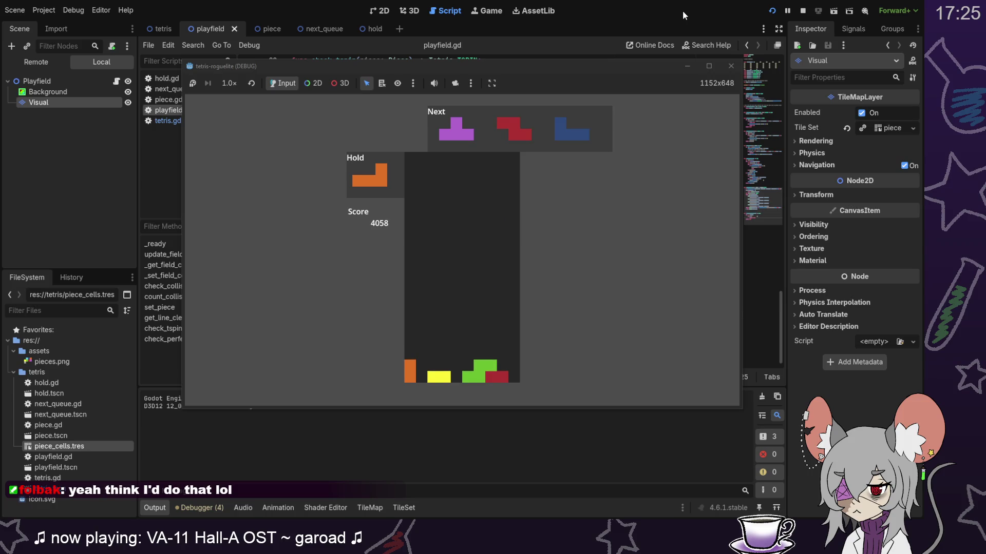
{"action": "key", "text": "Up"}
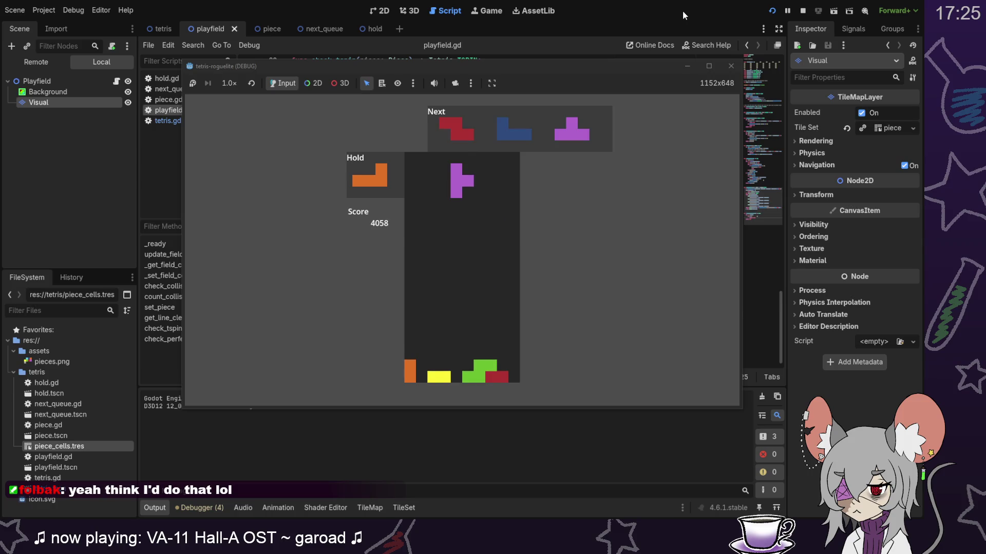
{"action": "key", "text": "Down"}
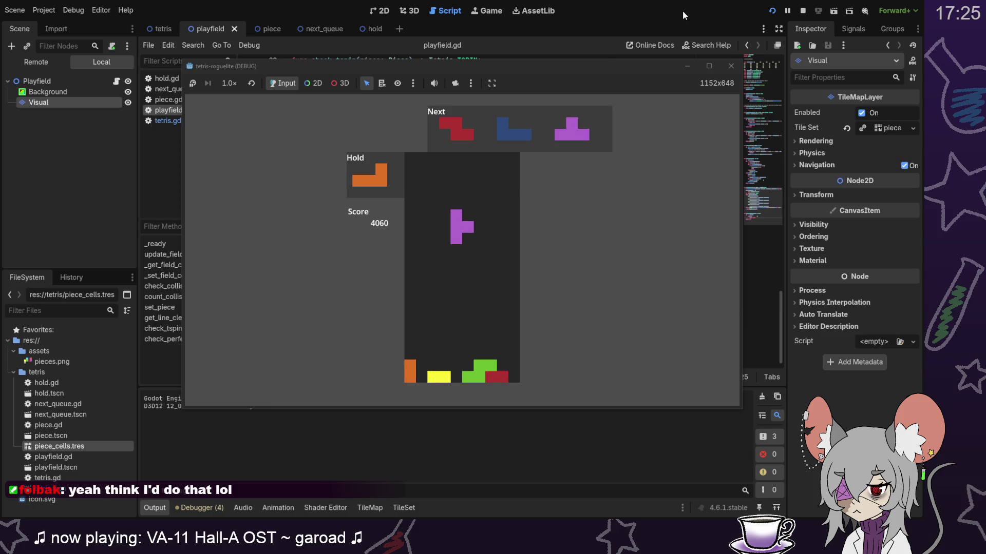
{"action": "key", "text": "Right"}
{"action": "key", "text": "Right"}
{"action": "key", "text": "Up"}
{"action": "key", "text": "Up"}
{"action": "key", "text": "Right"}
{"action": "key", "text": "Right"}
{"action": "key", "text": "Right"}
{"action": "key", "text": "Down"}
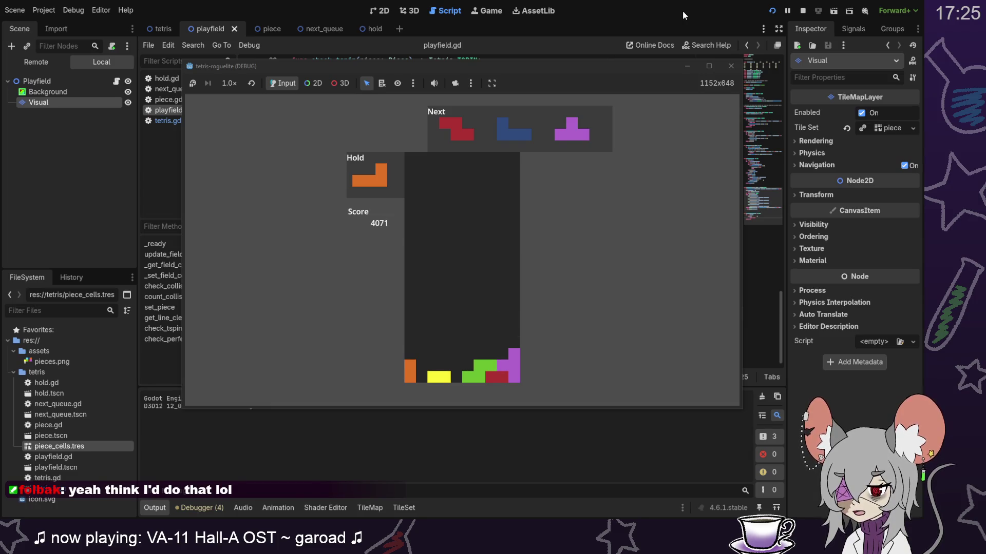
Step: Drop the upright red Z and land the blue J on the right of the stack
{"action": "key", "text": "Up"}
{"action": "key", "text": "Down"}
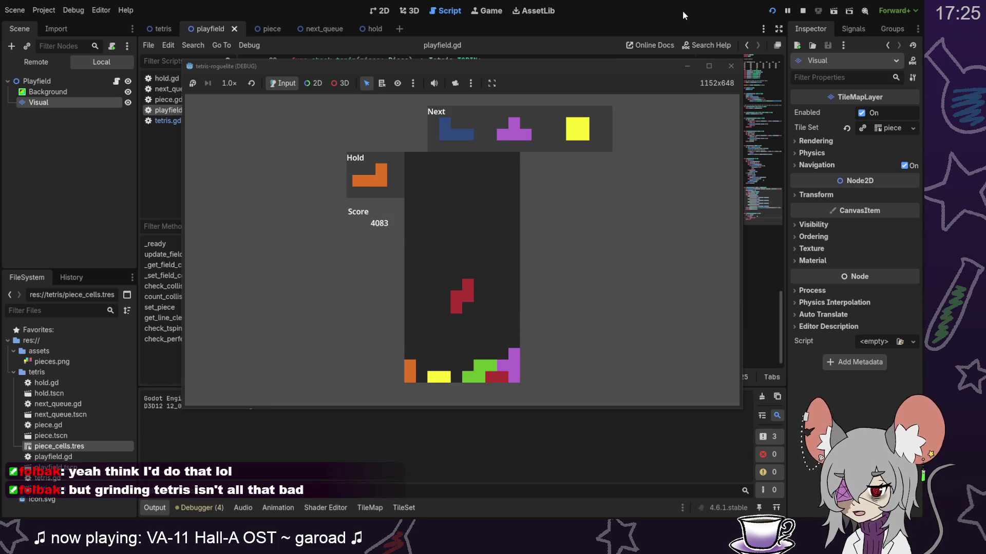
{"action": "key", "text": "Right"}
{"action": "key", "text": "Right"}
{"action": "key", "text": "Right"}
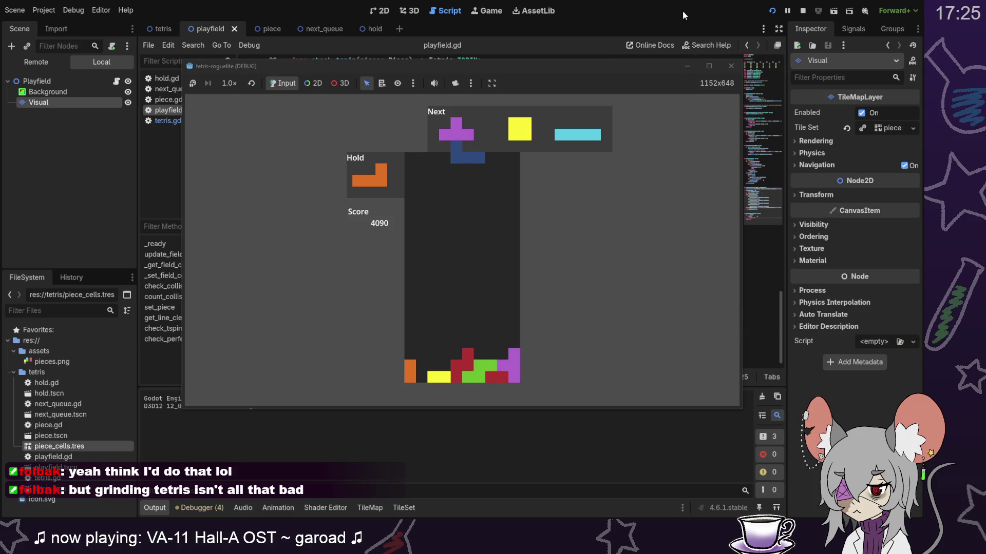
{"action": "key", "text": "Down"}
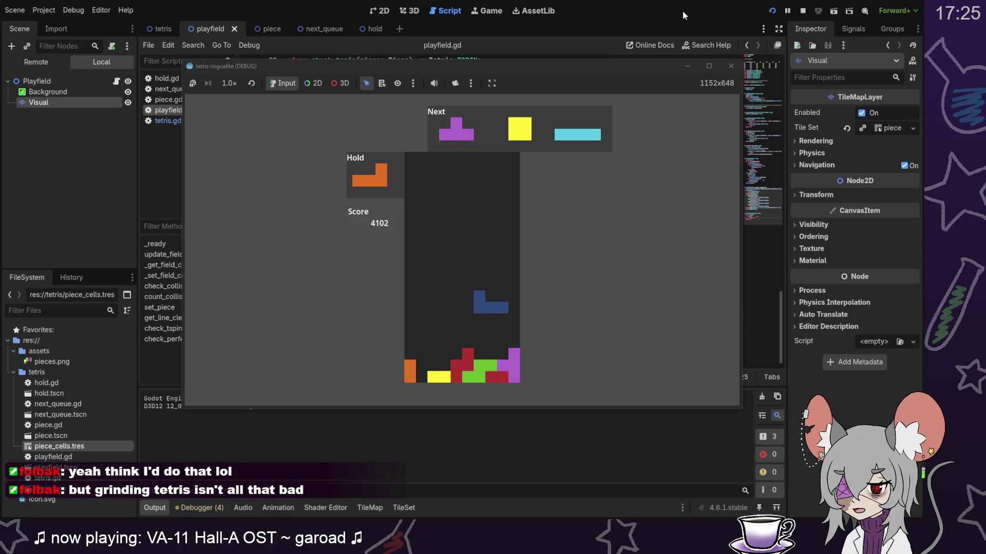
{"action": "key", "text": "Down"}
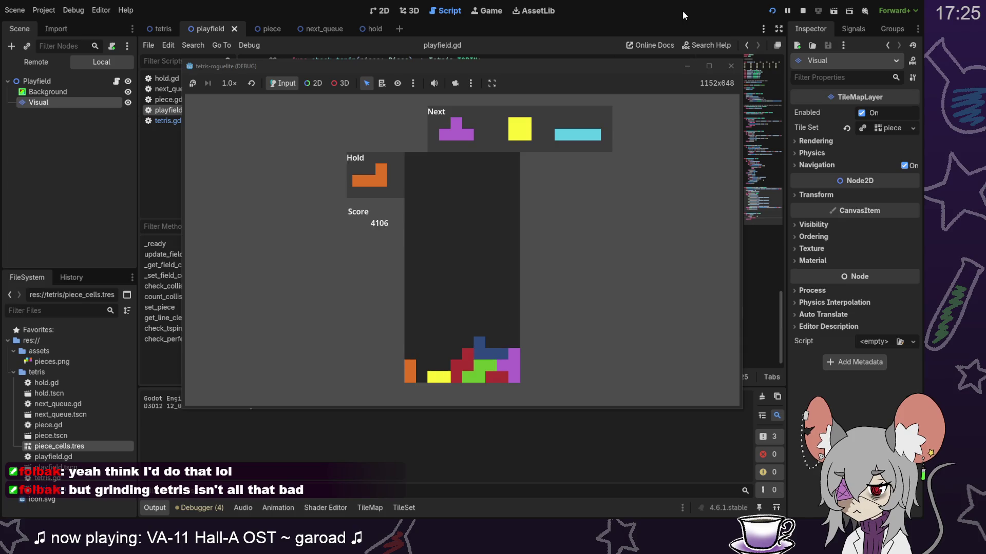
Step: Swap the purple T into hold, lock the orange L bottom left, and stop the playtest
{"action": "key", "text": "Right"}
{"action": "key", "text": "Right"}
{"action": "key", "text": "Right"}
{"action": "key", "text": "Down"}
{"action": "key", "text": "Right"}
{"action": "key", "text": "Down"}
{"action": "key", "text": "Left"}
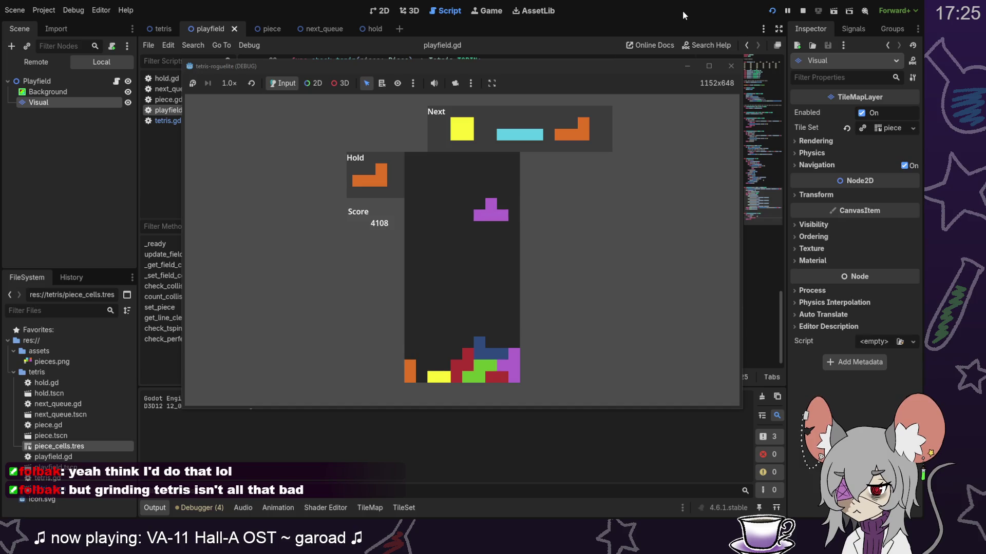
{"action": "key", "text": "c"}
{"action": "key", "text": "Up"}
{"action": "key", "text": "Down"}
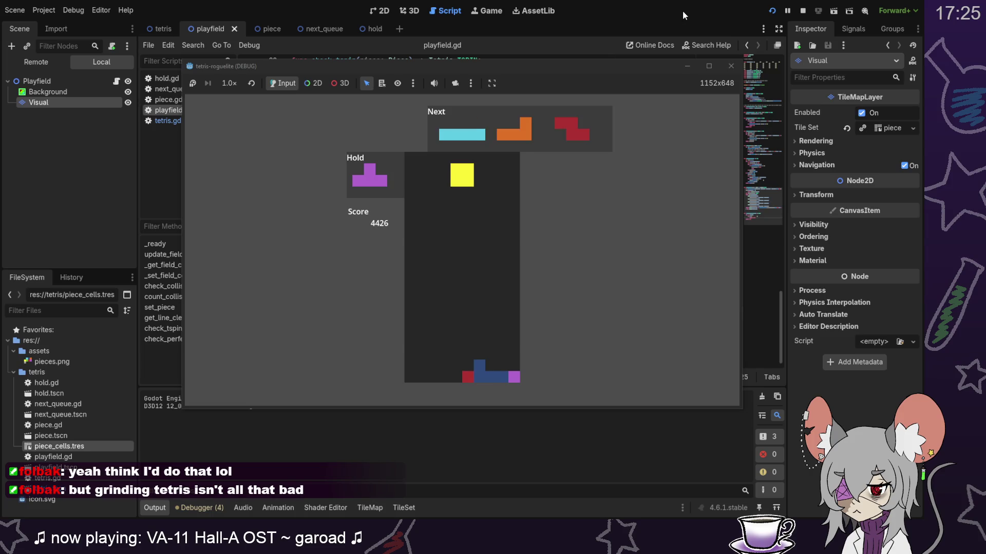
{"action": "left_click", "coordinate": [801, 11]}
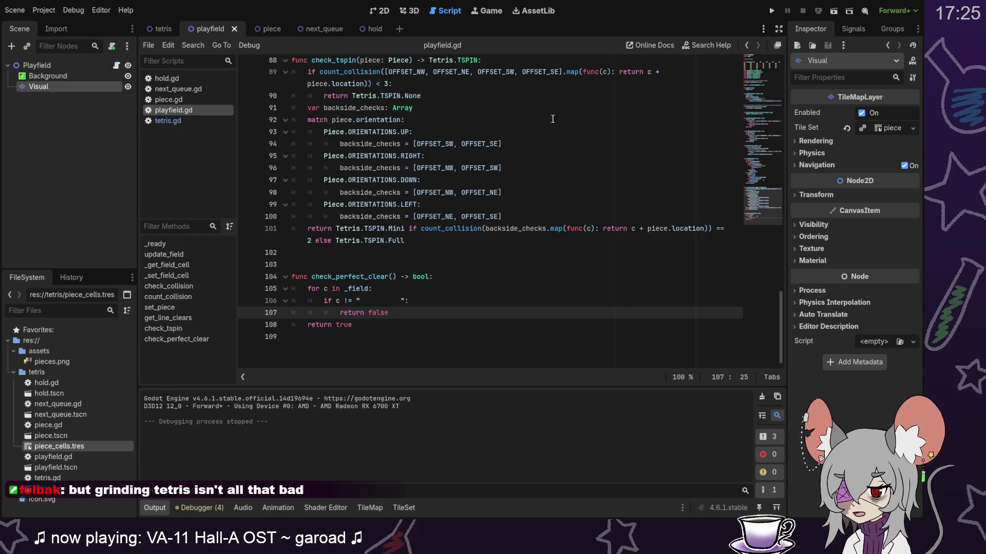
Step: Browse playfield.gd to the check_perfect_clear loop around lines 105–106
{"action": "scroll", "coordinate": [529, 304], "scroll_direction": "up", "scroll_amount": 1}
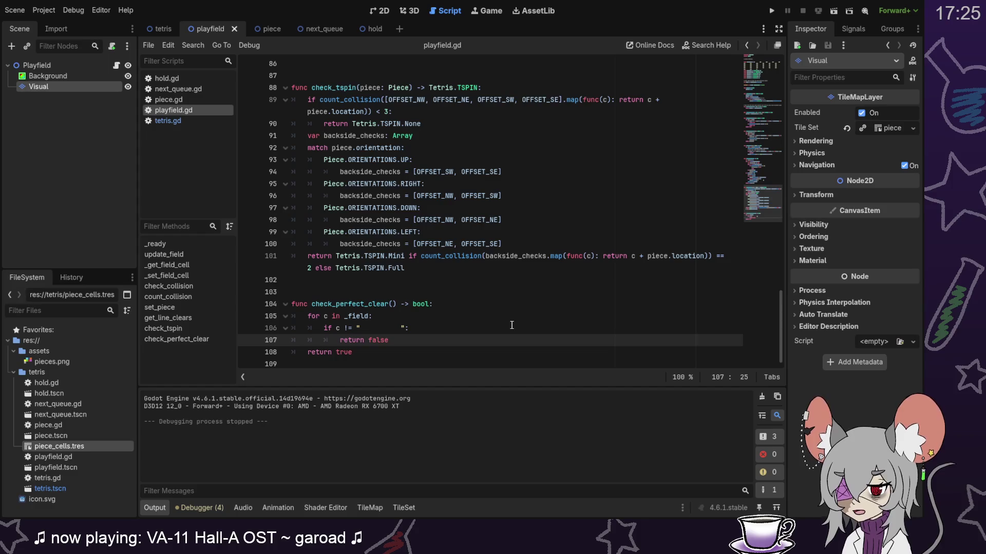
{"action": "scroll", "coordinate": [502, 338], "scroll_direction": "up", "scroll_amount": 5}
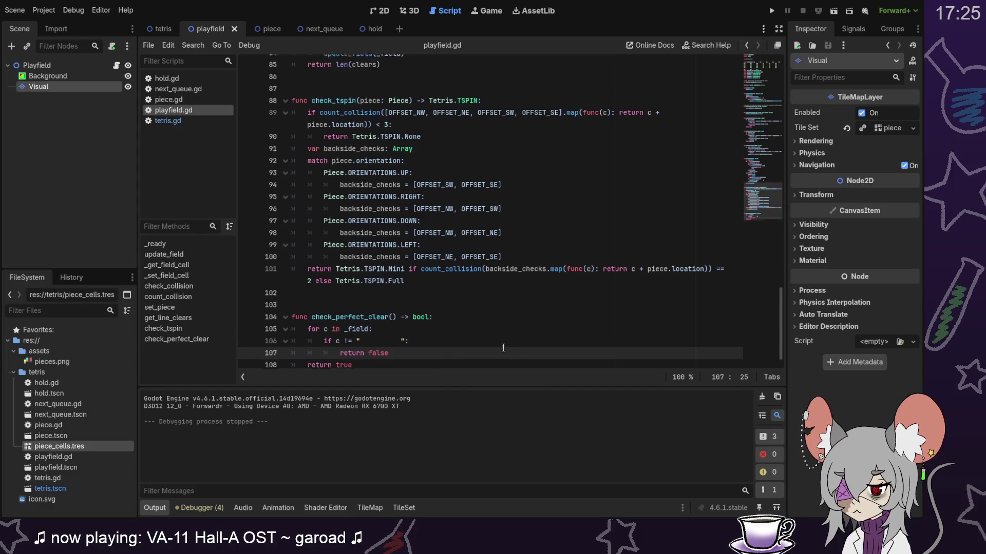
{"action": "scroll", "coordinate": [503, 344], "scroll_direction": "down", "scroll_amount": 4}
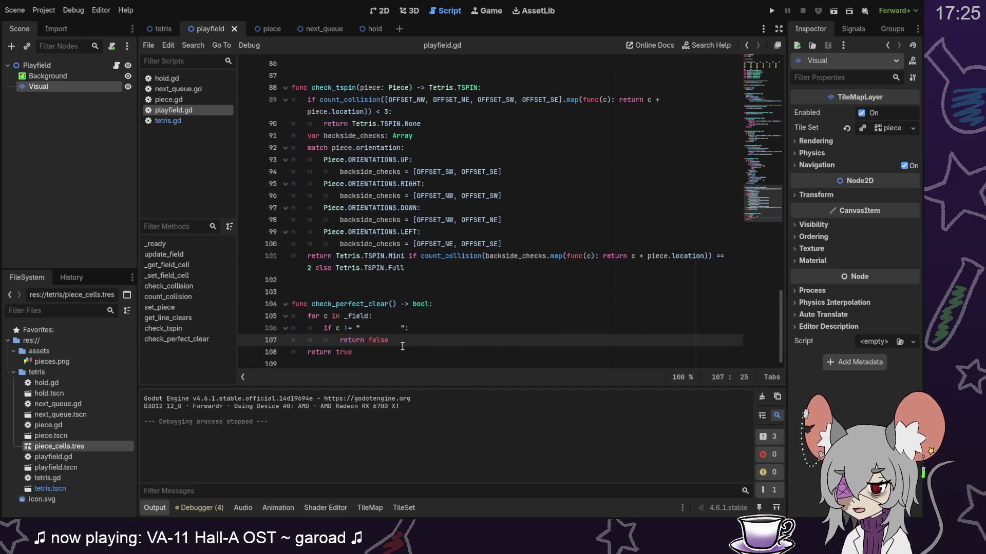
{"action": "scroll", "coordinate": [546, 349], "scroll_direction": "up", "scroll_amount": 2}
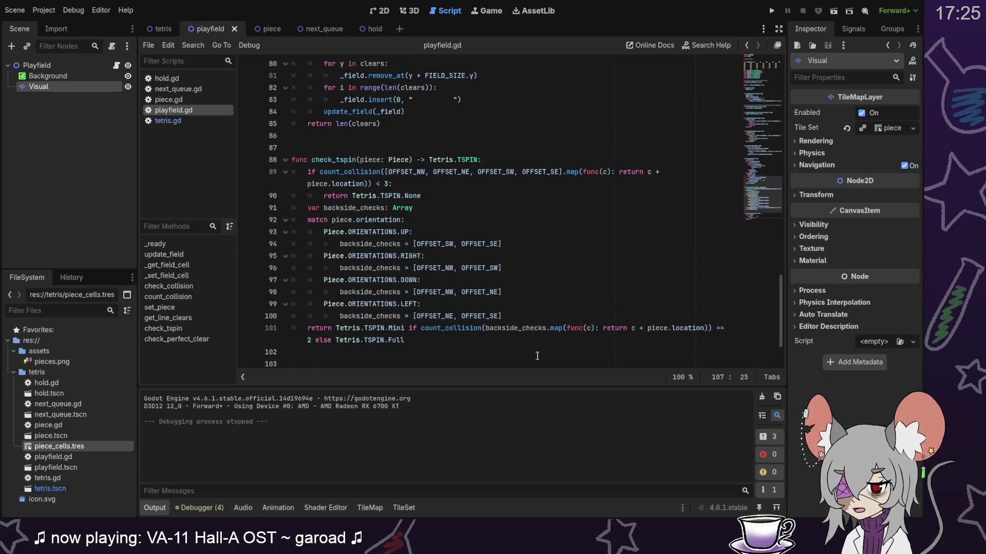
{"action": "scroll", "coordinate": [537, 355], "scroll_direction": "down", "scroll_amount": 2}
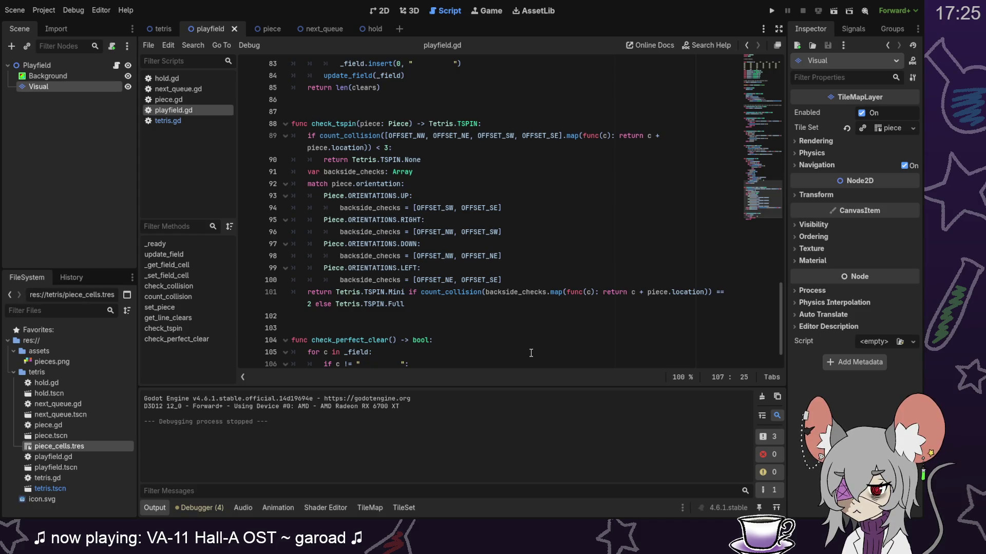
{"action": "scroll", "coordinate": [531, 353], "scroll_direction": "down", "scroll_amount": 2}
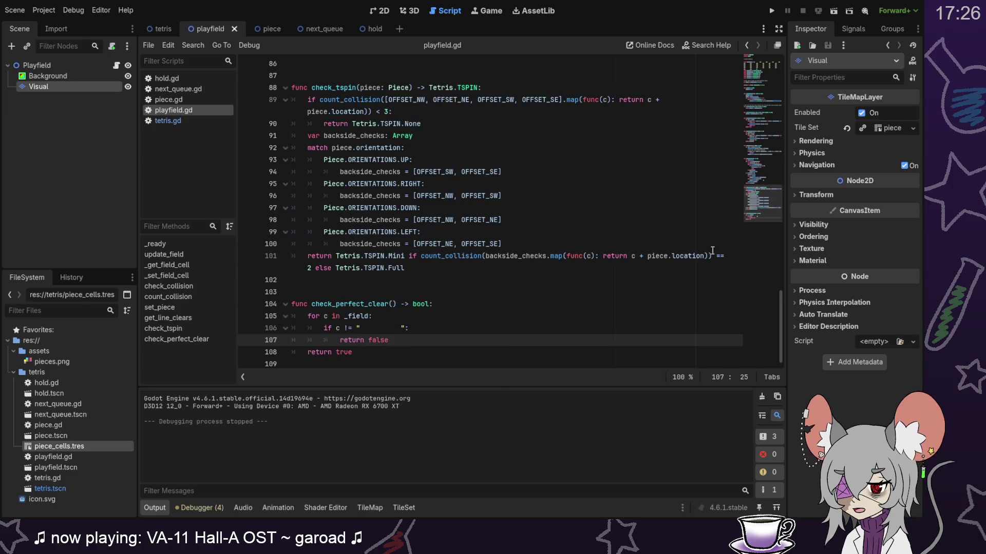
{"action": "left_click_drag", "start_coordinate": [360, 328], "coordinate": [426, 329]}
{"action": "left_click", "coordinate": [425, 329]}
{"action": "scroll", "coordinate": [757, 174], "scroll_direction": "up", "scroll_amount": 8}
{"action": "left_click_drag", "start_coordinate": [757, 175], "coordinate": [757, 211]}
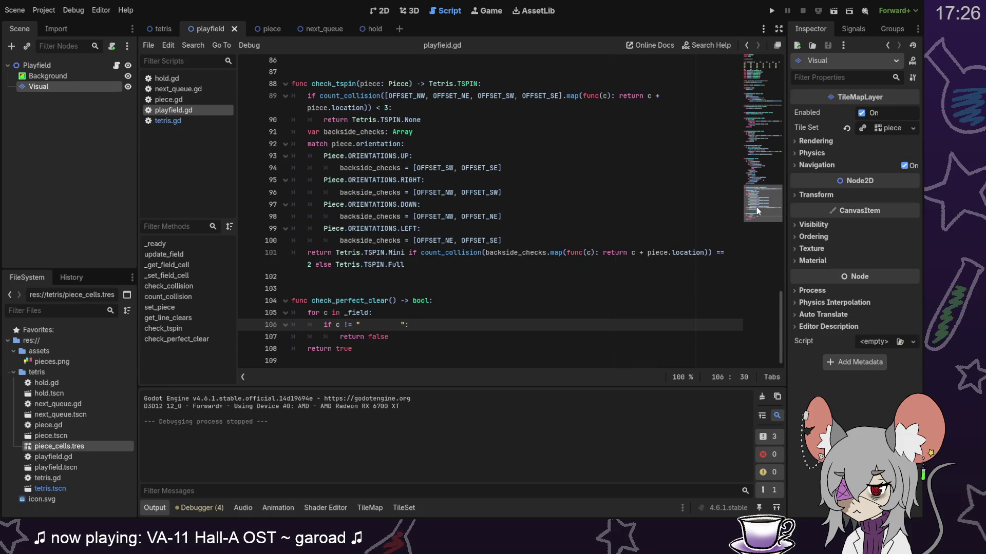
Step: Rename the loop variable c to row on lines 105 and 106, then save playfield.gd
{"action": "left_click", "coordinate": [326, 313]}
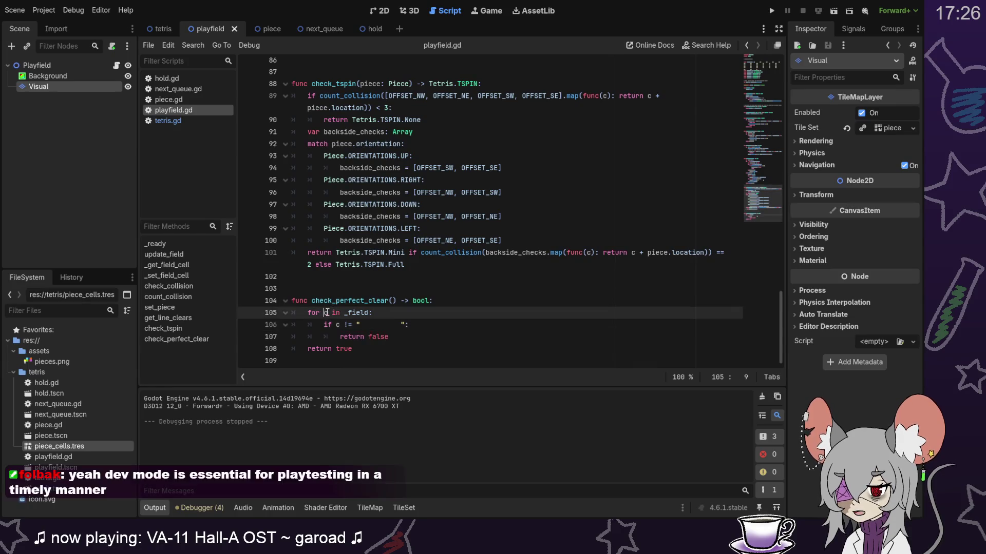
{"action": "type", "text": "r"}
{"action": "double_click", "coordinate": [327, 313]}
{"action": "type", "text": "row"}
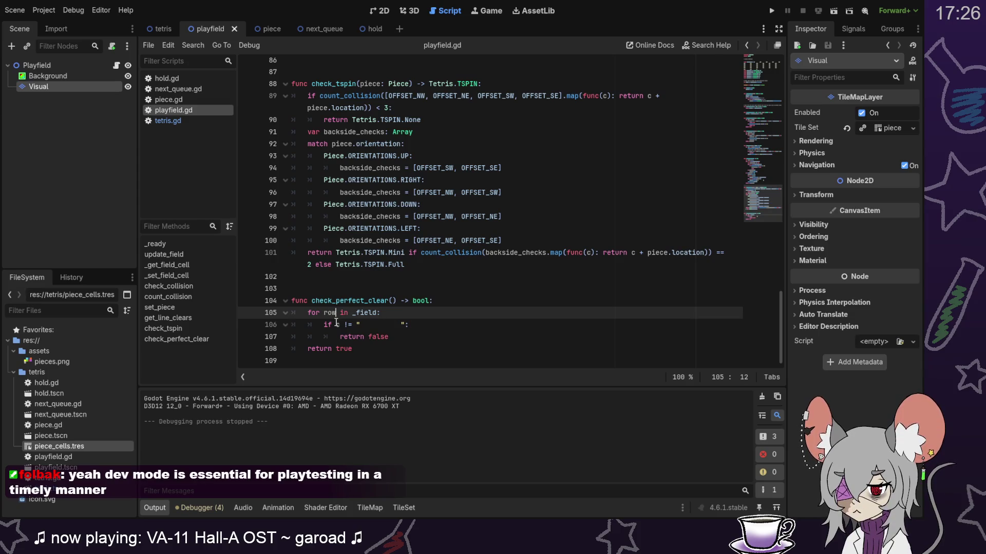
{"action": "double_click", "coordinate": [337, 324]}
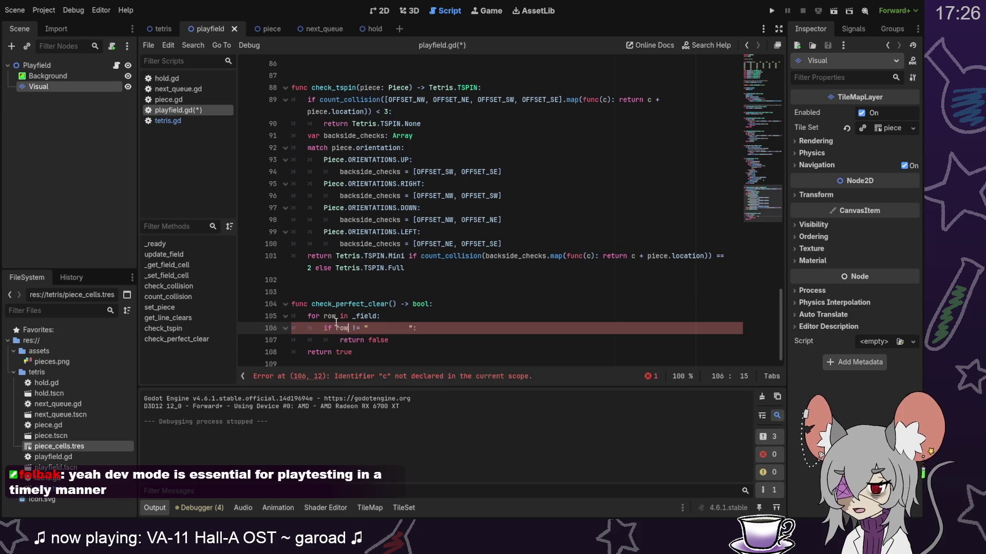
{"action": "type", "text": "row"}
{"action": "left_click", "coordinate": [490, 330]}
{"action": "key", "text": "ctrl+s"}
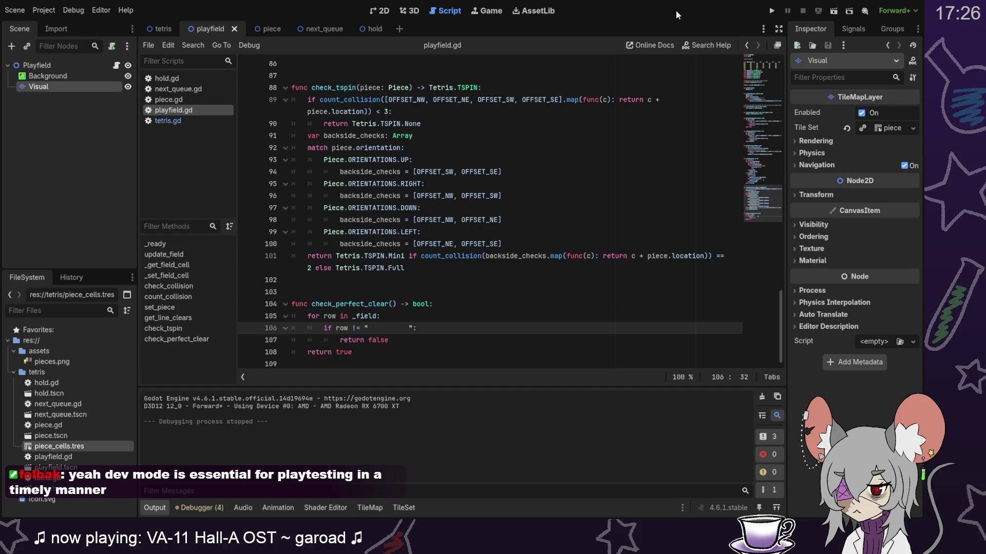
{"action": "scroll", "coordinate": [759, 169], "scroll_direction": "up", "scroll_amount": 6}
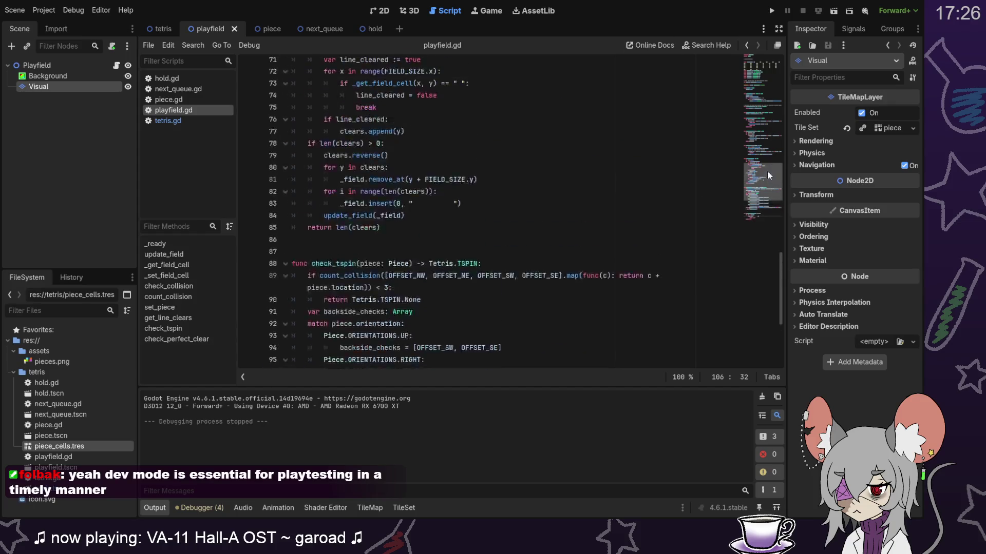
Step: Scroll back up through playfield.gd, then switch to the hold scene tab
{"action": "scroll", "coordinate": [759, 168], "scroll_direction": "up", "scroll_amount": 1}
{"action": "left_click_drag", "start_coordinate": [759, 169], "coordinate": [758, 146]}
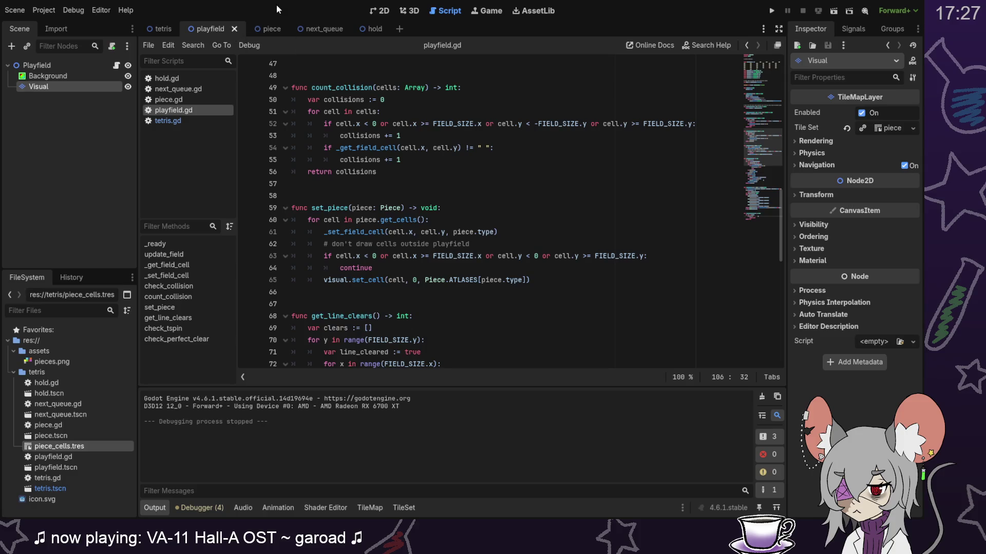
{"action": "left_click", "coordinate": [362, 32]}
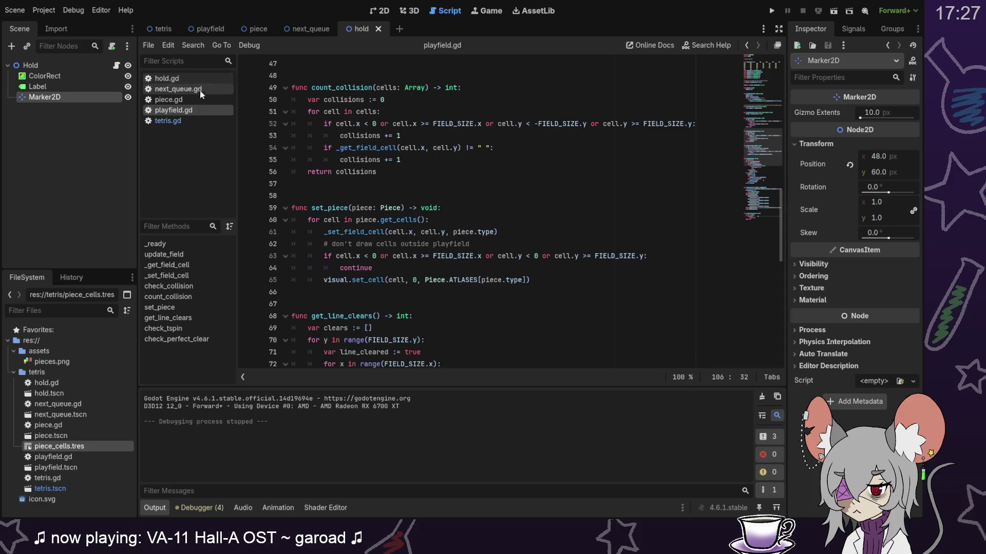
Step: Open piece.gd, browse its functions, and select the new_piece.cells assignment in create
{"action": "left_click", "coordinate": [169, 99]}
{"action": "mouse_move", "coordinate": [759, 149]}
{"action": "left_mouse_down"}
{"action": "mouse_move", "coordinate": [758, 265]}
{"action": "mouse_move", "coordinate": [740, 276]}
{"action": "mouse_move", "coordinate": [777, 260]}
{"action": "left_mouse_up"}
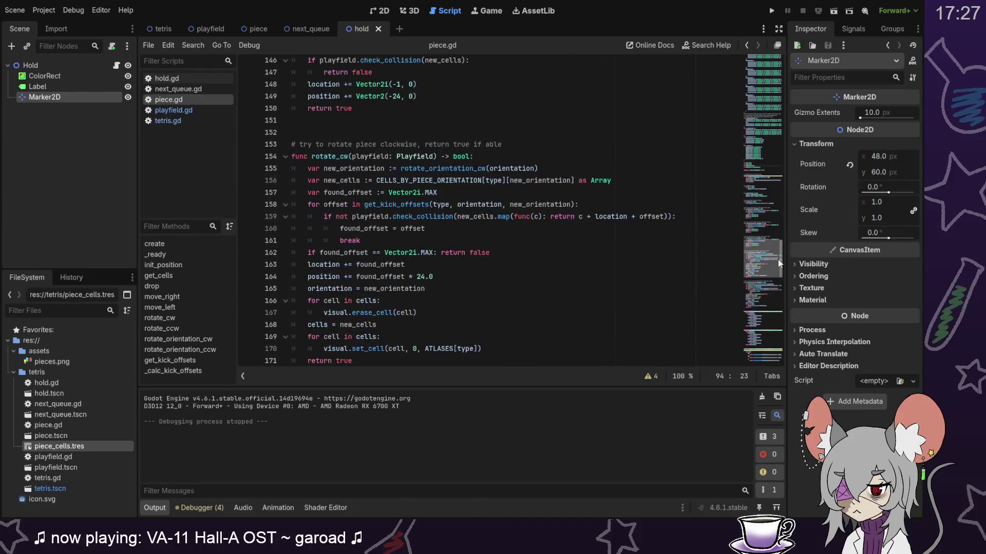
{"action": "scroll", "coordinate": [778, 260], "scroll_direction": "down", "scroll_amount": 1}
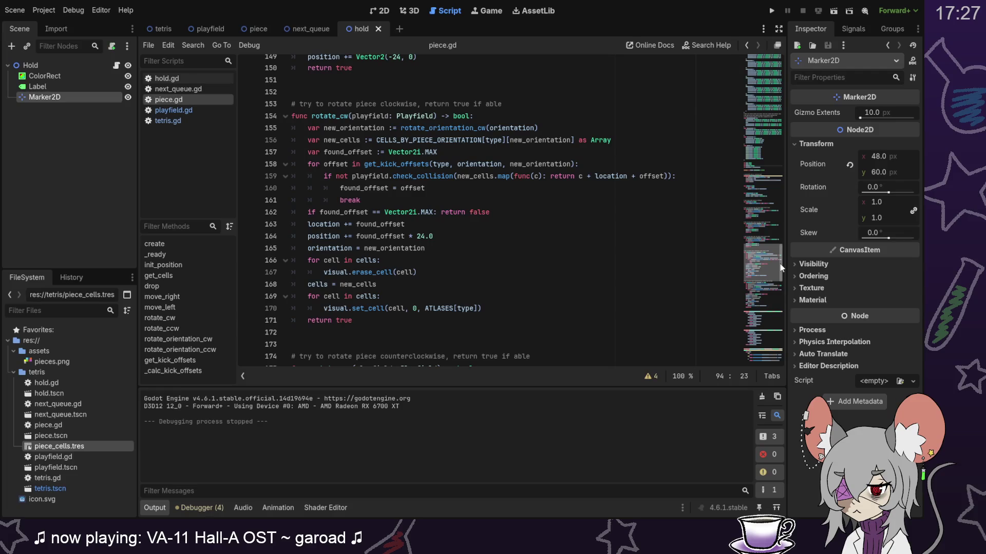
{"action": "mouse_move", "coordinate": [781, 267]}
{"action": "left_mouse_down"}
{"action": "mouse_move", "coordinate": [780, 226]}
{"action": "mouse_move", "coordinate": [779, 267]}
{"action": "left_mouse_up"}
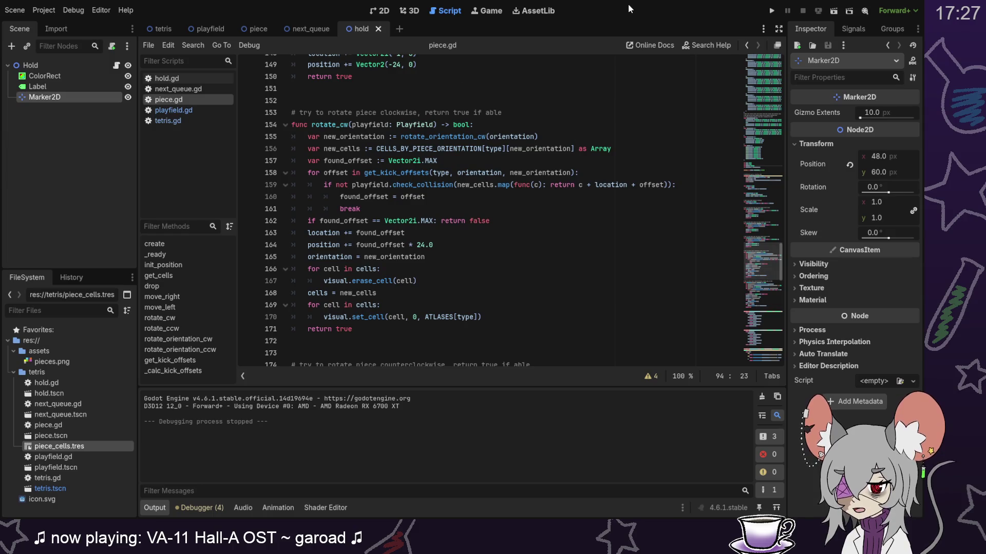
{"action": "mouse_move", "coordinate": [763, 263]}
{"action": "left_mouse_down"}
{"action": "mouse_move", "coordinate": [763, 341]}
{"action": "mouse_move", "coordinate": [759, 131]}
{"action": "mouse_move", "coordinate": [763, 179]}
{"action": "left_mouse_up"}
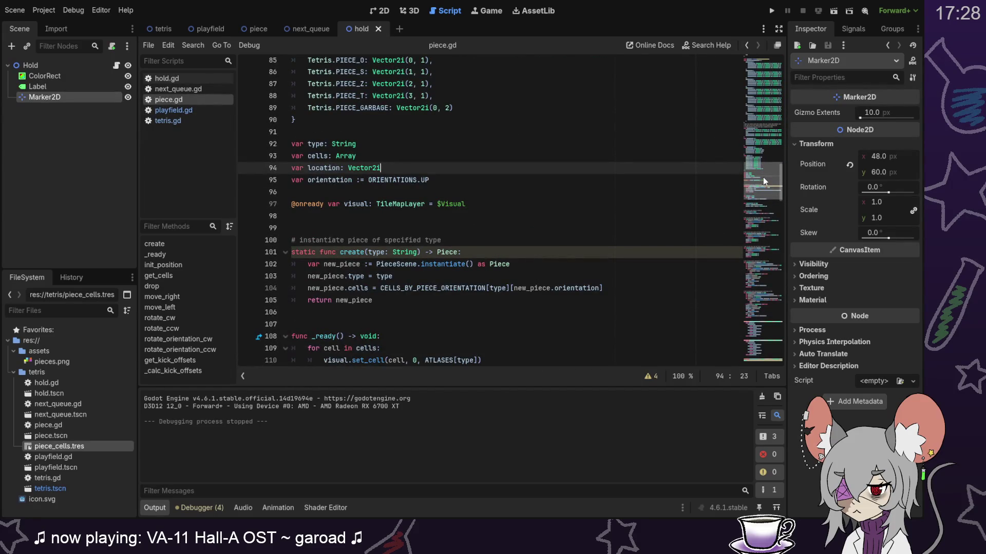
{"action": "left_click_drag", "start_coordinate": [762, 177], "coordinate": [765, 179]}
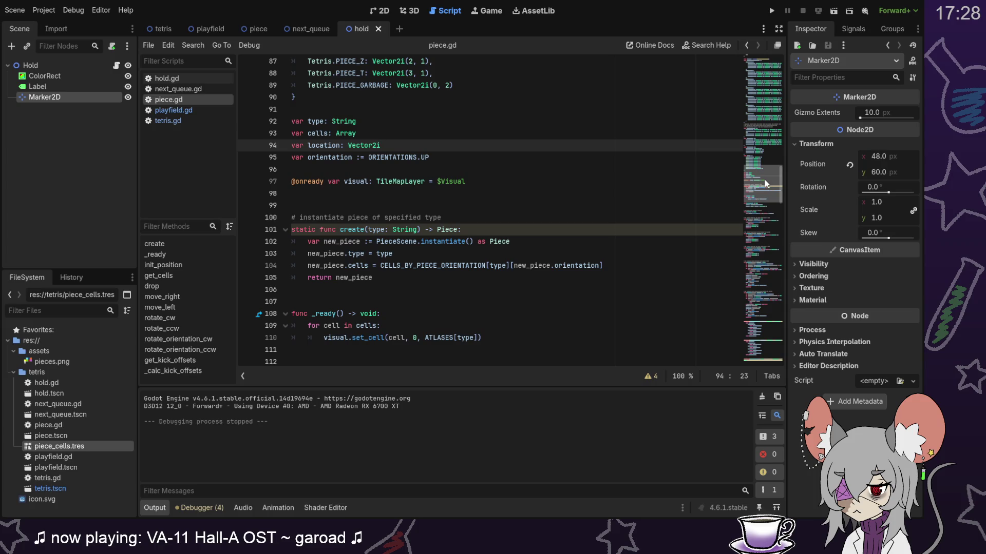
{"action": "left_click_drag", "start_coordinate": [764, 180], "coordinate": [766, 193]}
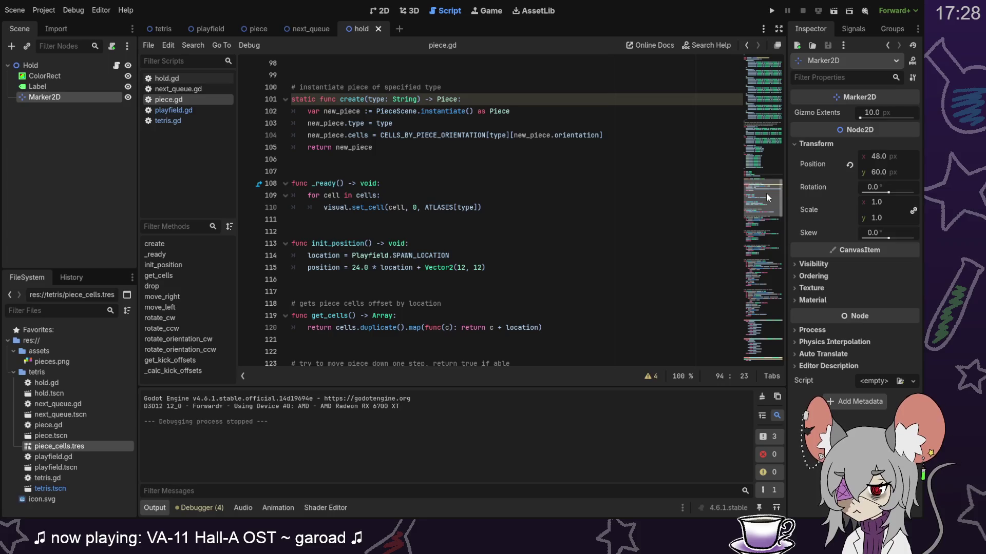
{"action": "left_click_drag", "start_coordinate": [631, 131], "coordinate": [631, 124]}
{"action": "key", "text": "ctrl+c"}
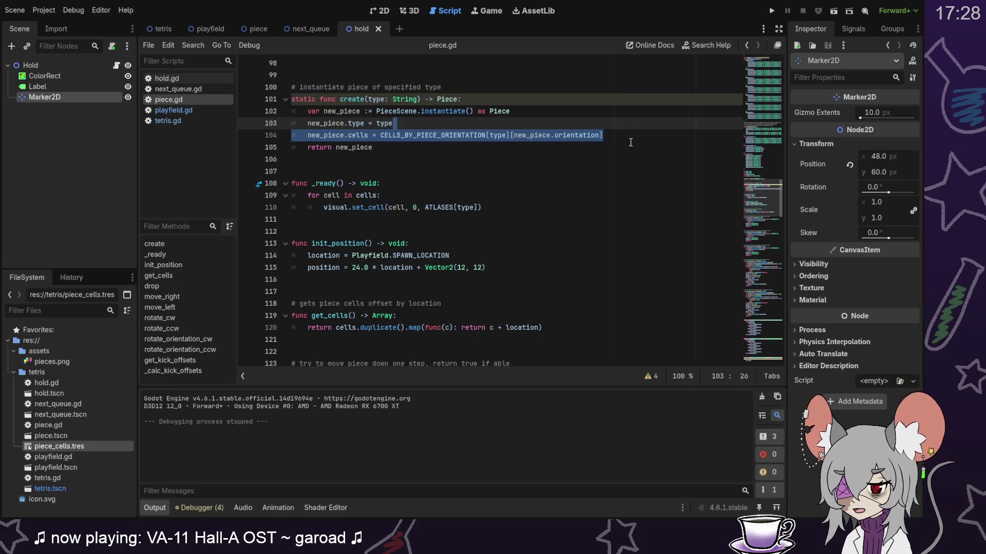
{"action": "scroll", "coordinate": [590, 200], "scroll_direction": "down", "scroll_amount": 2}
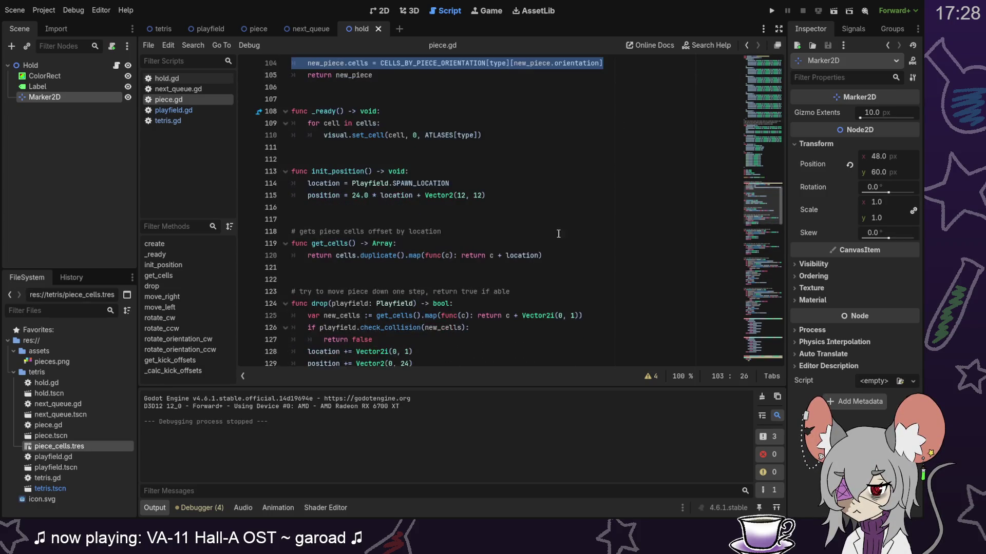
{"action": "scroll", "coordinate": [549, 245], "scroll_direction": "up", "scroll_amount": 2}
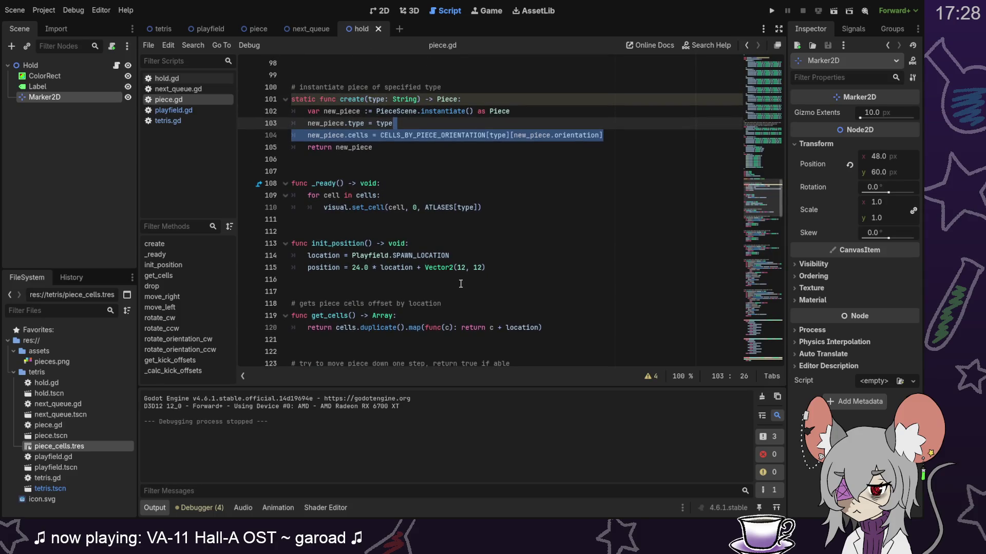
Step: Add a reset() -> void function below init_position and paste the cells assignment into it
{"action": "left_click", "coordinate": [460, 284]}
{"action": "key", "text": "Return"}
{"action": "key", "text": "Return"}
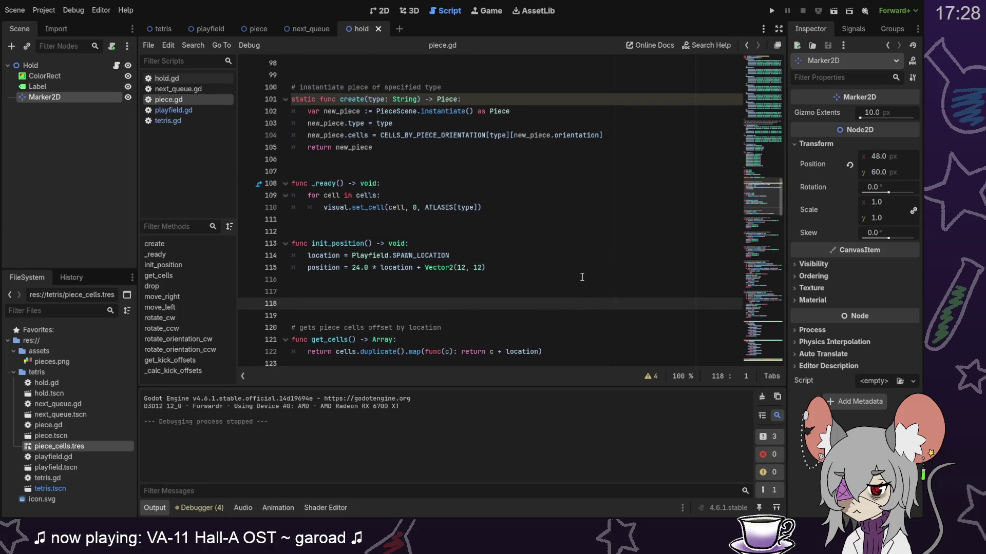
{"action": "type", "text": "func reset"}
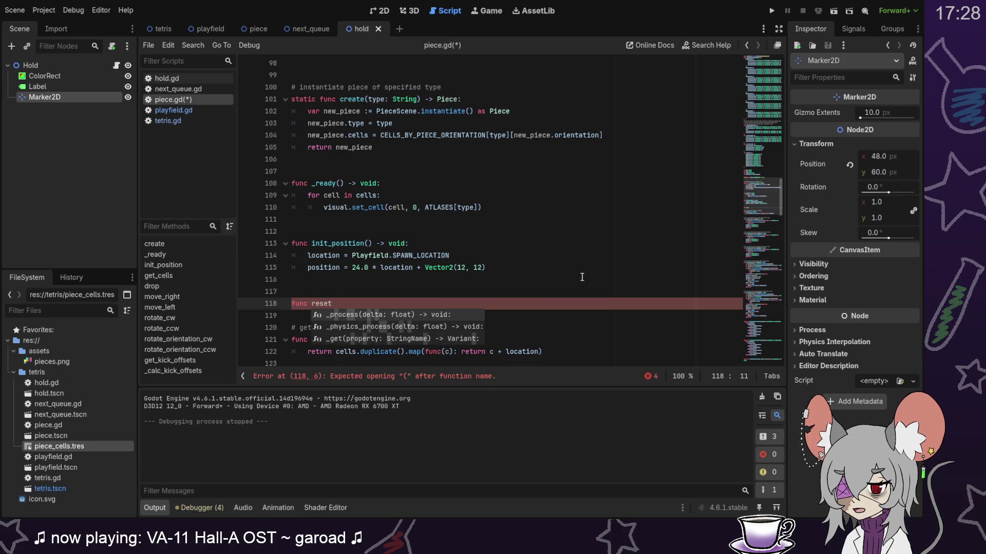
{"action": "type", "text": "() -> "}
{"action": "type", "text": "void:"}
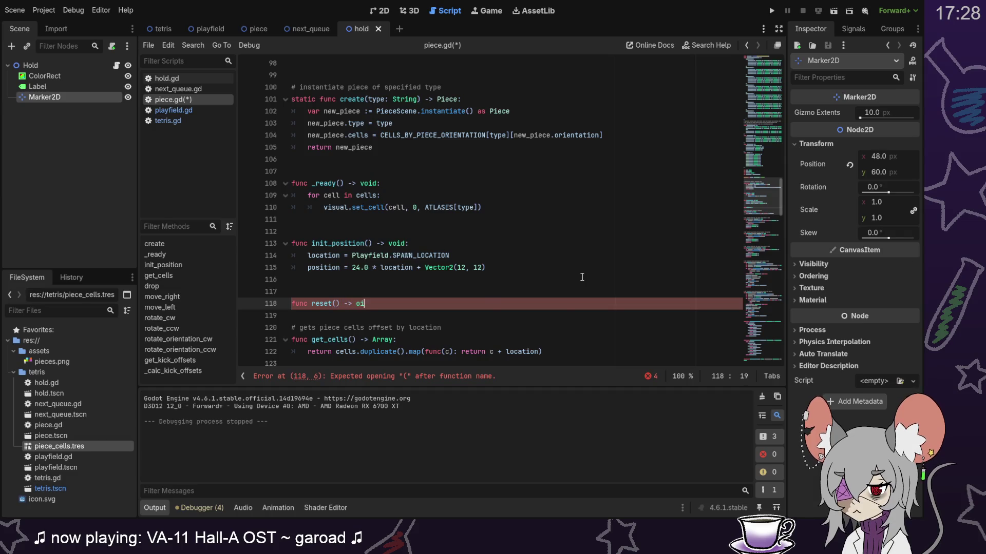
{"action": "key", "text": "Return"}
{"action": "key", "text": "ctrl+v"}
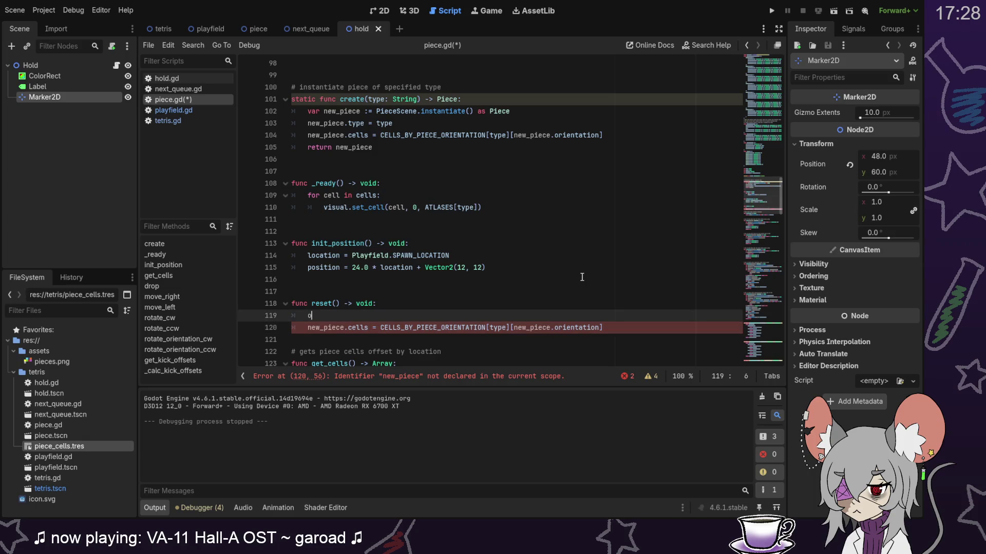
Step: Set orientation = ORIENTATIONS.UP and strip both new_piece. prefixes from the cells line
{"action": "key", "text": "BackSpace"}
{"action": "type", "text": "orientation ="}
{"action": "type", "text": " ORIENTATIONKS"}
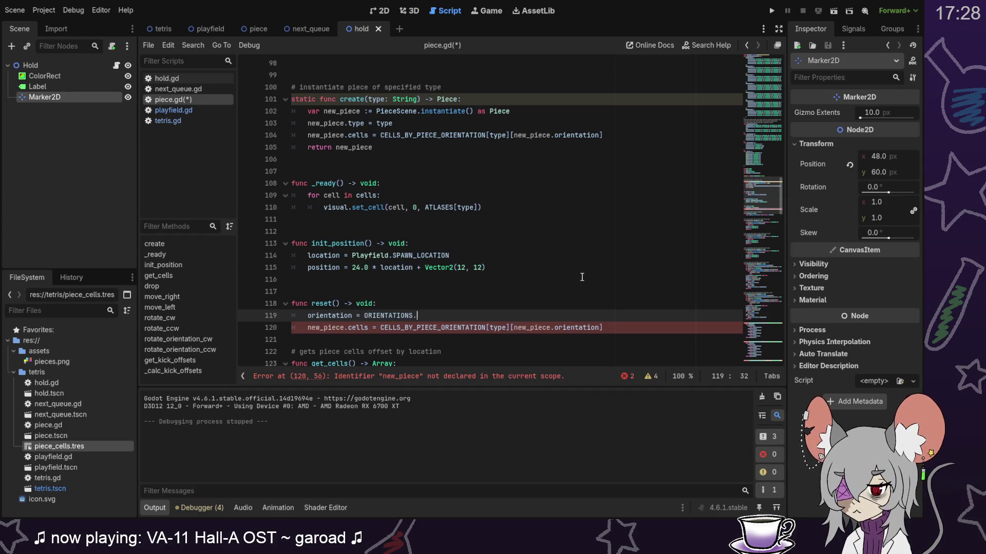
{"action": "type", "text": "S.UP"}
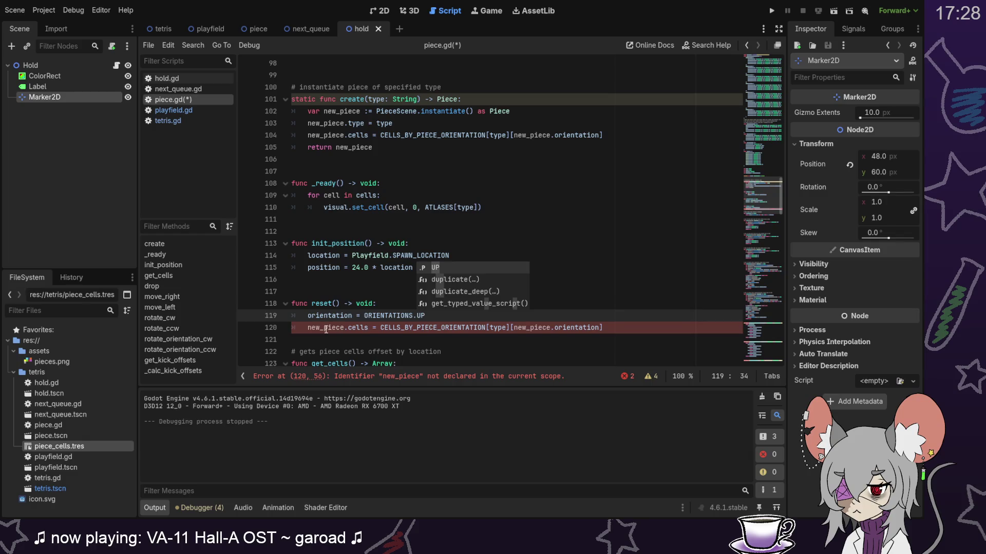
{"action": "double_click", "coordinate": [326, 329]}
{"action": "key", "text": "Delete"}
{"action": "key", "text": "Delete"}
{"action": "left_click", "coordinate": [487, 327]}
{"action": "double_click", "coordinate": [486, 327]}
{"action": "key", "text": "Delete"}
{"action": "key", "text": "Delete"}
{"action": "left_click", "coordinate": [454, 315]}
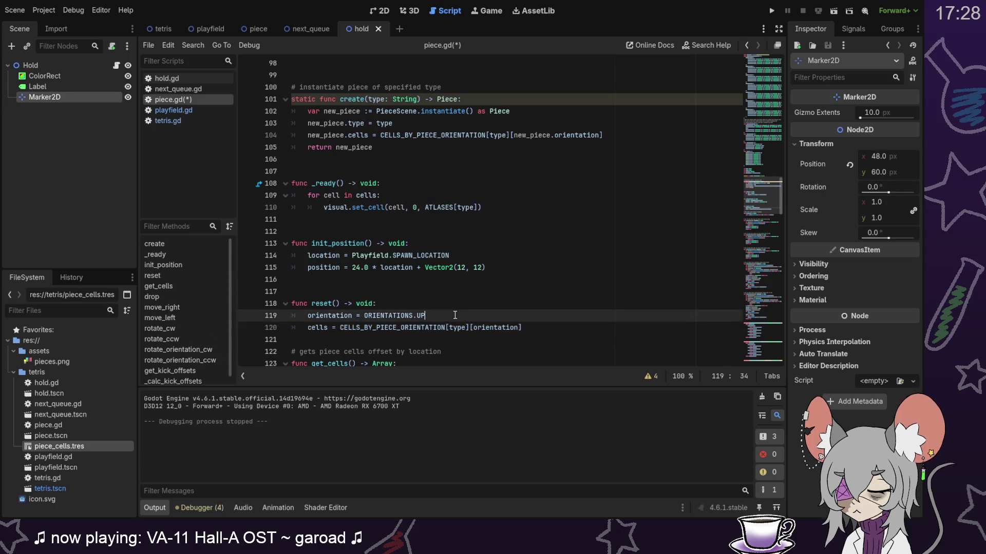
{"action": "left_click", "coordinate": [541, 327]}
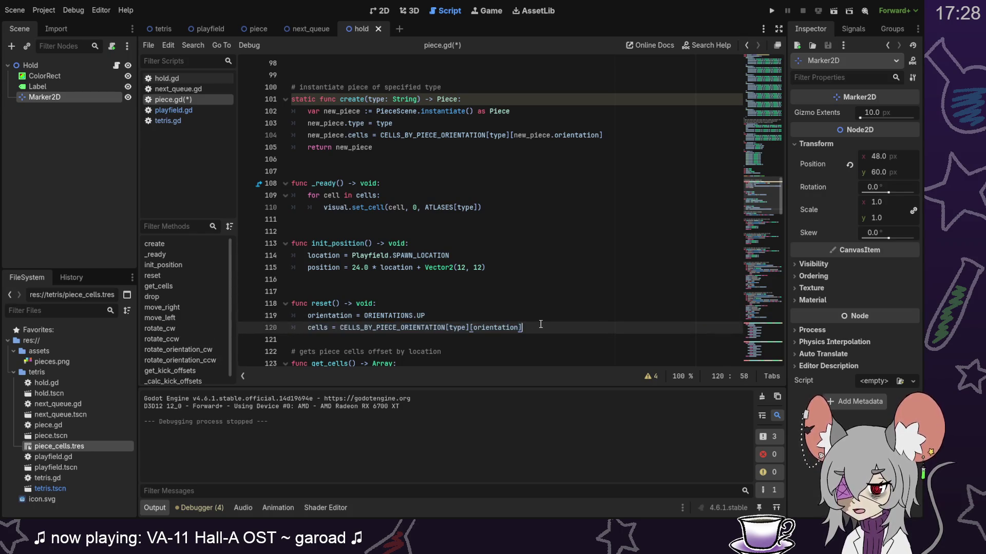
Step: Replace rotate_cw's per-cell erase_cell loop in piece.gd with visual.clear()
{"action": "scroll", "coordinate": [752, 204], "scroll_direction": "down", "scroll_amount": 3}
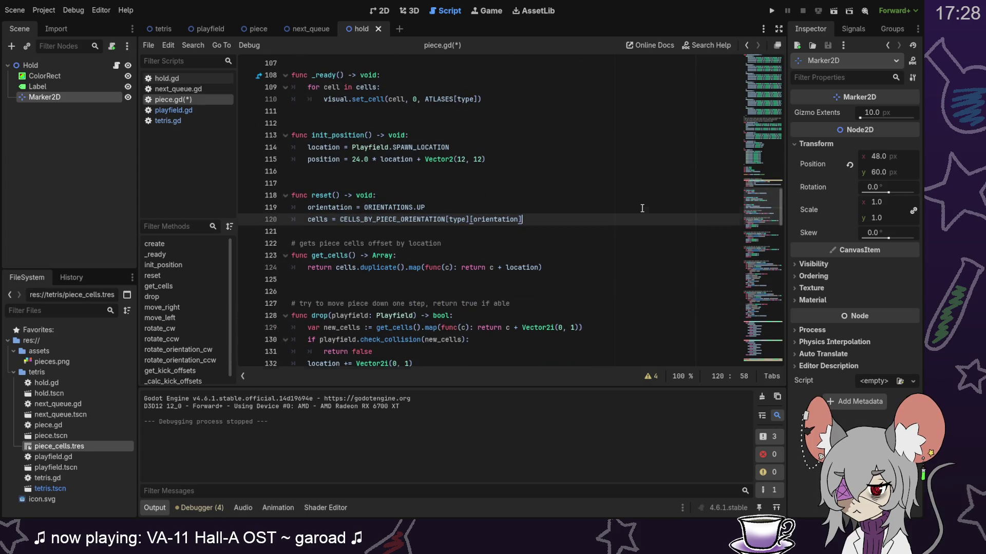
{"action": "scroll", "coordinate": [642, 208], "scroll_direction": "down", "scroll_amount": 2}
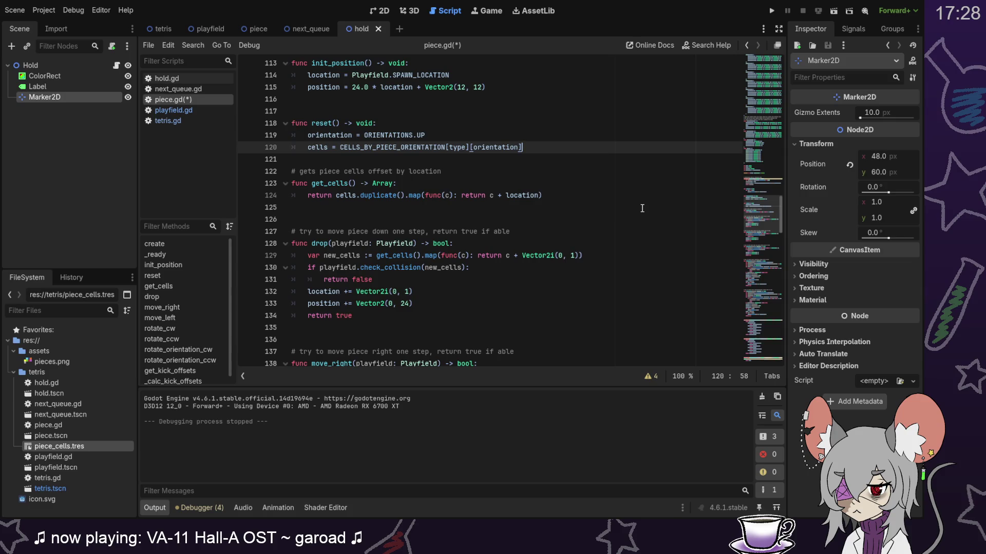
{"action": "scroll", "coordinate": [642, 207], "scroll_direction": "down", "scroll_amount": 3}
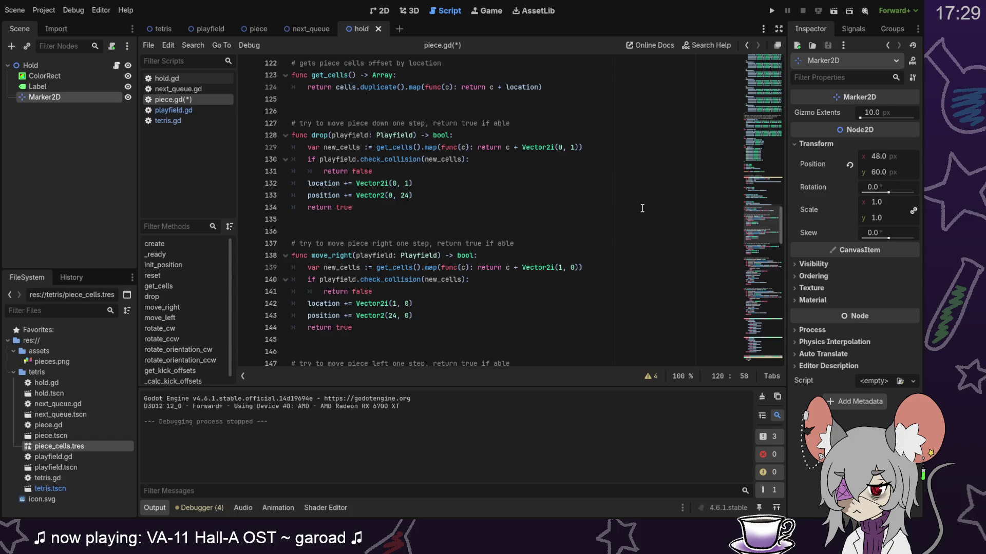
{"action": "scroll", "coordinate": [642, 208], "scroll_direction": "up", "scroll_amount": 3}
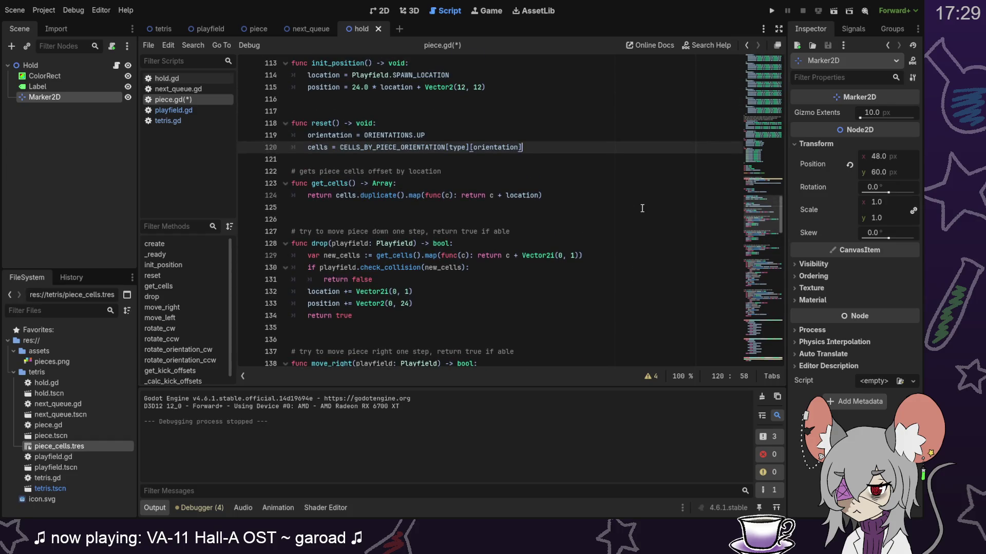
{"action": "scroll", "coordinate": [642, 208], "scroll_direction": "down", "scroll_amount": 6}
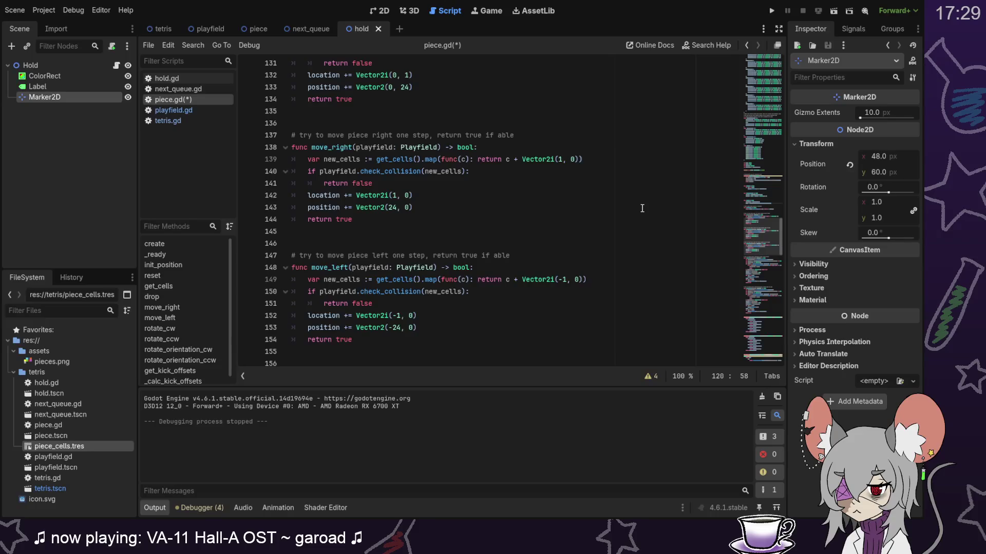
{"action": "scroll", "coordinate": [641, 208], "scroll_direction": "down", "scroll_amount": 3}
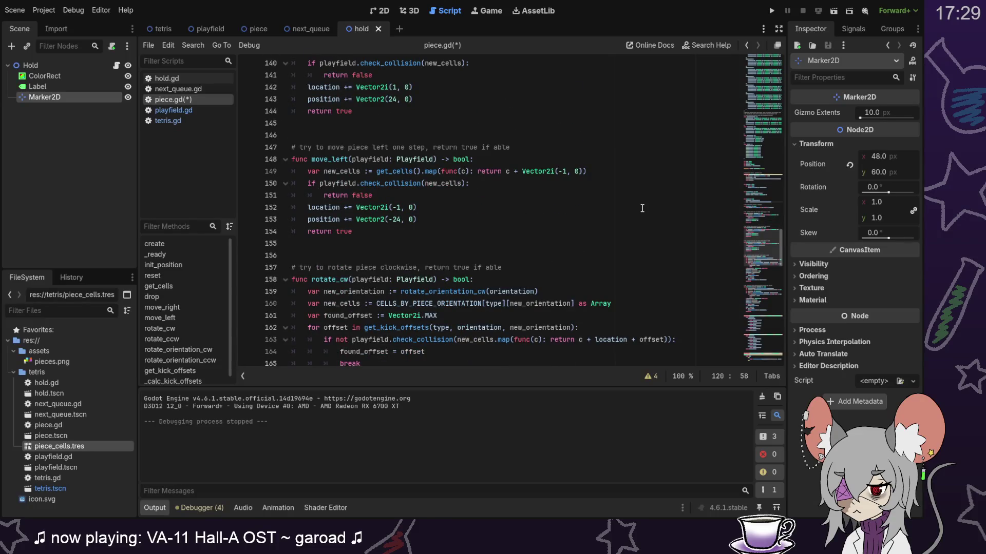
{"action": "scroll", "coordinate": [642, 208], "scroll_direction": "down", "scroll_amount": 10}
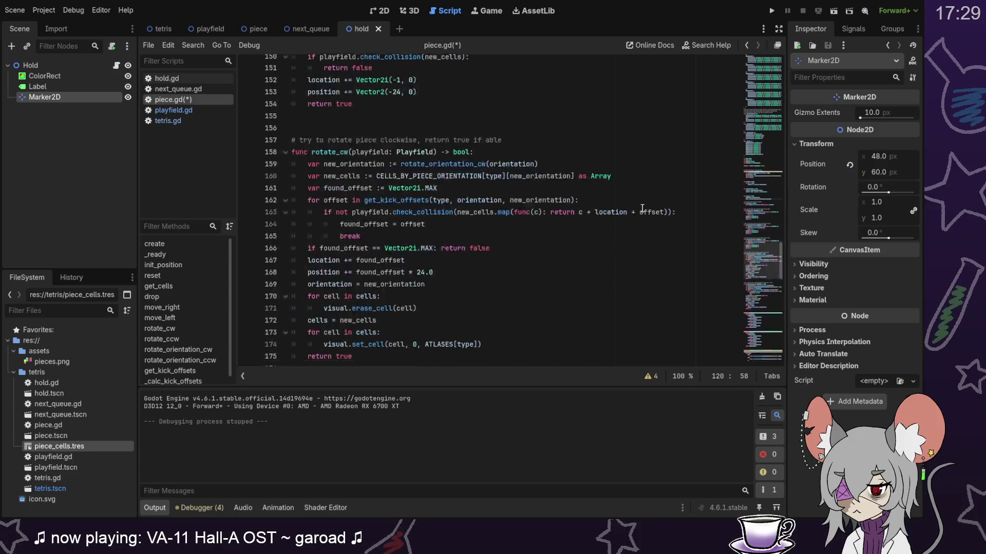
{"action": "mouse_move", "coordinate": [753, 291]}
{"action": "left_mouse_down"}
{"action": "mouse_move", "coordinate": [758, 172]}
{"action": "mouse_move", "coordinate": [766, 195]}
{"action": "left_mouse_up"}
{"action": "left_click_drag", "start_coordinate": [531, 214], "coordinate": [532, 188]}
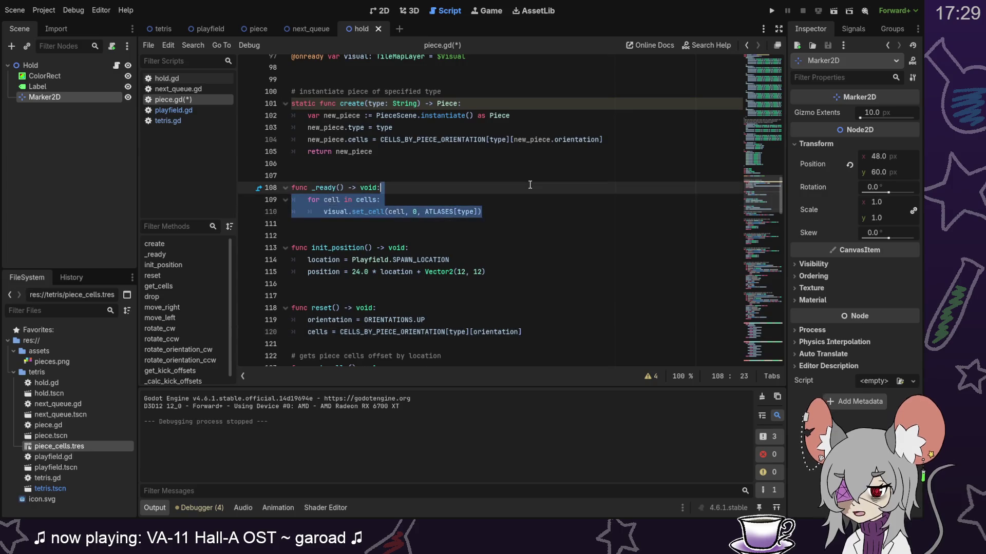
{"action": "scroll", "coordinate": [534, 195], "scroll_direction": "down", "scroll_amount": 5}
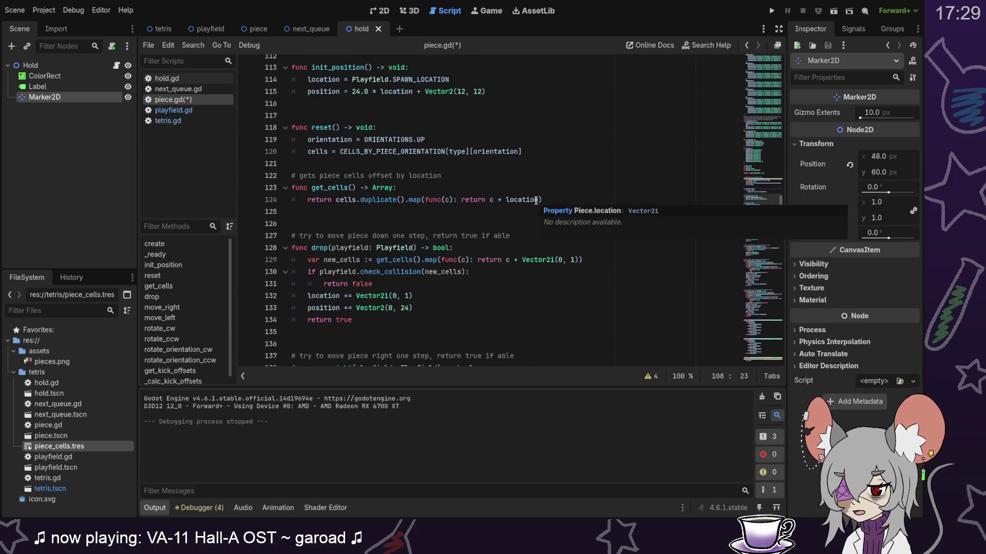
{"action": "scroll", "coordinate": [535, 200], "scroll_direction": "down", "scroll_amount": 5}
{"action": "scroll", "coordinate": [535, 200], "scroll_direction": "down", "scroll_amount": 4}
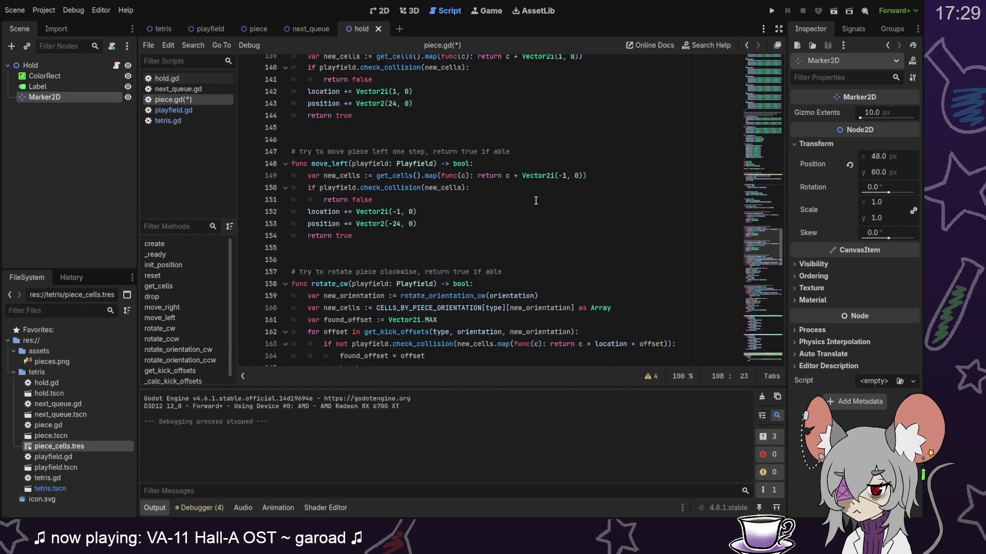
{"action": "scroll", "coordinate": [536, 200], "scroll_direction": "down", "scroll_amount": 4}
{"action": "scroll", "coordinate": [536, 200], "scroll_direction": "up", "scroll_amount": 2}
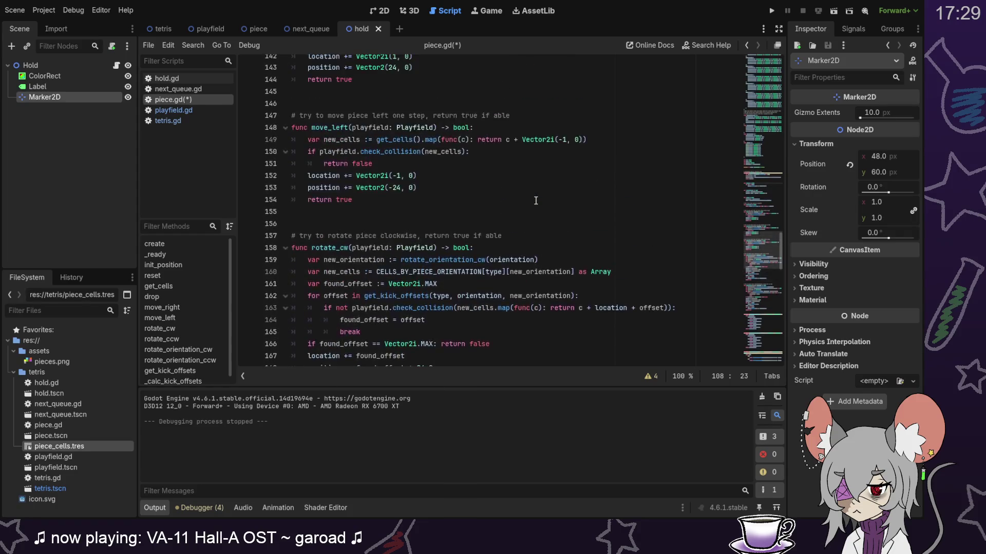
{"action": "scroll", "coordinate": [533, 235], "scroll_direction": "down", "scroll_amount": 2}
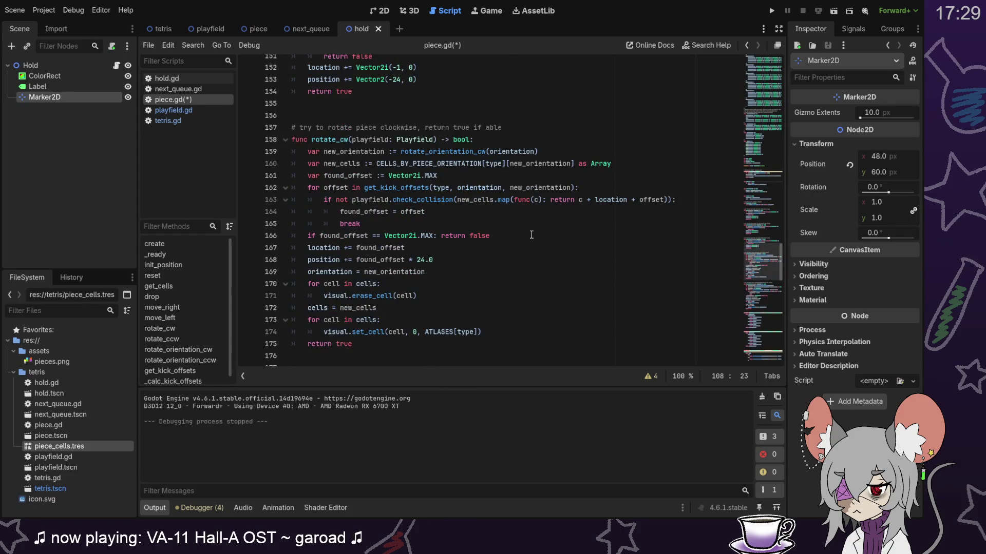
{"action": "mouse_move", "coordinate": [448, 272]}
{"action": "left_mouse_down"}
{"action": "mouse_move", "coordinate": [475, 308]}
{"action": "mouse_move", "coordinate": [480, 297]}
{"action": "left_mouse_up"}
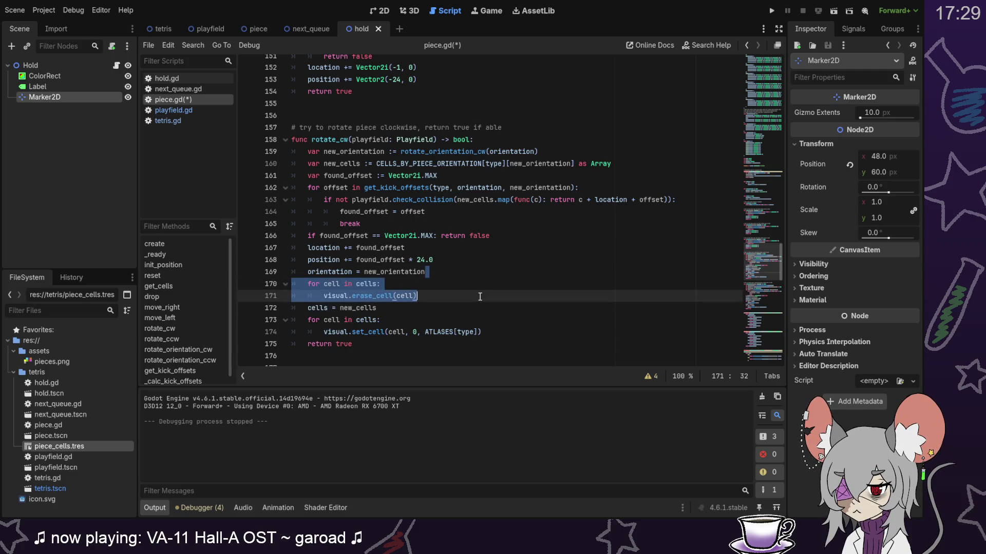
{"action": "mouse_move", "coordinate": [763, 261]}
{"action": "left_mouse_down"}
{"action": "mouse_move", "coordinate": [753, 207]}
{"action": "mouse_move", "coordinate": [757, 273]}
{"action": "left_mouse_up"}
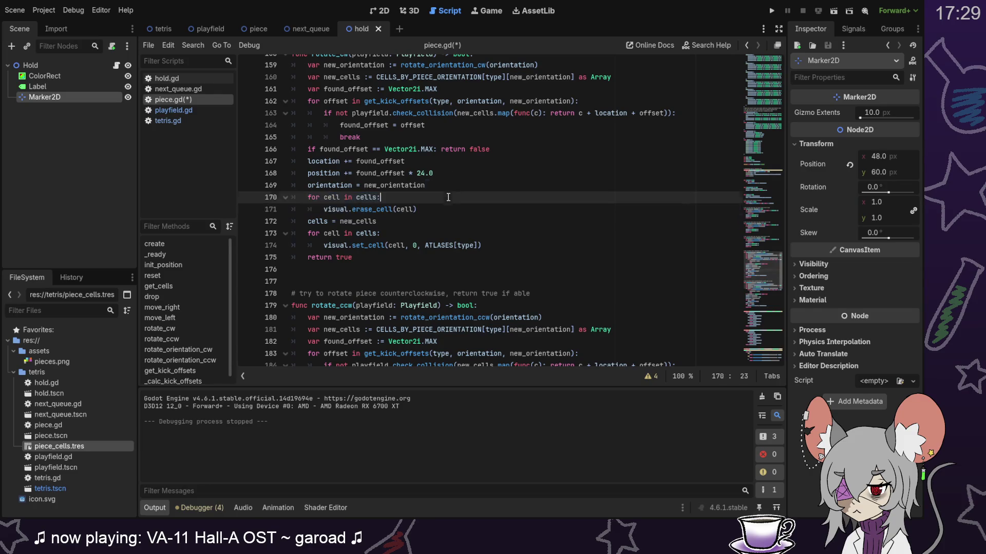
{"action": "left_click", "coordinate": [436, 211]}
{"action": "scroll", "coordinate": [436, 211], "scroll_direction": "down", "scroll_amount": 3}
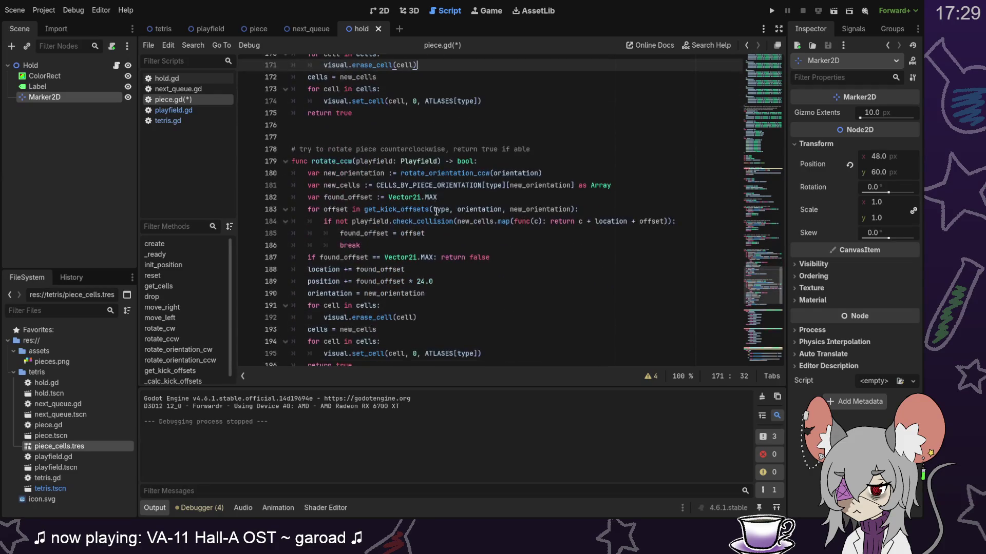
{"action": "mouse_move", "coordinate": [430, 176]}
{"action": "left_mouse_down"}
{"action": "mouse_move", "coordinate": [308, 174]}
{"action": "mouse_move", "coordinate": [308, 162]}
{"action": "left_mouse_up"}
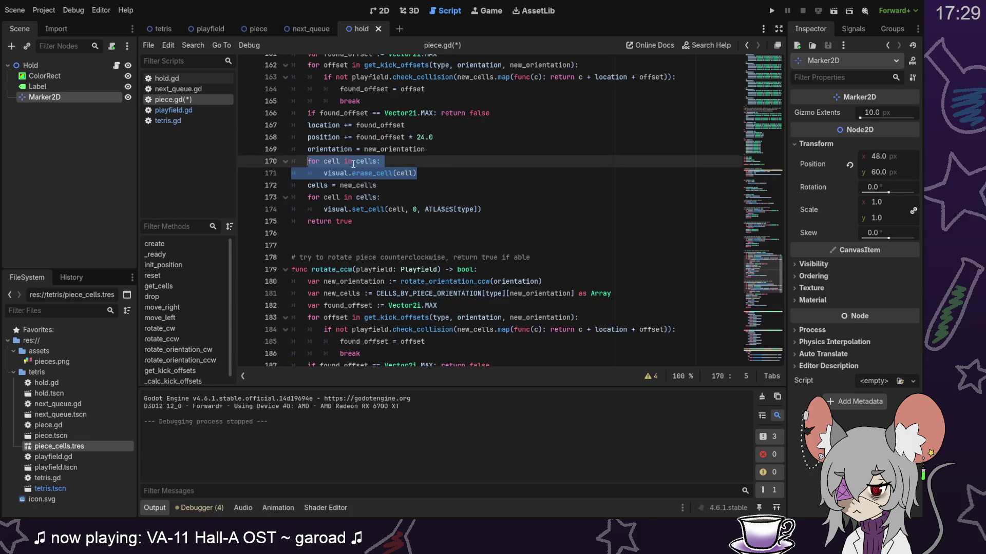
{"action": "key", "text": "BackSpace"}
{"action": "type", "text": "visual.cle"}
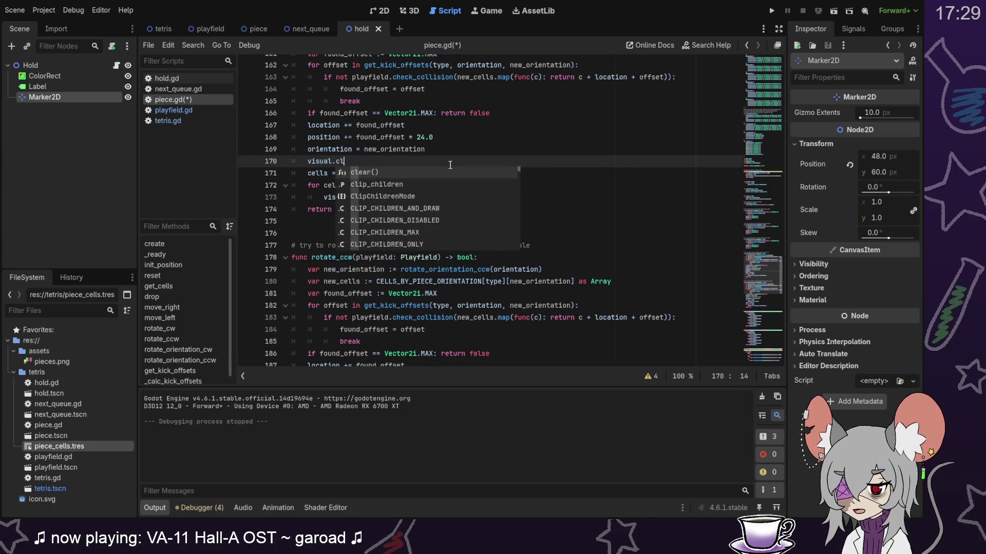
{"action": "key", "text": "Return"}
Step: Copy rotate_cw's clear and redraw lines over rotate_ccw's erase loop
{"action": "left_click_drag", "start_coordinate": [454, 155], "coordinate": [497, 194]}
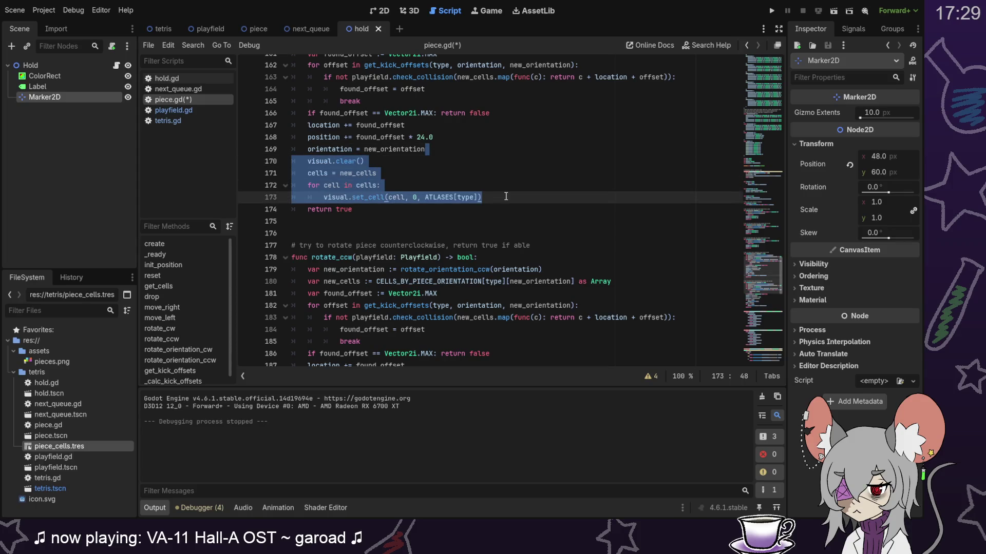
{"action": "scroll", "coordinate": [506, 196], "scroll_direction": "down", "scroll_amount": 3}
{"action": "key", "text": "ctrl+c"}
{"action": "left_click_drag", "start_coordinate": [462, 281], "coordinate": [485, 342]}
{"action": "key", "text": "ctrl+v"}
Step: Paste the clear and redraw lines into reset(), delete the redundant cells = new_cells line, and save
{"action": "left_click_drag", "start_coordinate": [764, 288], "coordinate": [767, 188]}
{"action": "scroll", "coordinate": [765, 192], "scroll_direction": "down", "scroll_amount": 2}
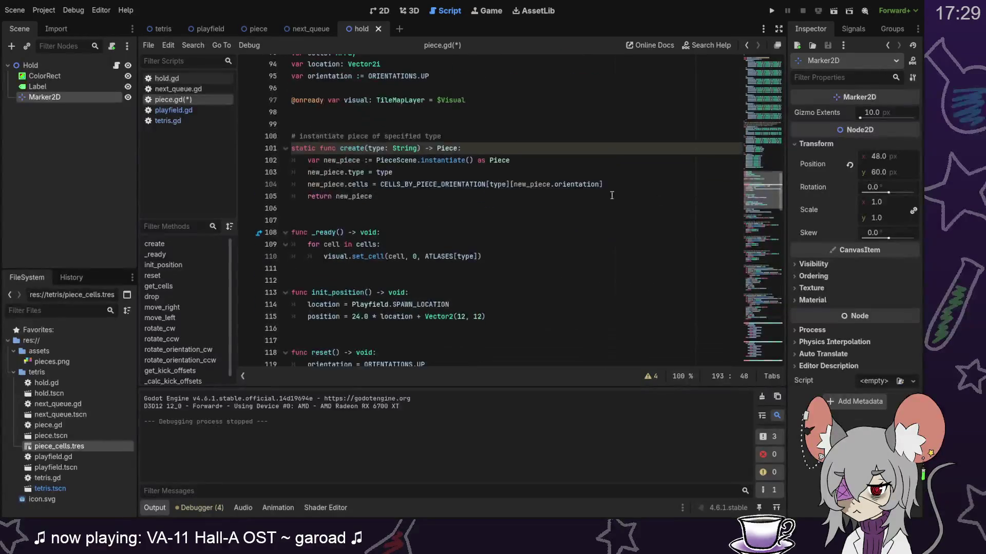
{"action": "scroll", "coordinate": [426, 257], "scroll_direction": "down", "scroll_amount": 3}
{"action": "left_click", "coordinate": [542, 268]}
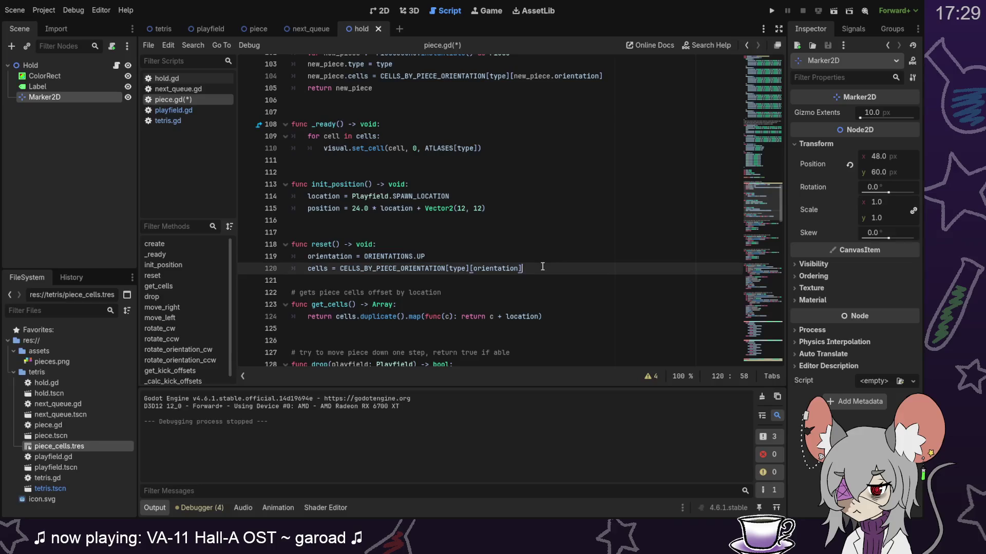
{"action": "key", "text": "Return"}
{"action": "key", "text": "ctrl+v"}
{"action": "left_click_drag", "start_coordinate": [391, 292], "coordinate": [394, 282]}
{"action": "key", "text": "BackSpace"}
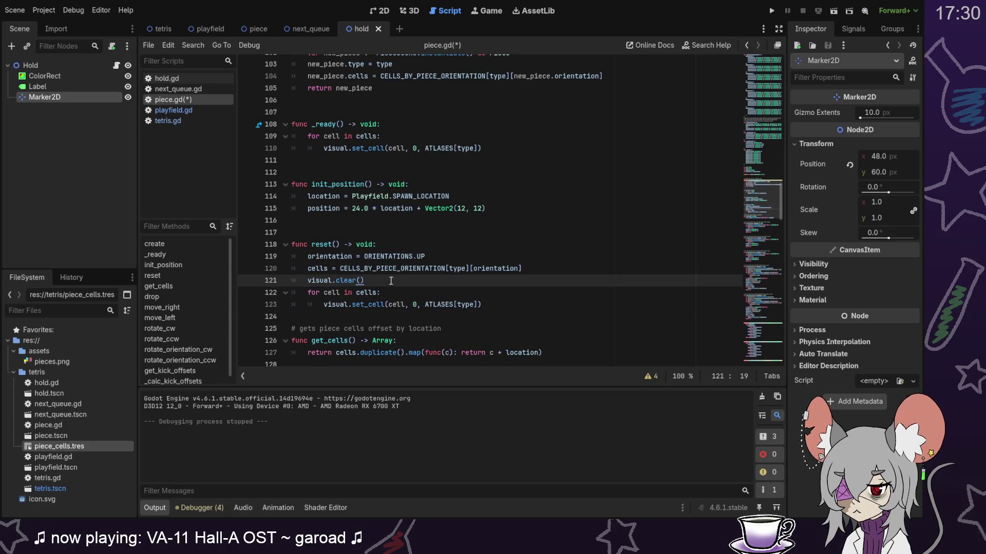
{"action": "key", "text": "ctrl+s"}
{"action": "left_click", "coordinate": [773, 11]}
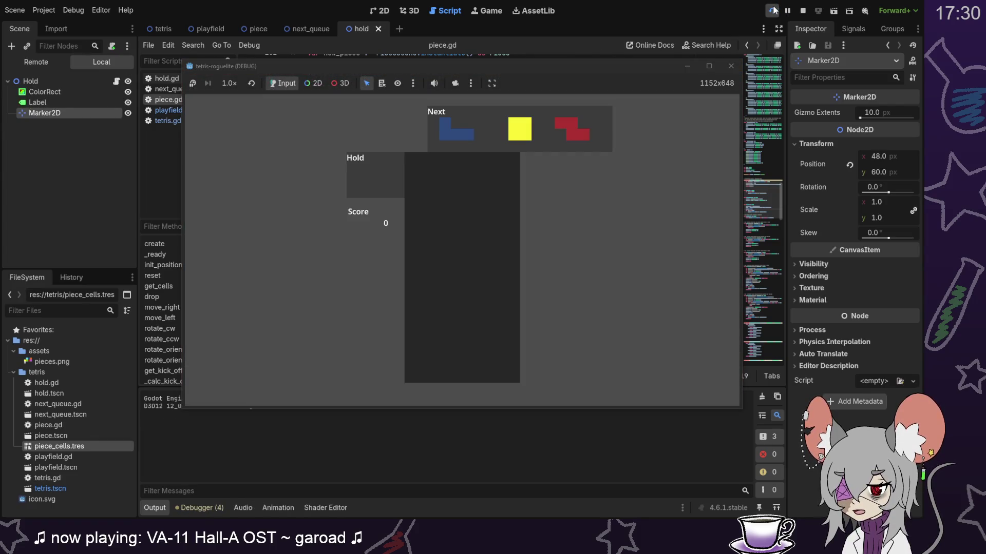
{"action": "key", "text": "z"}
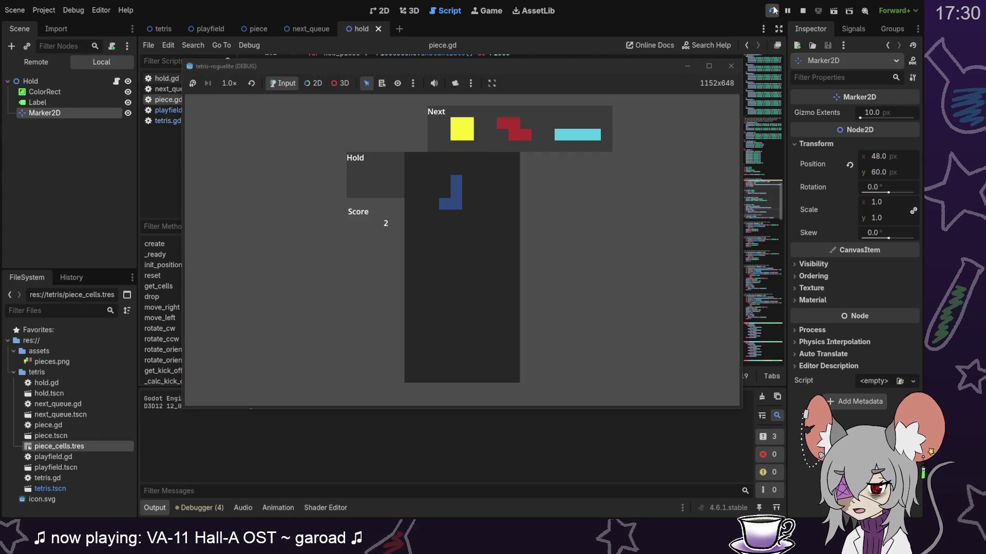
{"action": "key", "text": "c"}
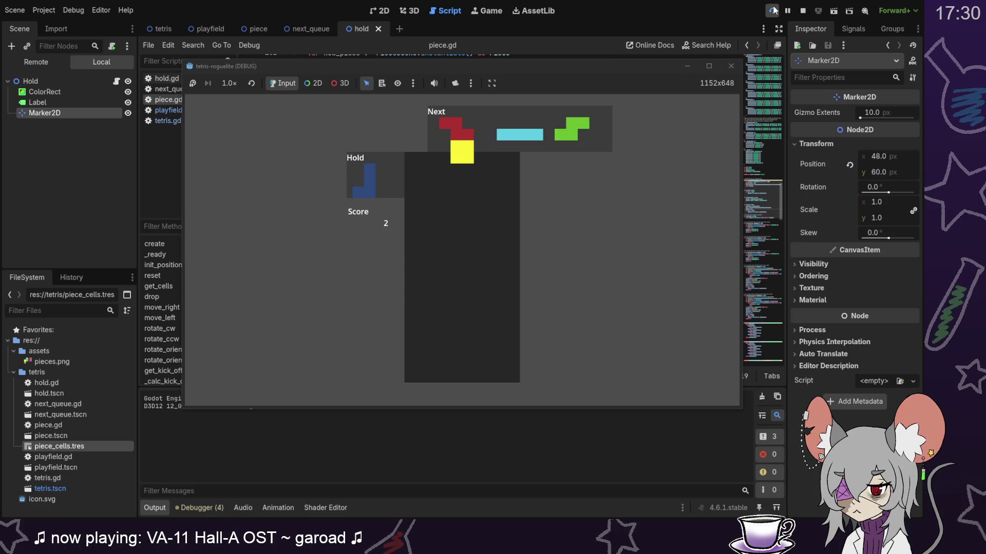
{"action": "key", "text": "F8"}
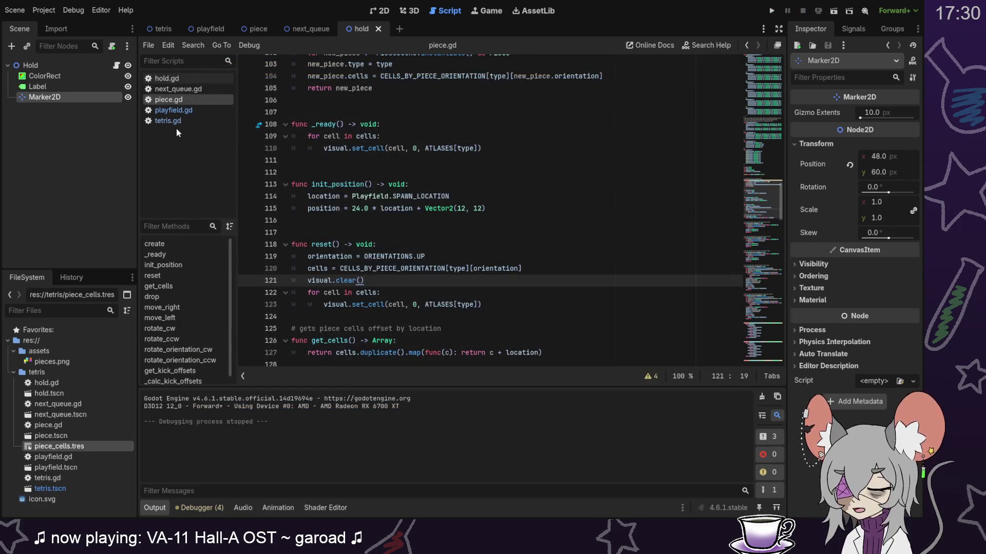
{"action": "left_click", "coordinate": [170, 121]}
Step: In hold.gd, call held_piece.reset() after positioning the held piece, save, and test-run the project
{"action": "mouse_move", "coordinate": [759, 303]}
{"action": "left_mouse_down"}
{"action": "mouse_move", "coordinate": [761, 286]}
{"action": "mouse_move", "coordinate": [762, 339]}
{"action": "mouse_move", "coordinate": [761, 301]}
{"action": "left_mouse_up"}
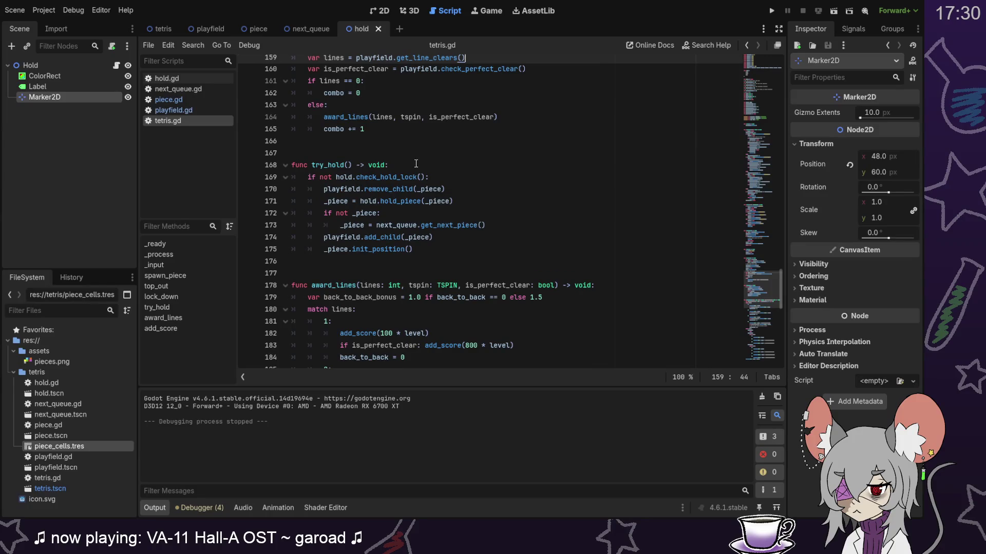
{"action": "double_click", "coordinate": [400, 201]}
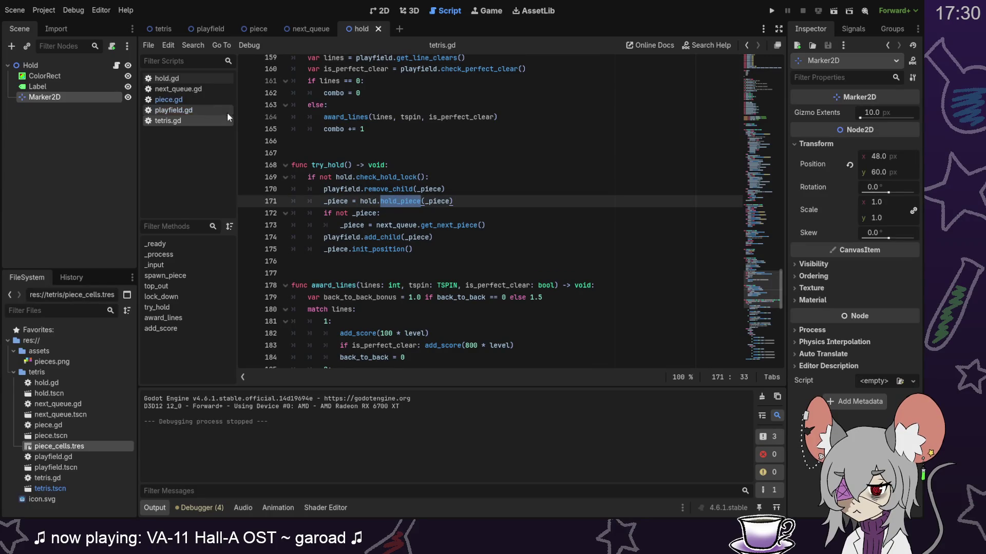
{"action": "left_click", "coordinate": [183, 79]}
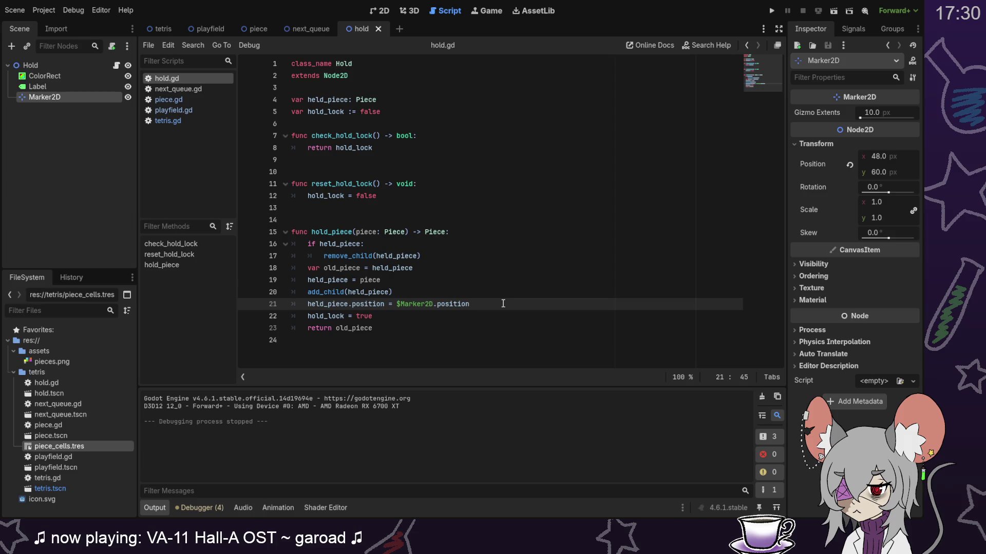
{"action": "key", "text": "Return"}
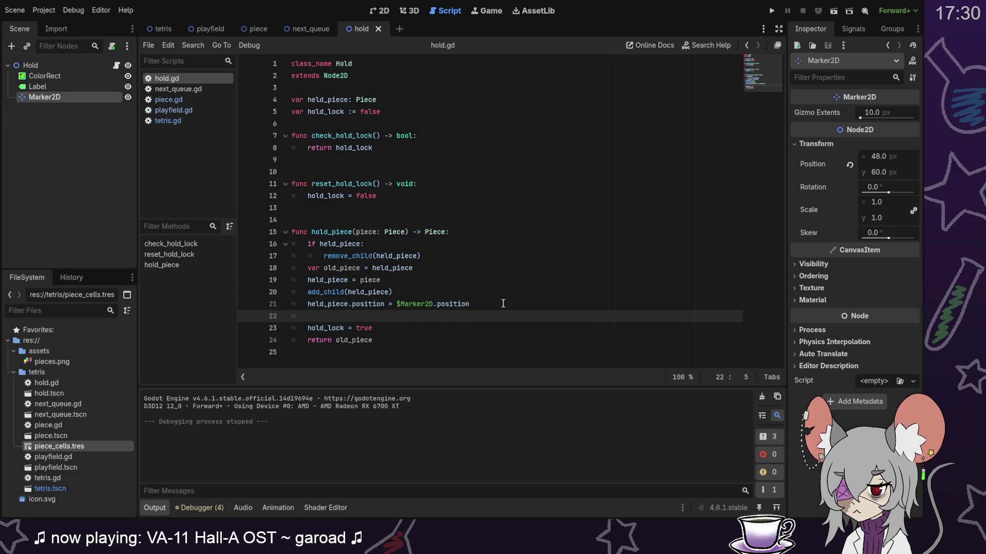
{"action": "type", "text": "held_p"}
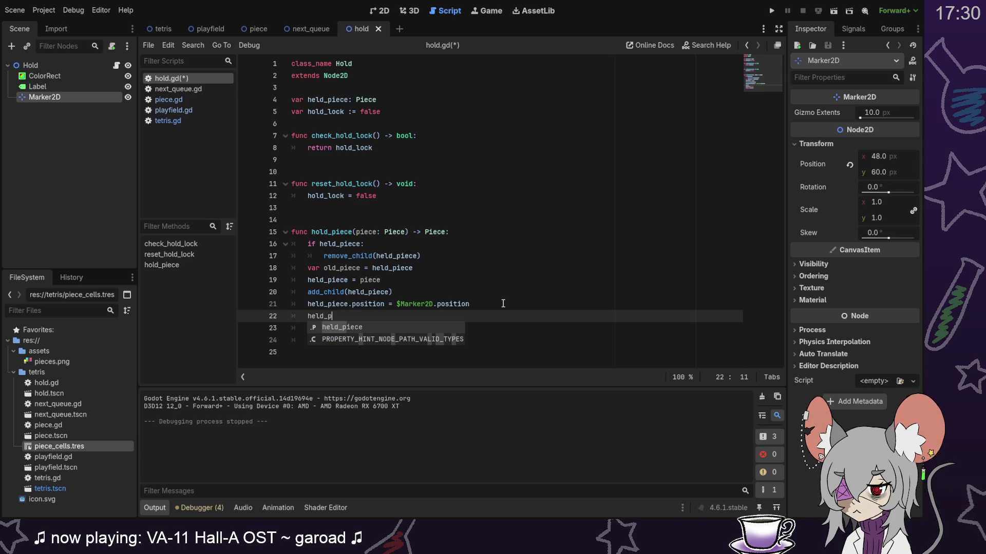
{"action": "type", "text": "iece.re"}
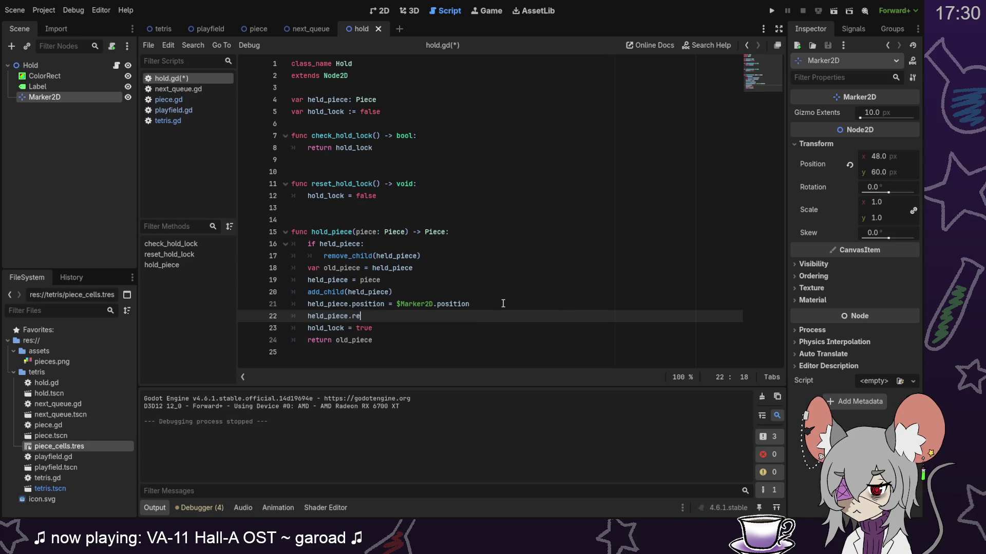
{"action": "key", "text": "Return"}
{"action": "key", "text": "ctrl+s"}
{"action": "left_click", "coordinate": [770, 13]}
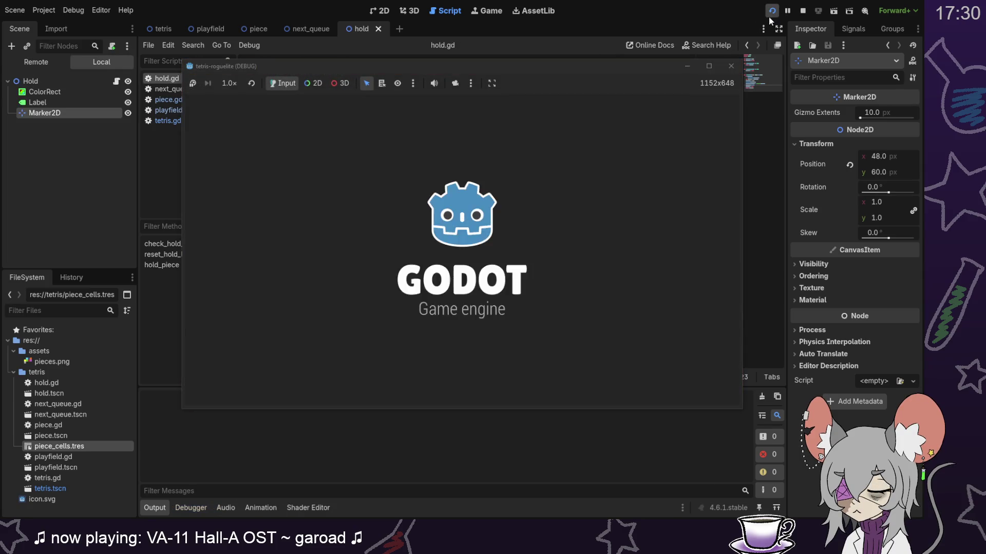
{"action": "key", "text": "F8"}
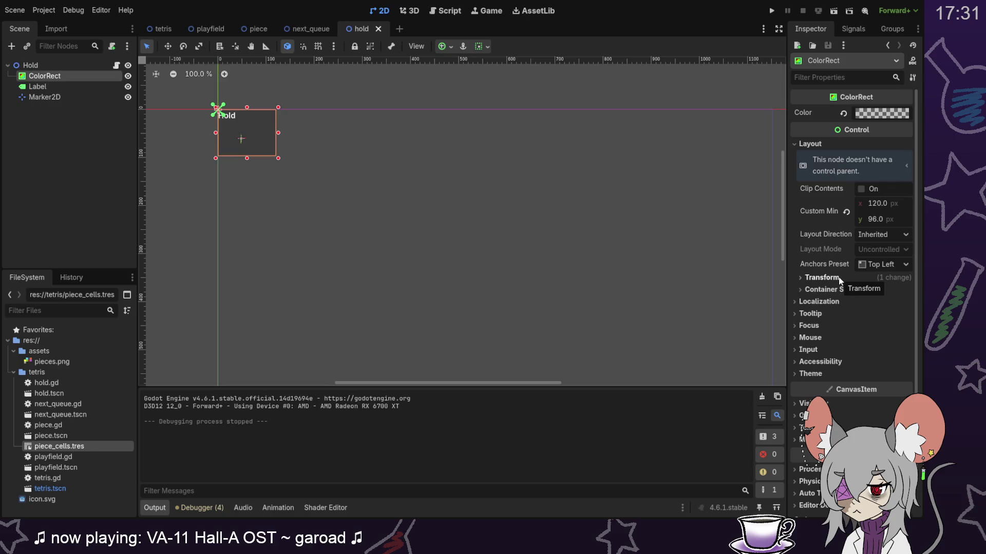
Step: Set the hold box ColorRect's Size x to 132
{"action": "left_click", "coordinate": [820, 278]}
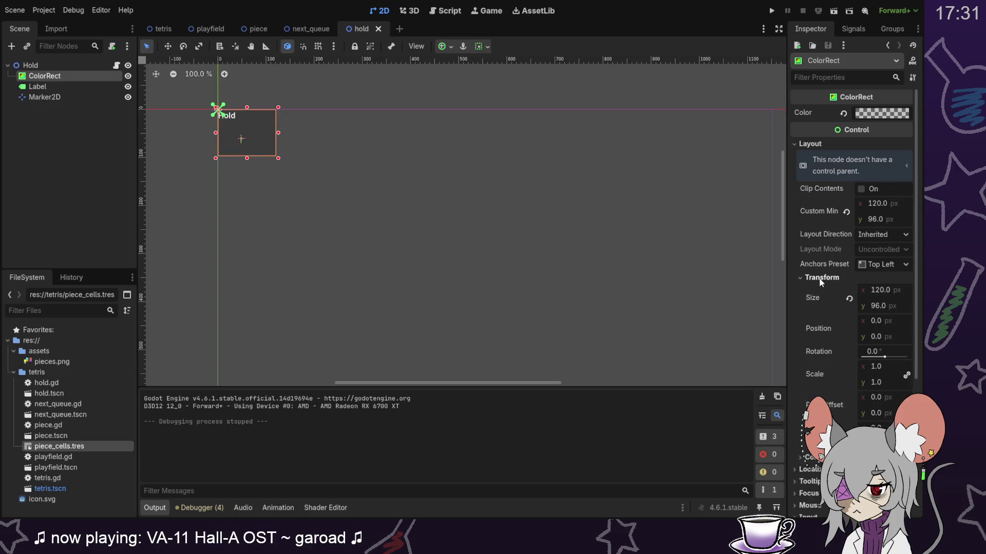
{"action": "left_click", "coordinate": [895, 289]}
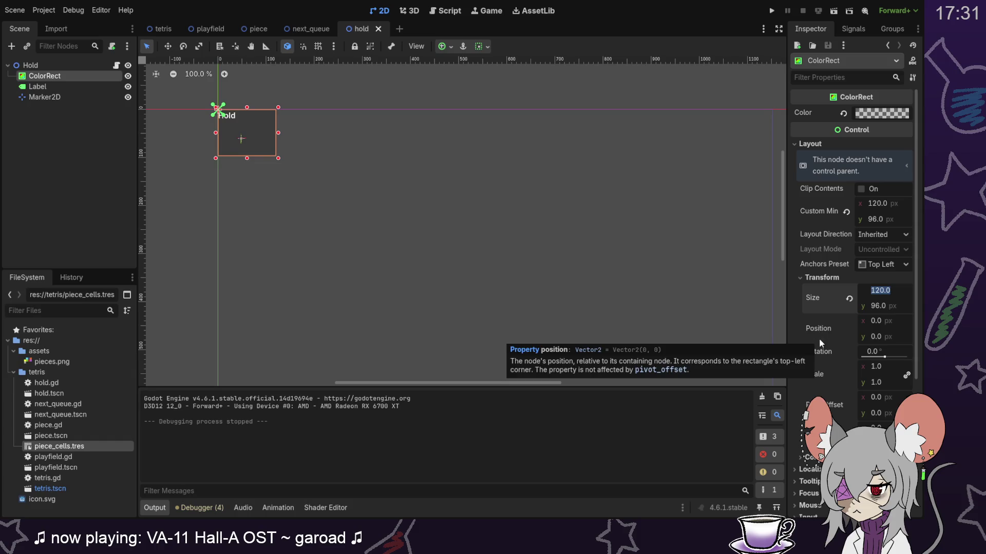
{"action": "key", "text": "End"}
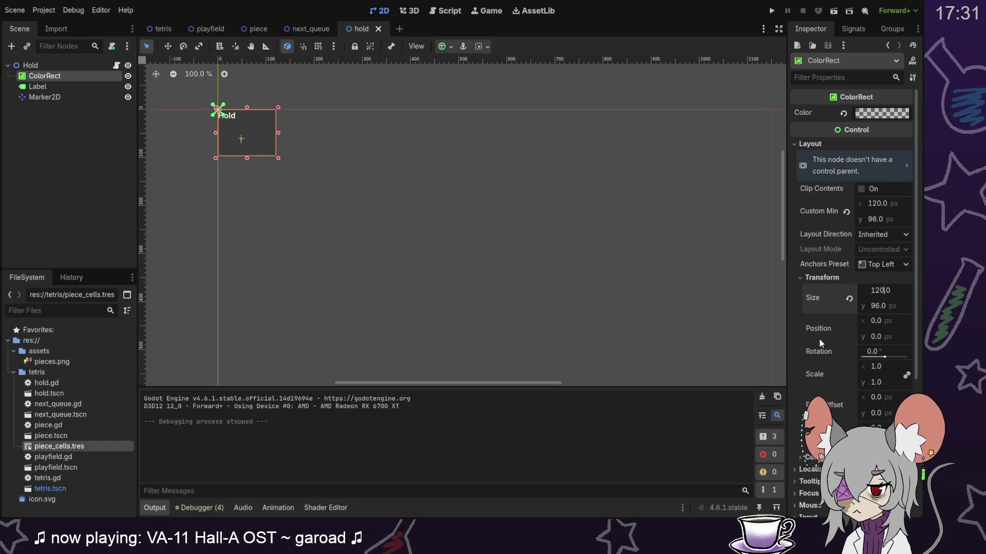
{"action": "key", "text": "BackSpace"}
{"action": "key", "text": "BackSpace"}
{"action": "type", "text": "32"}
{"action": "key", "text": "Return"}
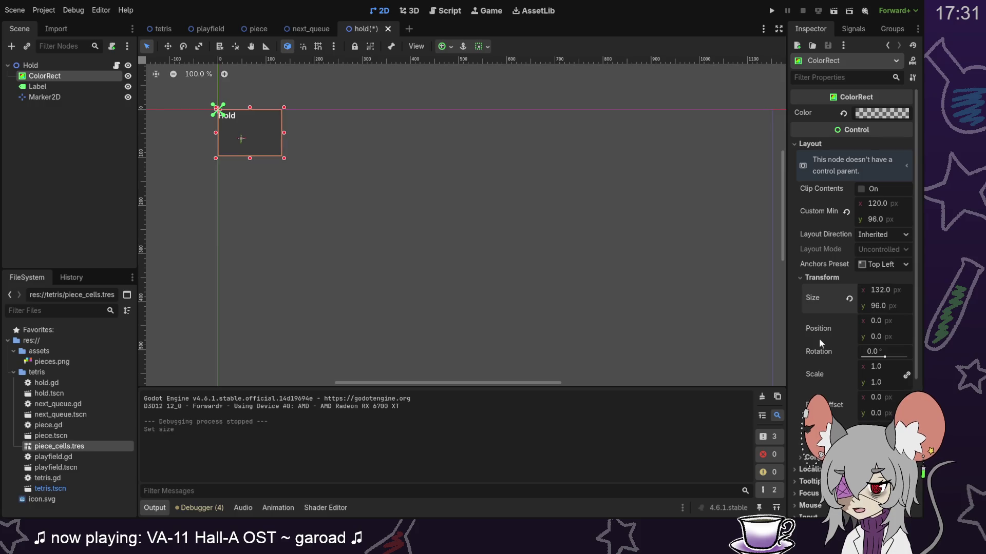
Step: Set the Marker2D's Position x to 60 and save the hold scene
{"action": "left_click", "coordinate": [66, 96]}
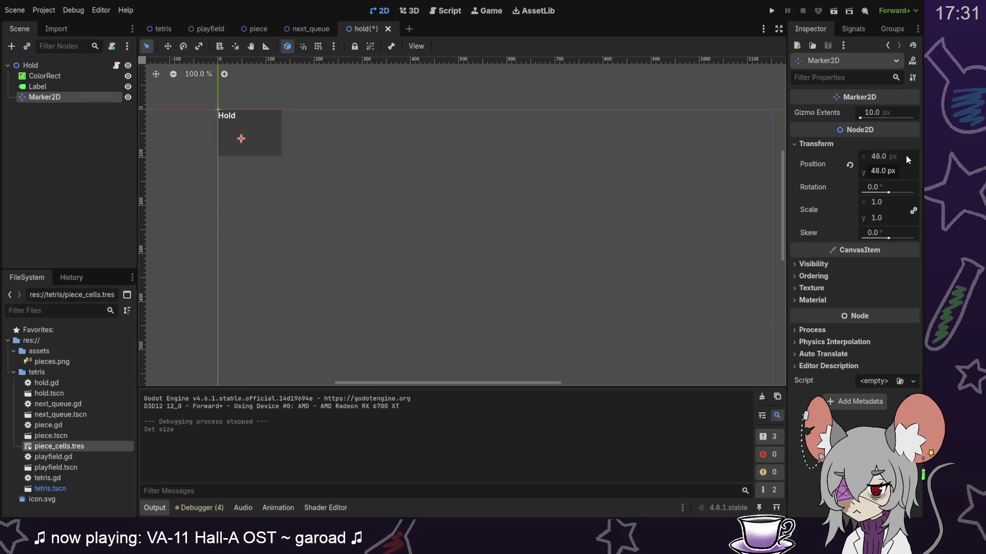
{"action": "left_click", "coordinate": [897, 156]}
{"action": "key", "text": "Home"}
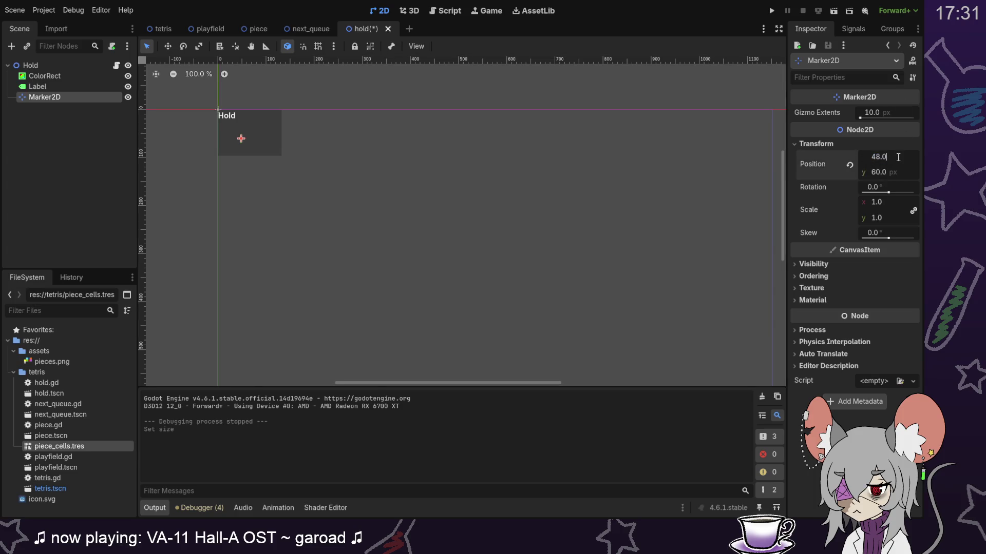
{"action": "key", "text": "Delete"}
{"action": "key", "text": "Delete"}
{"action": "type", "text": "60"}
{"action": "key", "text": "Return"}
{"action": "left_click", "coordinate": [75, 155]}
{"action": "key", "text": "ctrl+s"}
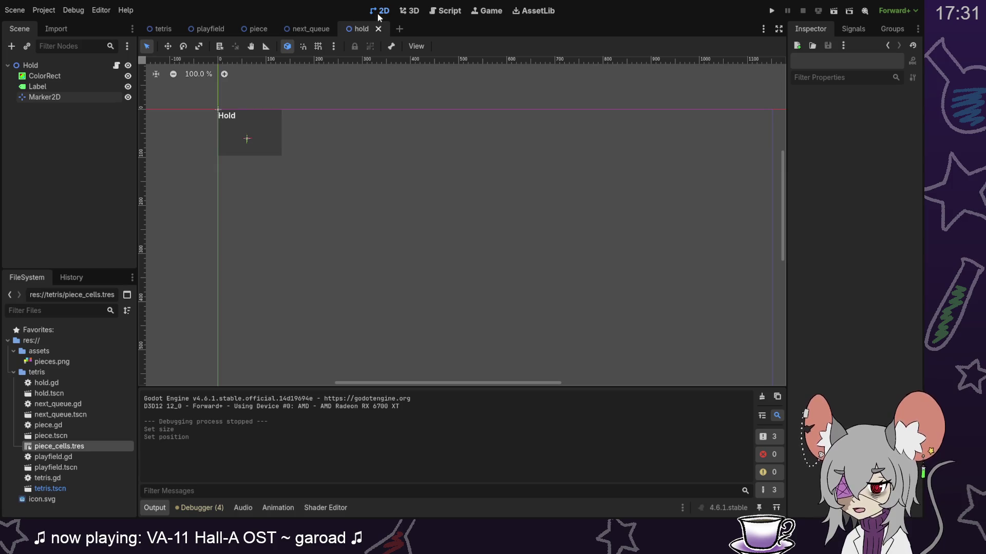
{"action": "left_click", "coordinate": [163, 29]}
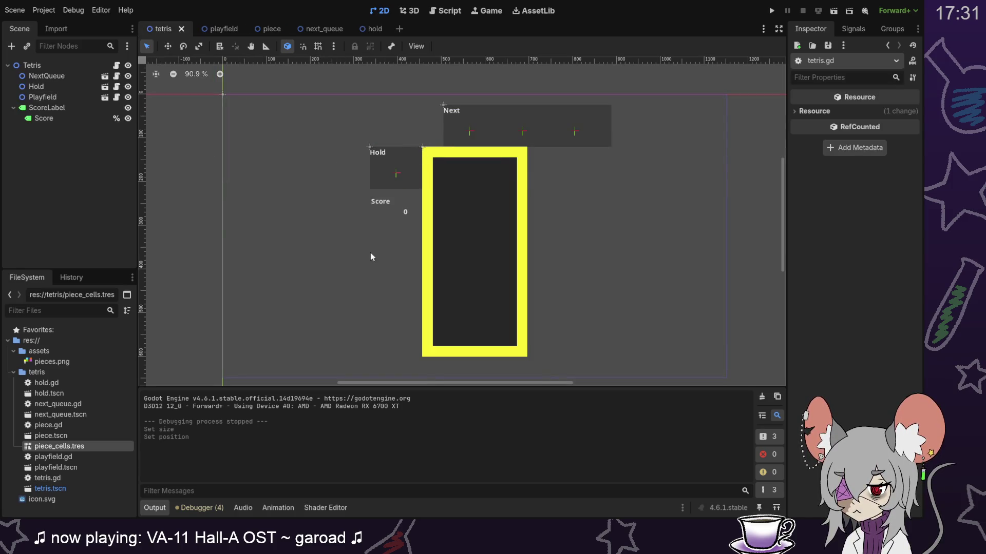
Step: Change the Hold node's Position x from 336 to 324, save the tetris scene, and run the game
{"action": "left_click", "coordinate": [56, 85]}
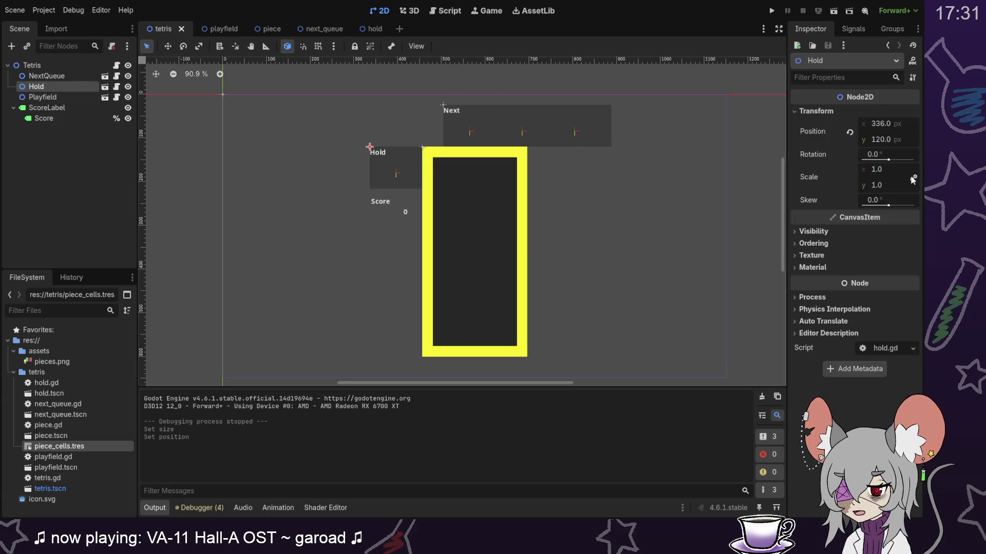
{"action": "left_click", "coordinate": [900, 125]}
{"action": "key", "text": "Left"}
{"action": "key", "text": "Left"}
{"action": "key", "text": "BackSpace"}
{"action": "type", "text": "4"}
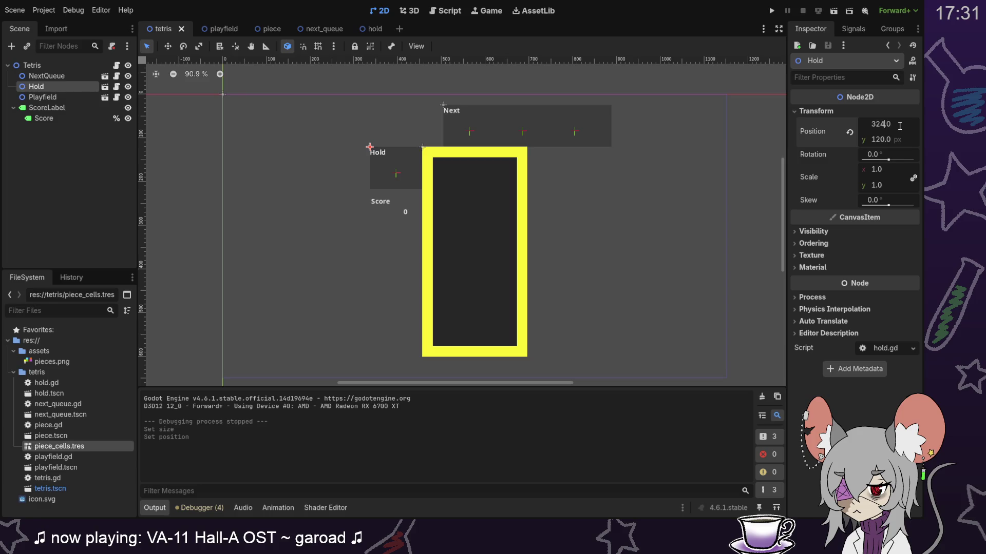
{"action": "key", "text": "Return"}
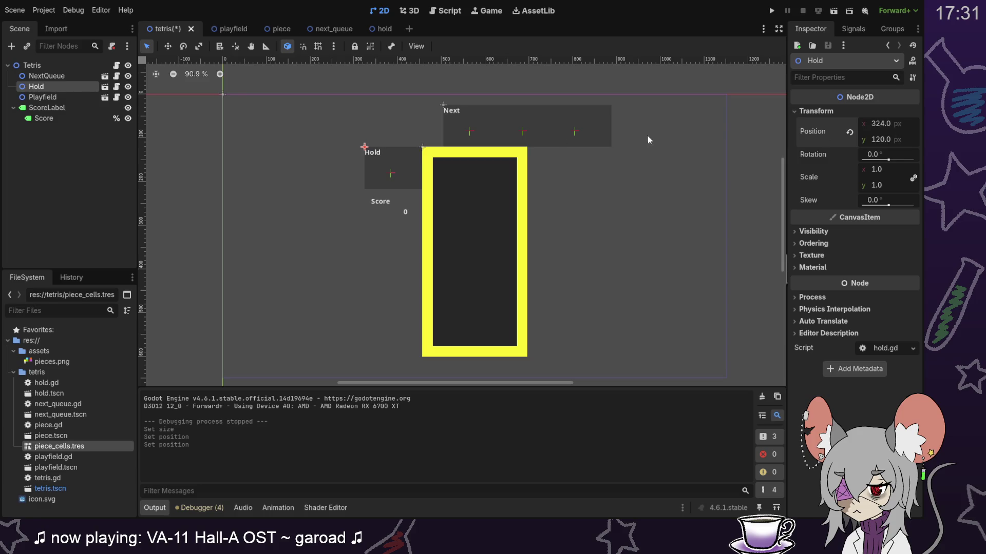
{"action": "left_click", "coordinate": [7, 201]}
{"action": "key", "text": "ctrl+s"}
{"action": "left_click", "coordinate": [771, 11]}
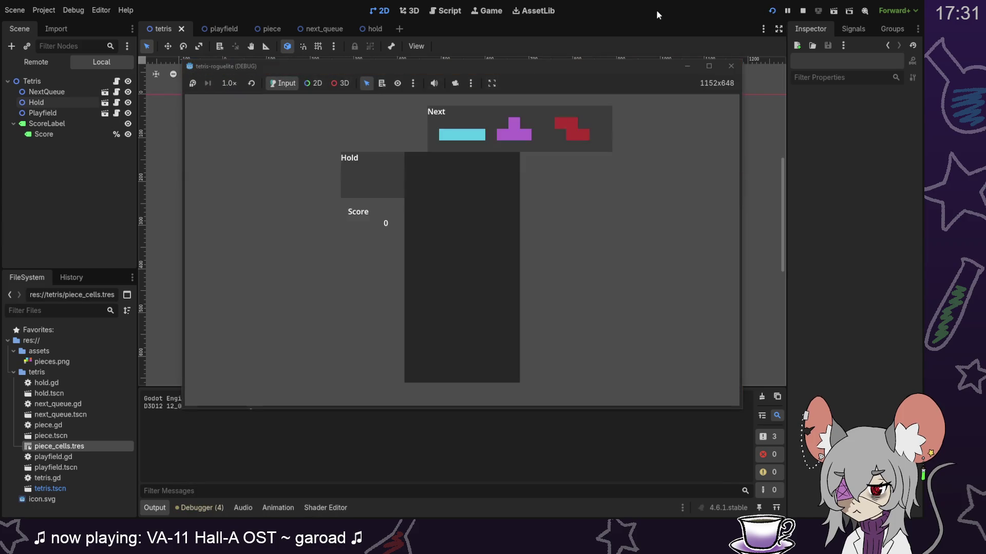
{"action": "key", "text": "Up"}
{"action": "key", "text": "c"}
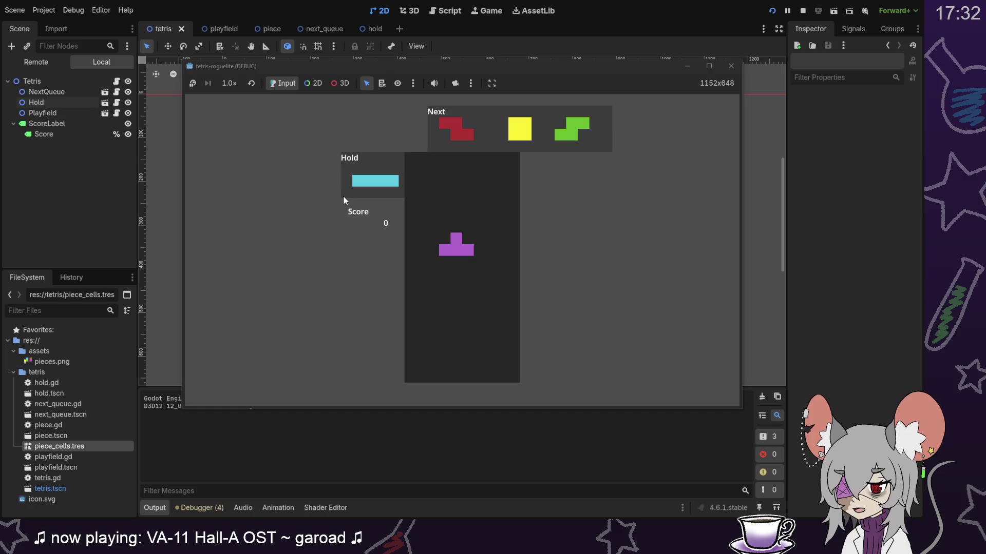
{"action": "left_click", "coordinate": [802, 11]}
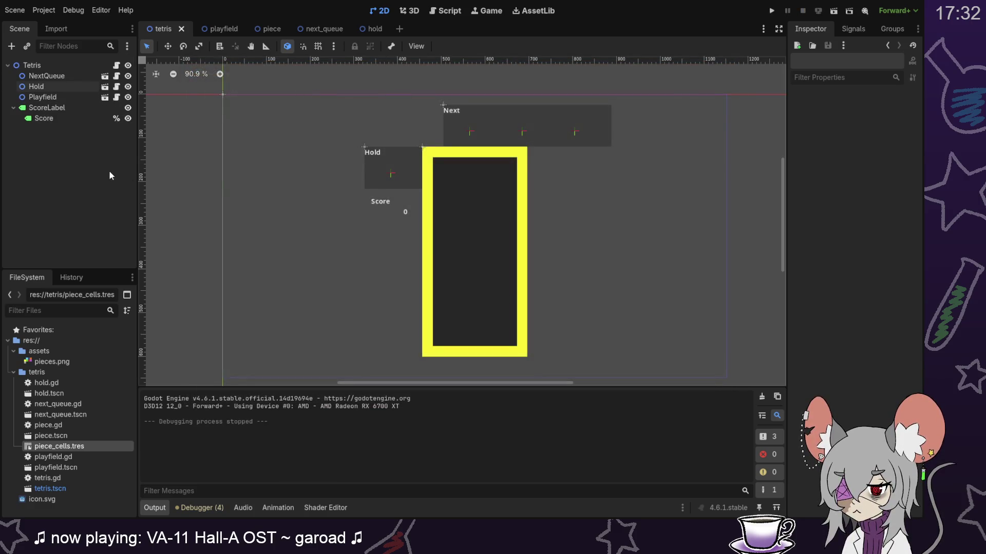
Step: In hold.tscn, change Marker2D's Position x from 60 to 48 and relaunch the game
{"action": "left_click", "coordinate": [368, 29]}
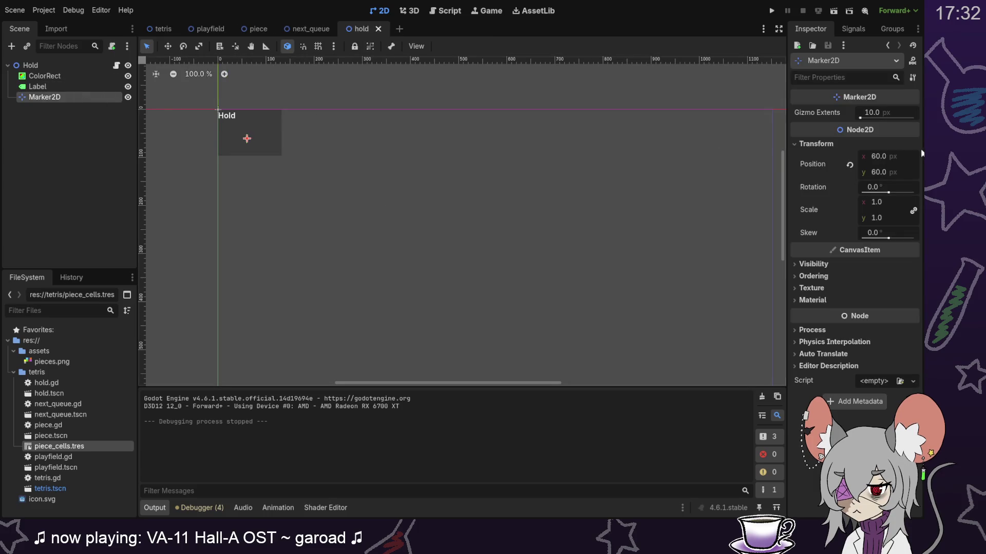
{"action": "left_click", "coordinate": [900, 155]}
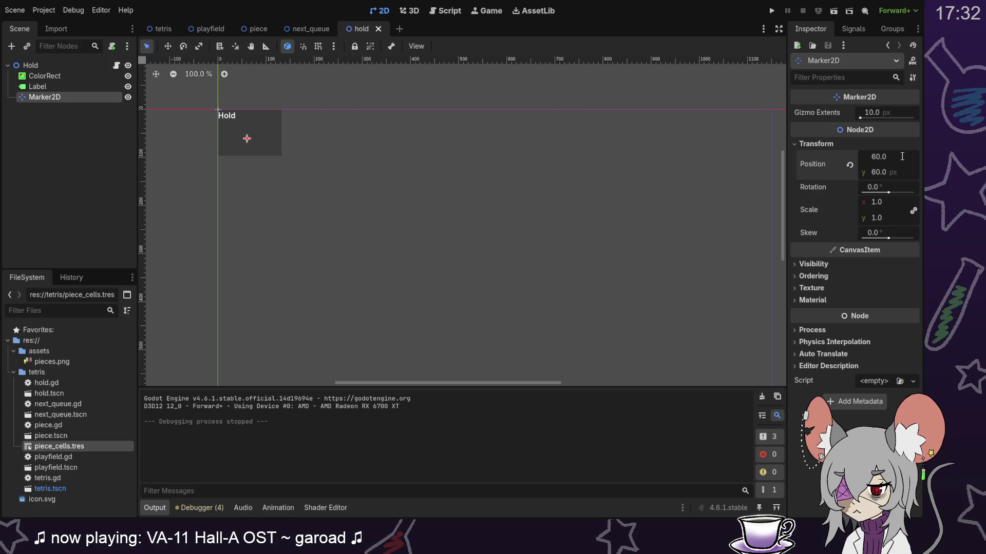
{"action": "key", "text": "BackSpace"}
{"action": "key", "text": "BackSpace"}
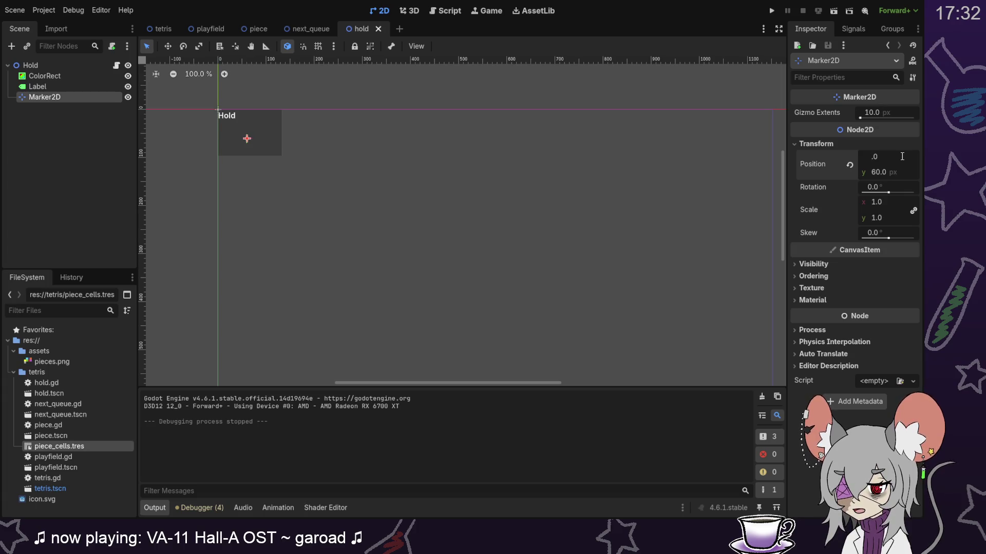
{"action": "type", "text": "48"}
{"action": "key", "text": "Return"}
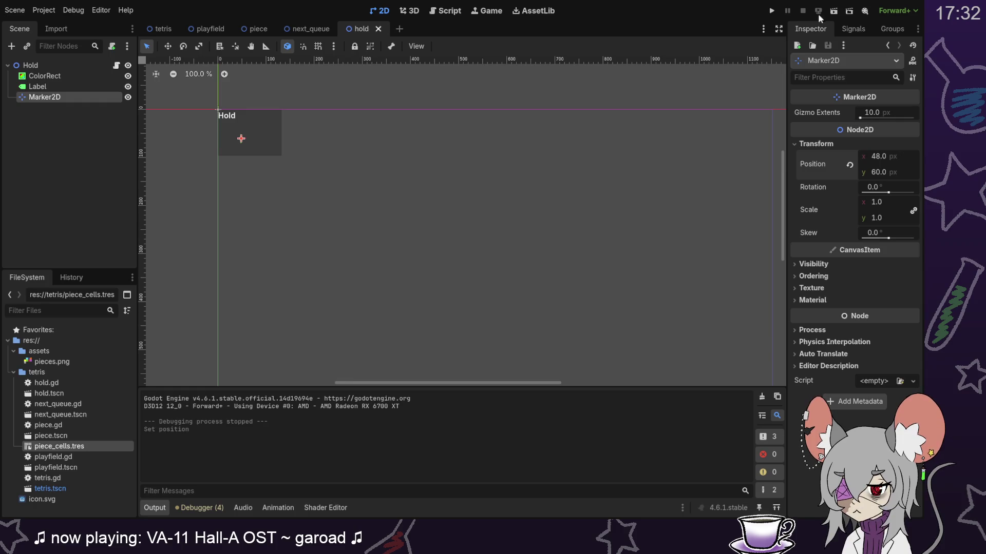
{"action": "left_click", "coordinate": [772, 11]}
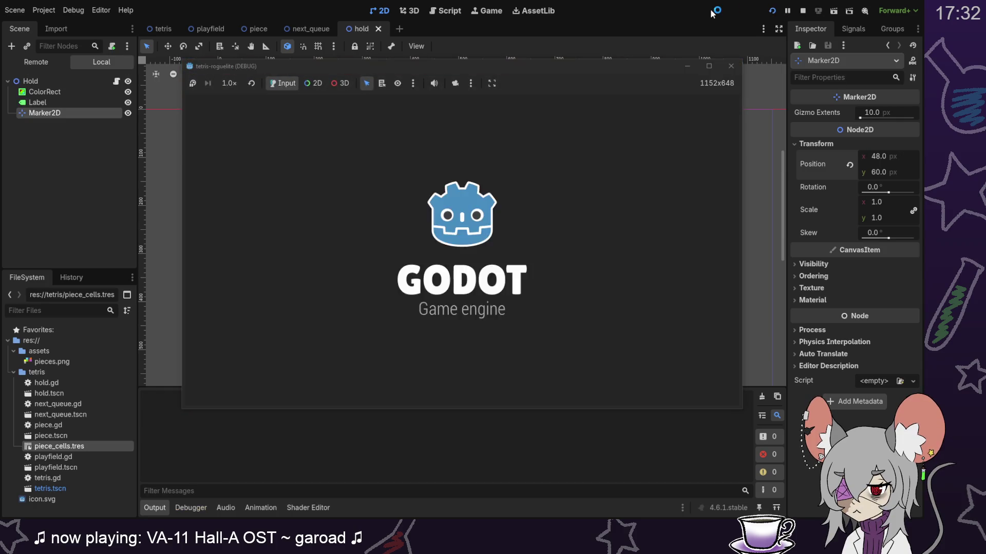
Step: Playtest by holding the green S, soft-dropping the J, swapping in the cyan I, then stop
{"action": "key", "text": "c"}
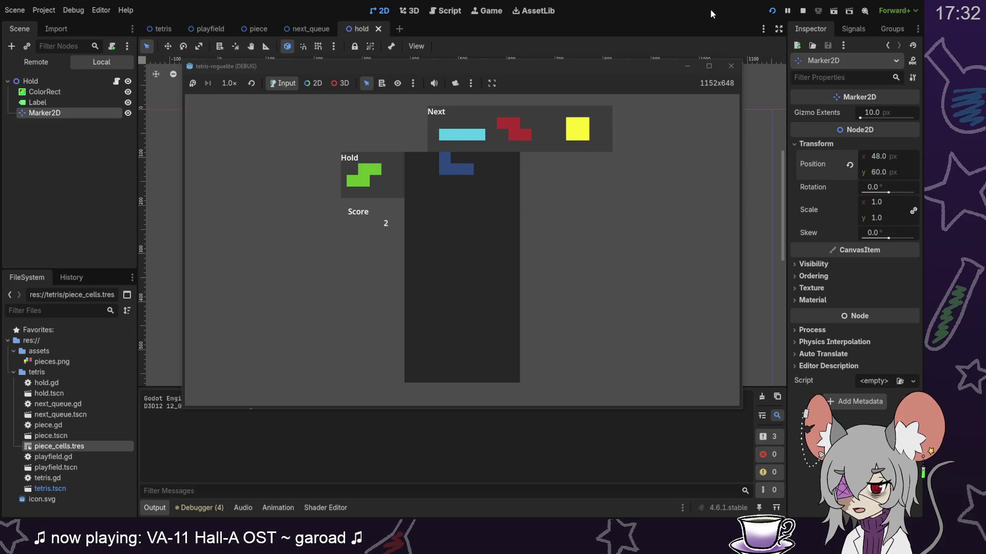
{"action": "key", "text": "Down"}
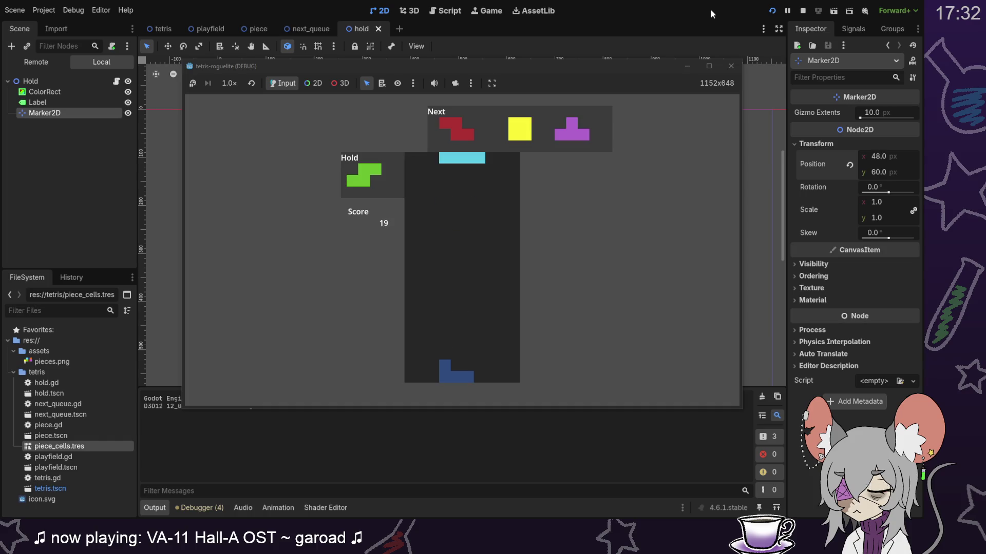
{"action": "key", "text": "c"}
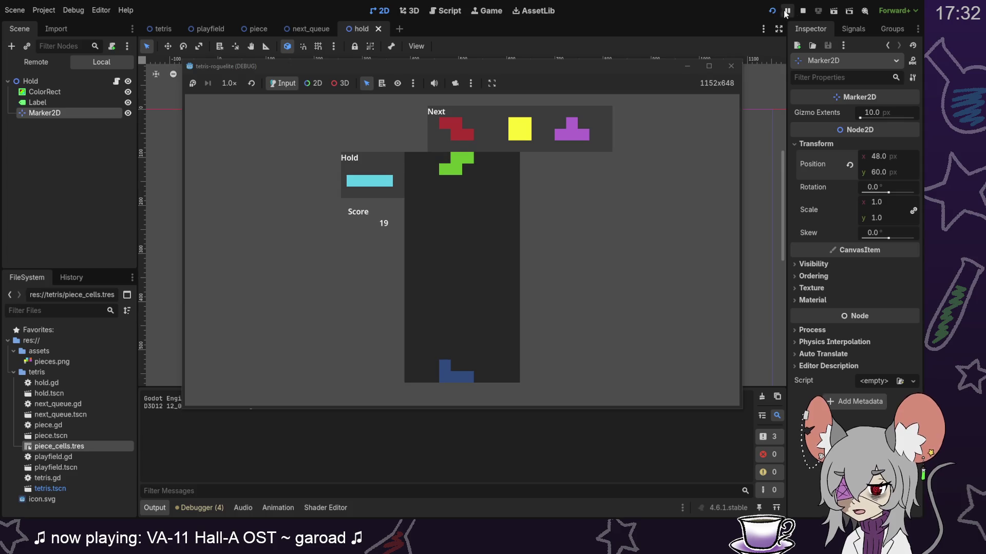
{"action": "left_click", "coordinate": [804, 12]}
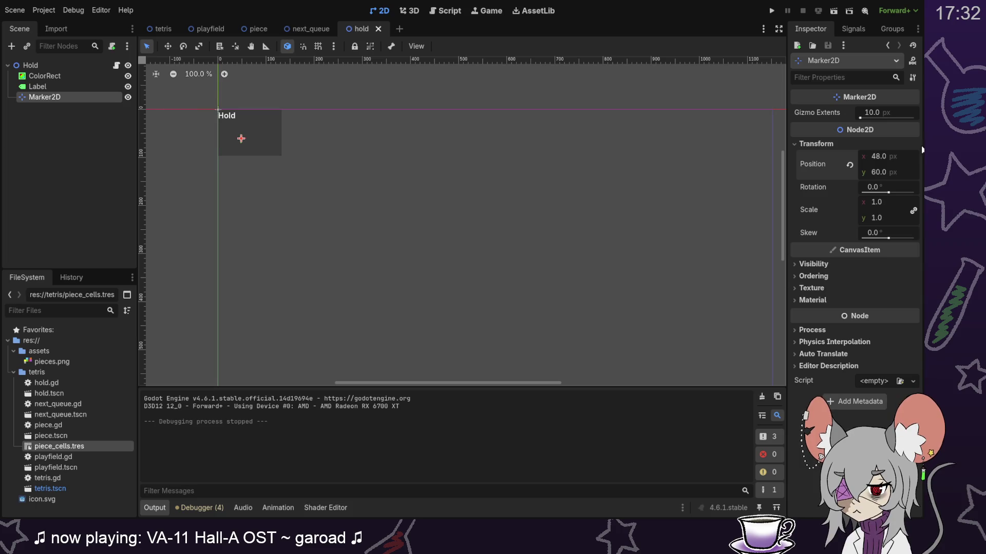
Step: Enter 60 in Marker2D's Position x field and save hold.tscn
{"action": "left_click", "coordinate": [895, 156]}
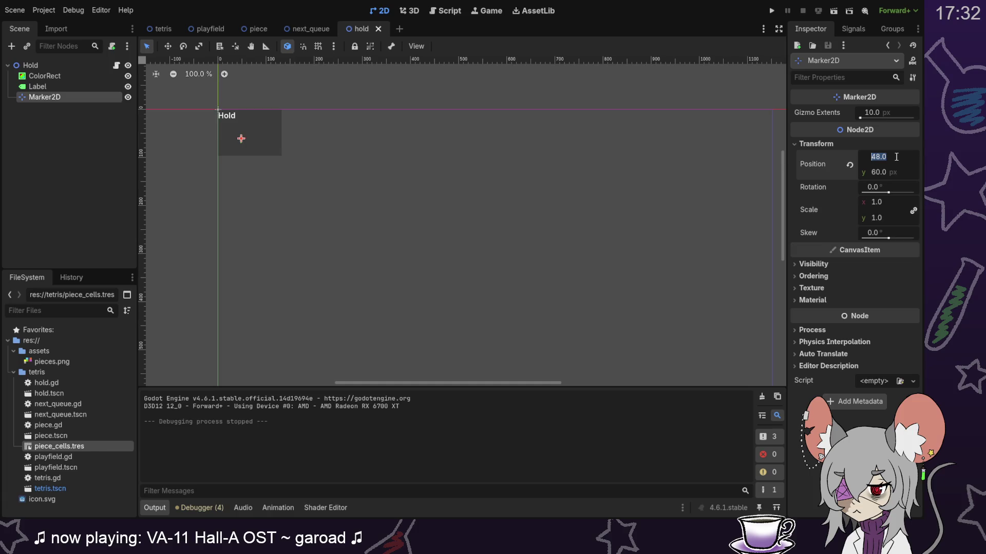
{"action": "type", "text": "60"}
{"action": "key", "text": "Return"}
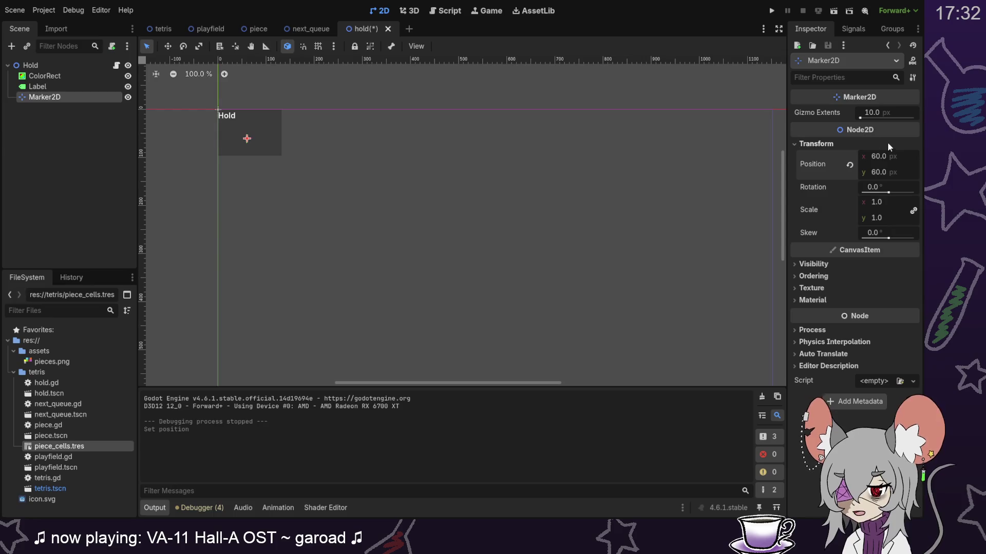
{"action": "key", "text": "ctrl+s"}
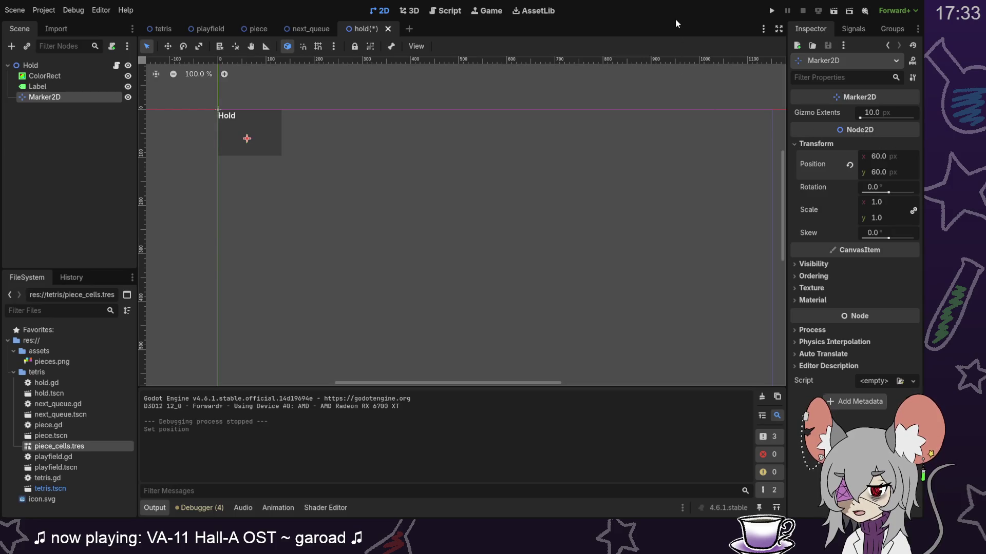
{"action": "left_click", "coordinate": [771, 12]}
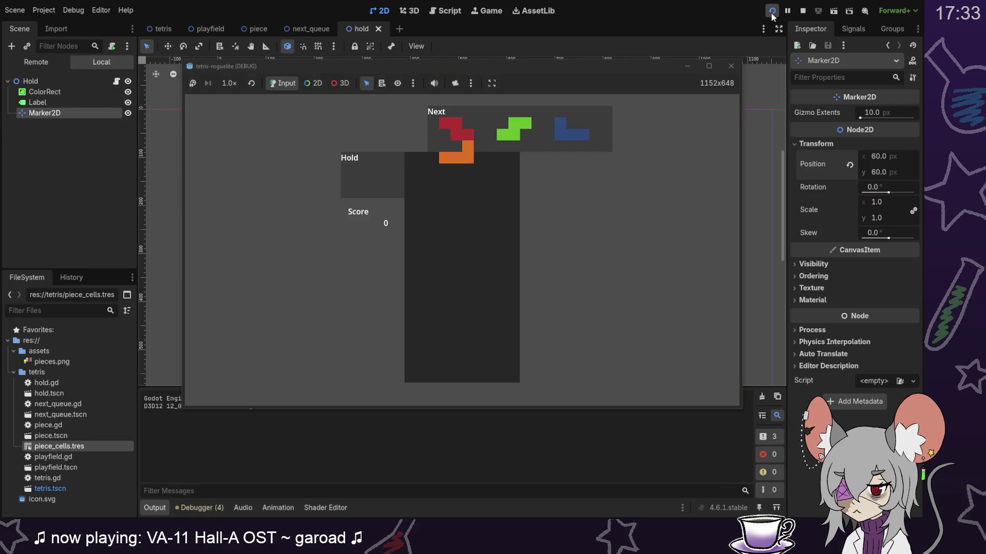
{"action": "key", "text": "c"}
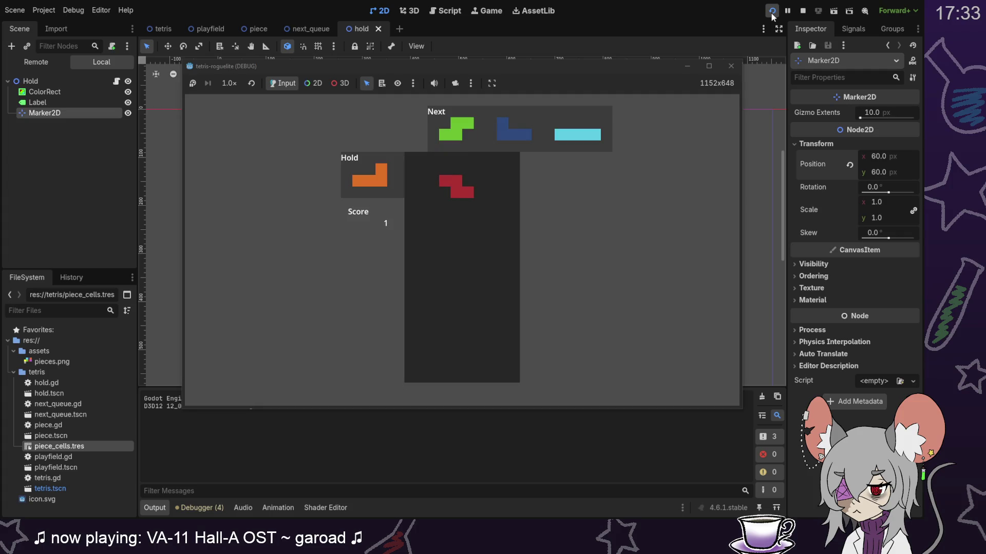
{"action": "key", "text": "Down"}
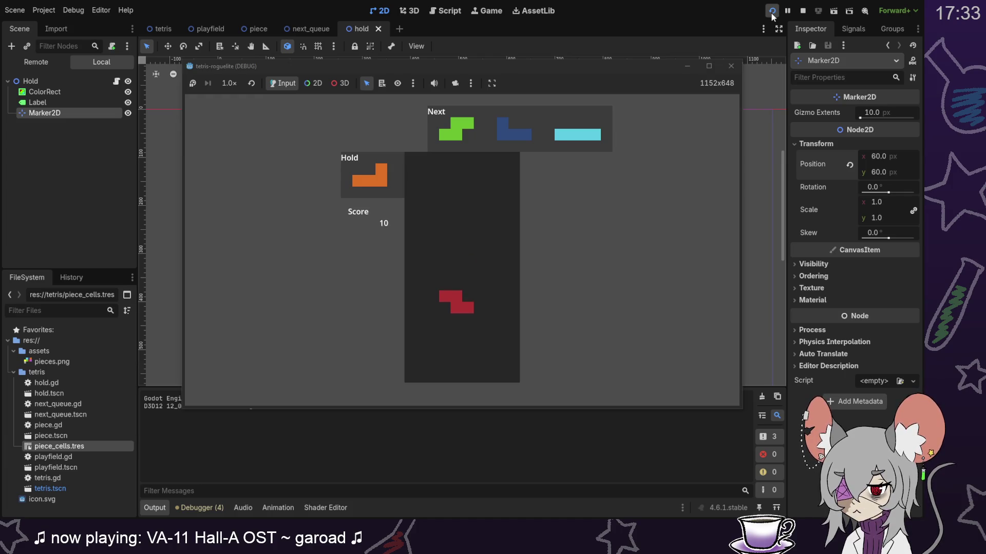
{"action": "key", "text": "Down"}
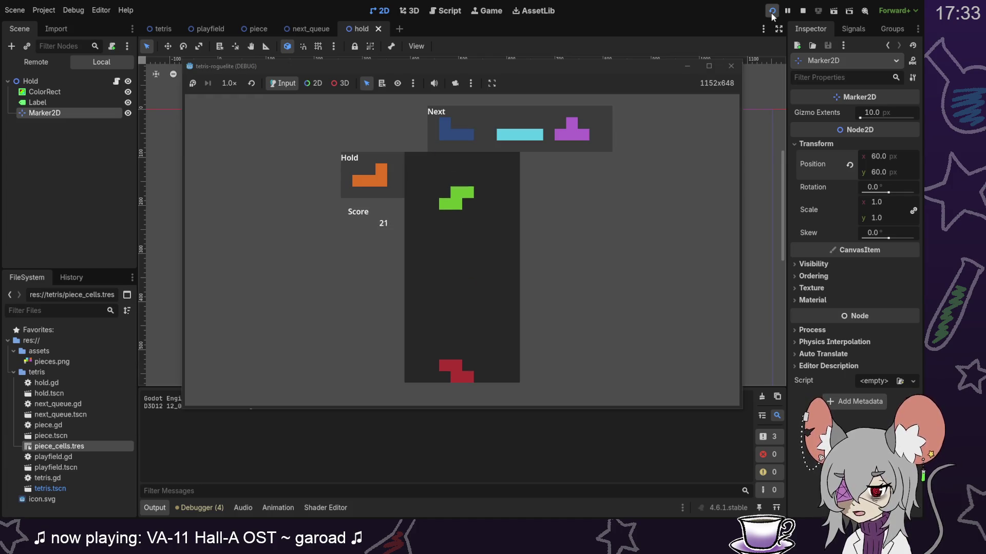
{"action": "key", "text": "Down"}
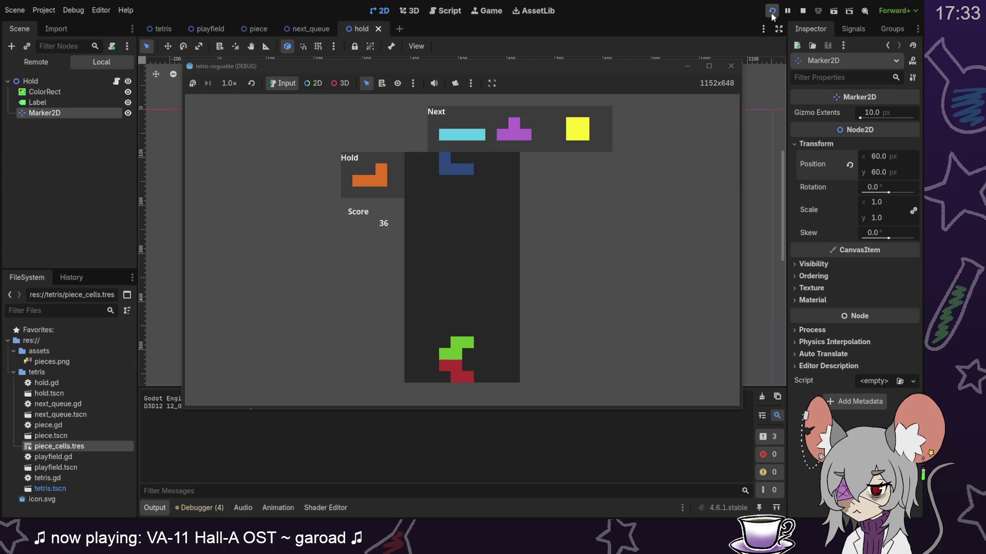
{"action": "key", "text": "Down"}
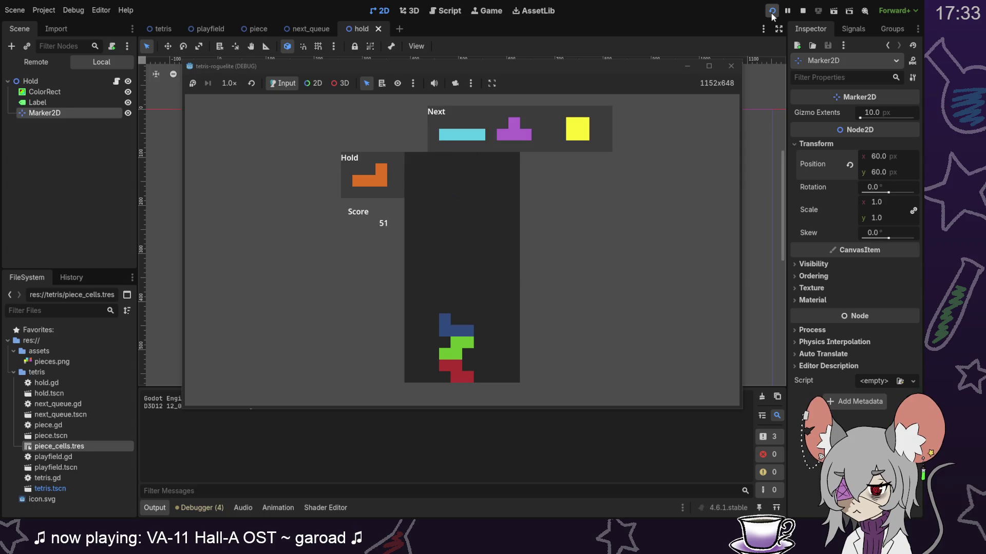
{"action": "key", "text": "c"}
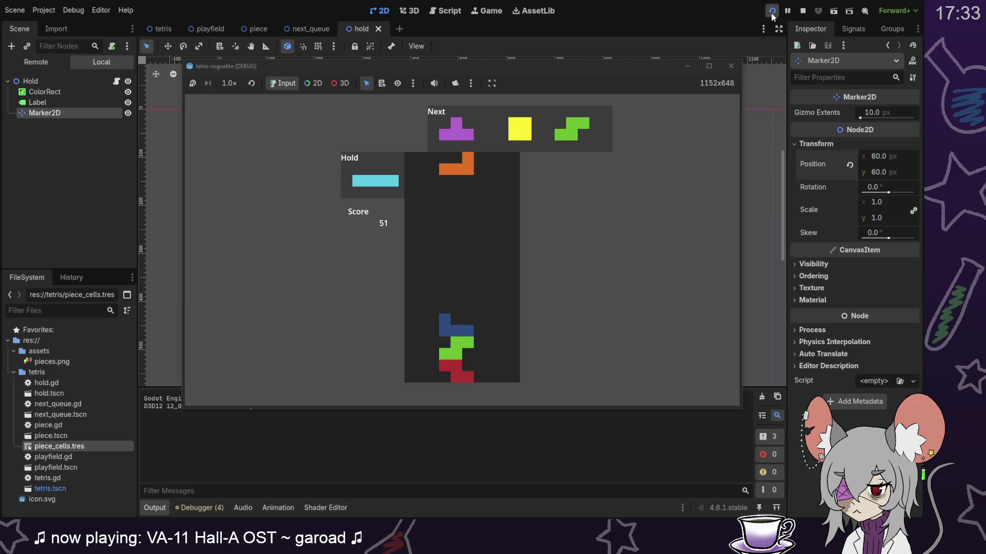
{"action": "left_click", "coordinate": [803, 11]}
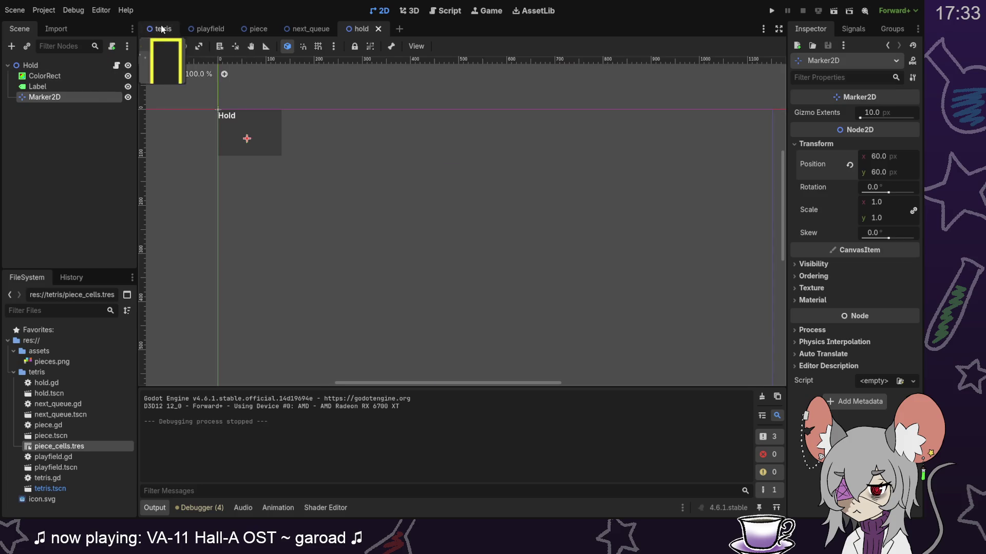
Step: Nudge the Hold box left on the tetris canvas with the Move tool, then undo it
{"action": "left_click", "coordinate": [162, 29]}
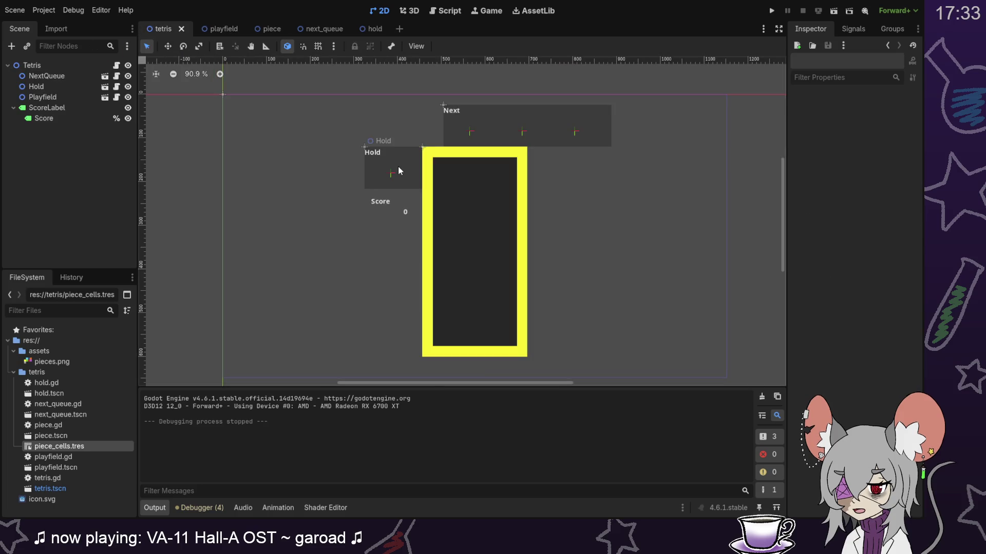
{"action": "left_click", "coordinate": [167, 46]}
{"action": "left_click", "coordinate": [363, 146]}
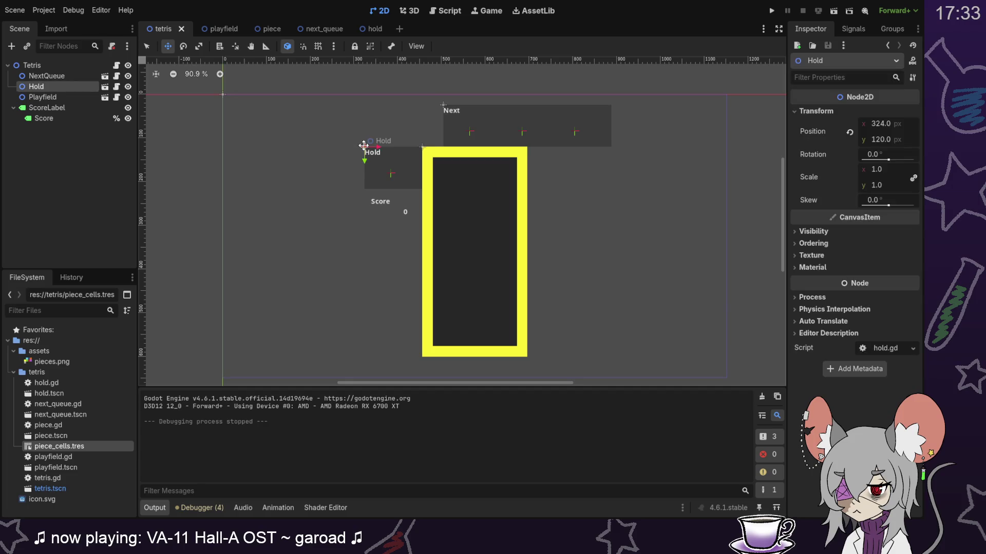
{"action": "left_click_drag", "start_coordinate": [363, 145], "coordinate": [358, 145]}
{"action": "key", "text": "ctrl+z"}
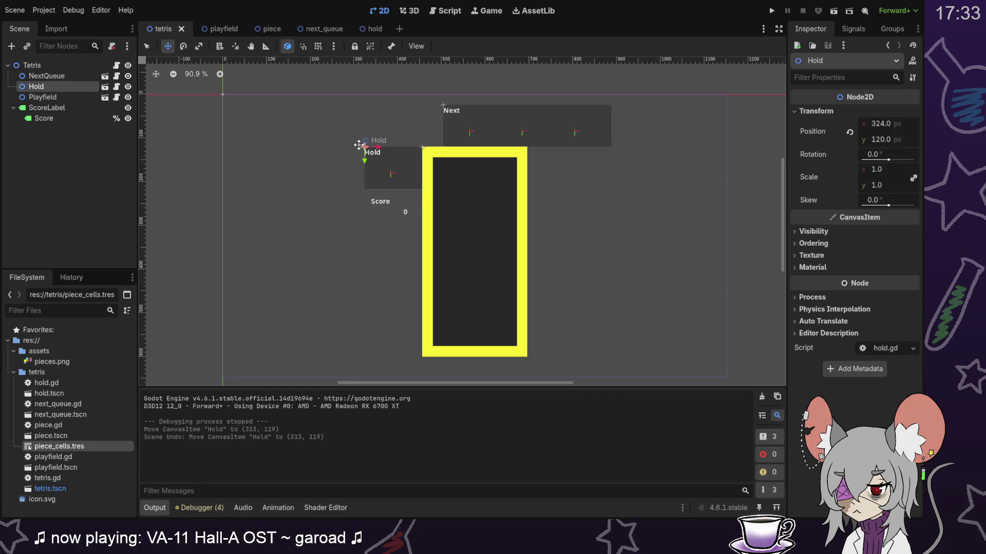
Step: Set the hold scene ColorRect's Custom Minimum Size x to 132
{"action": "left_click", "coordinate": [371, 29]}
{"action": "left_click", "coordinate": [58, 77]}
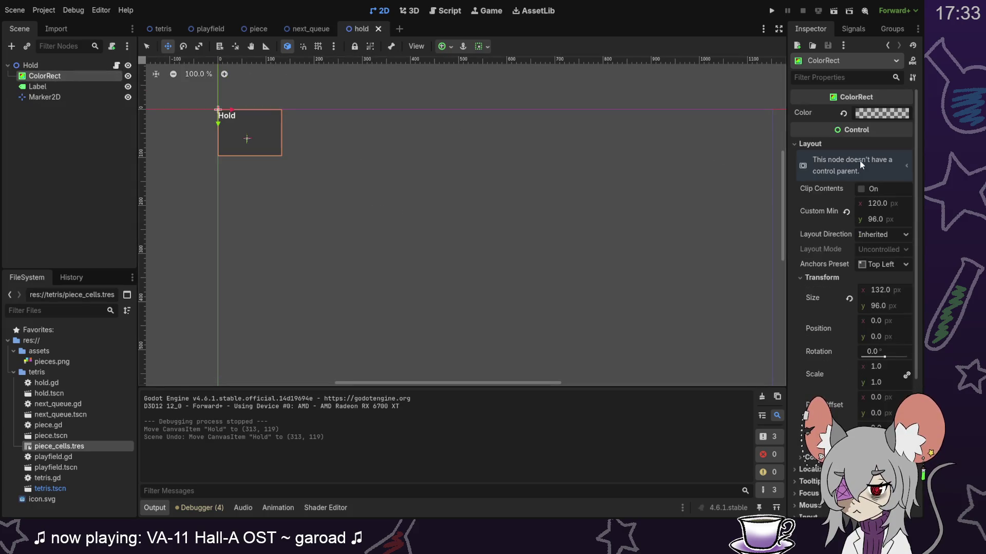
{"action": "left_click", "coordinate": [897, 205]}
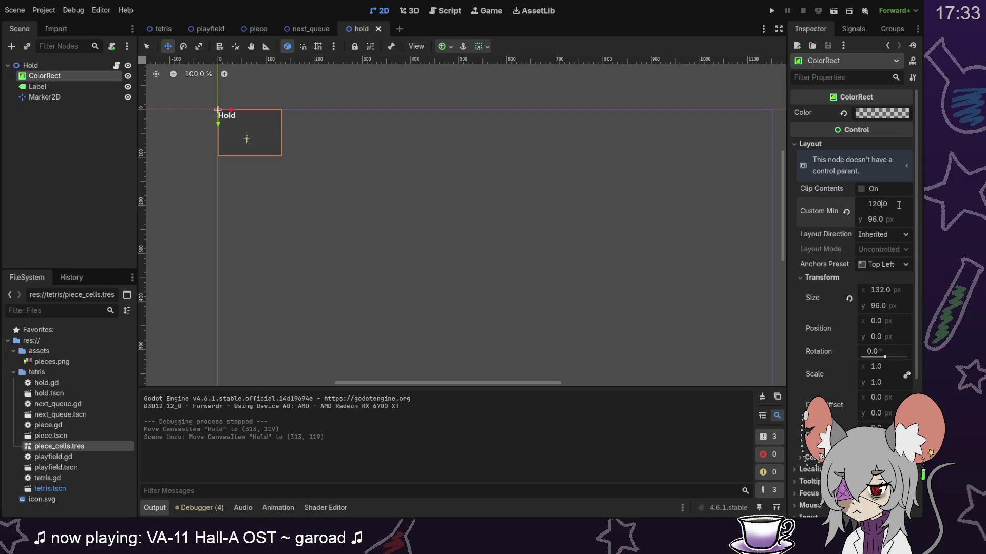
{"action": "type", "text": "3"}
{"action": "key", "text": "Return"}
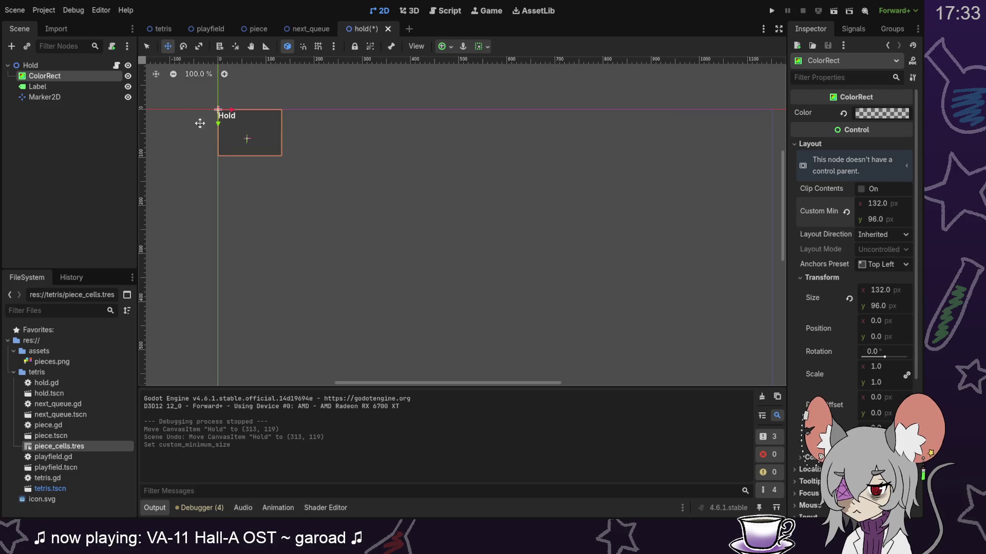
Step: Set the tetris scene's Hold node Position x to 312
{"action": "left_click", "coordinate": [163, 28]}
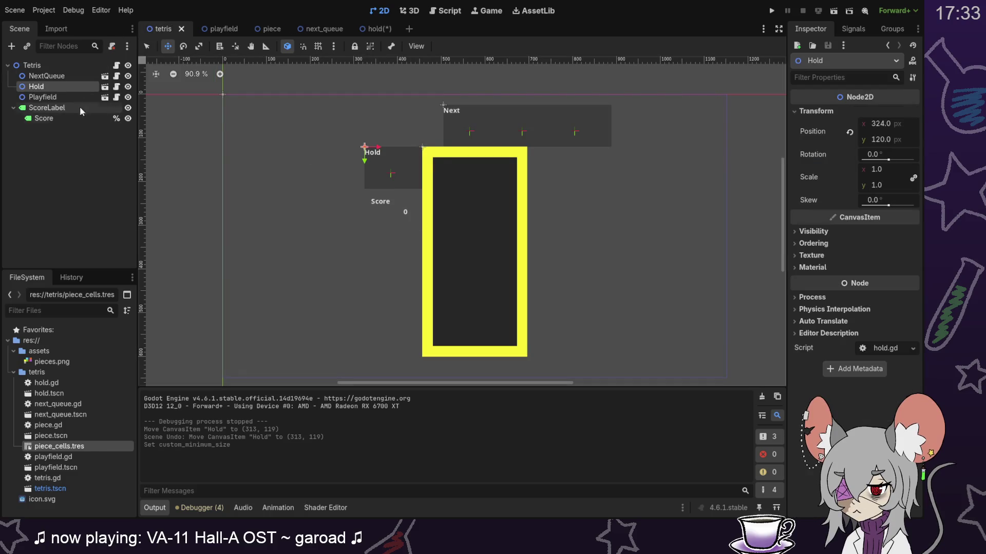
{"action": "left_click", "coordinate": [907, 123]}
{"action": "key", "text": "Left"}
{"action": "key", "text": "Return"}
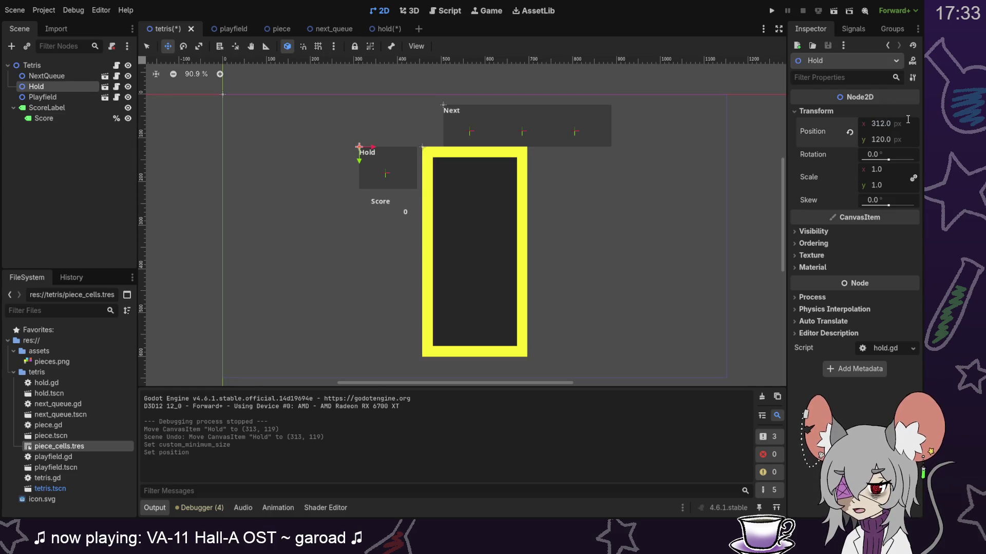
Step: Save the hold scene and compare it against the tetris scene
{"action": "left_click", "coordinate": [373, 30]}
{"action": "key", "text": "ctrl+s"}
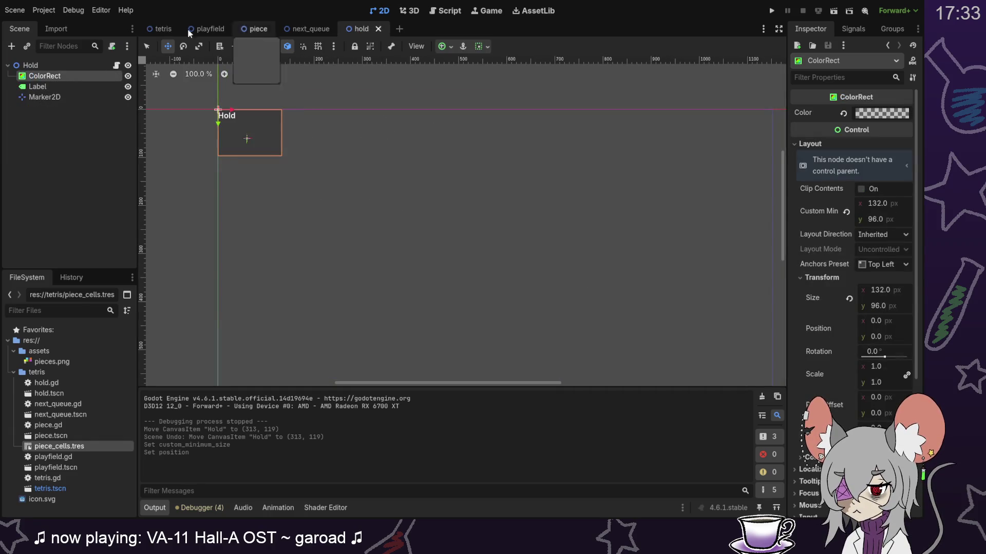
{"action": "left_click", "coordinate": [162, 29]}
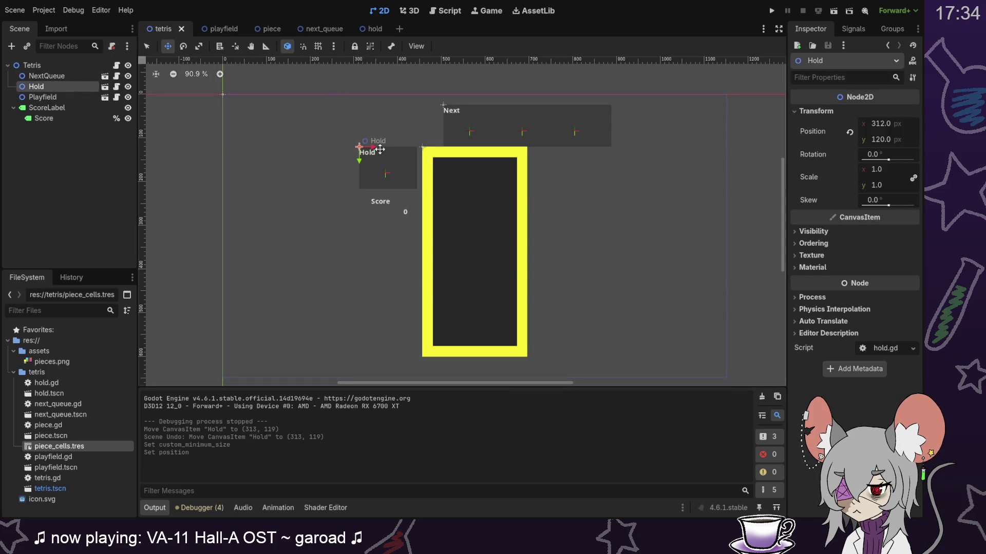
{"action": "left_click", "coordinate": [374, 29]}
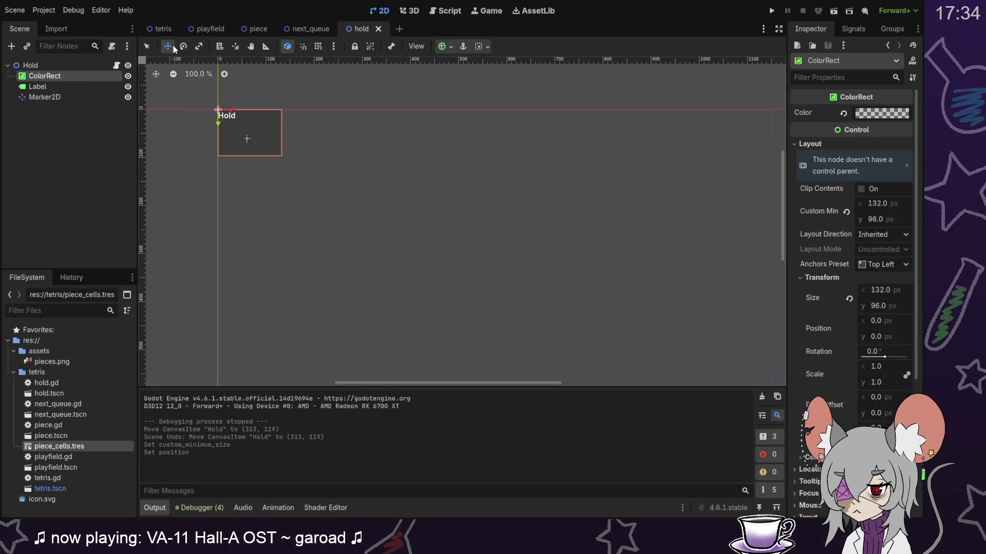
{"action": "left_click", "coordinate": [162, 29]}
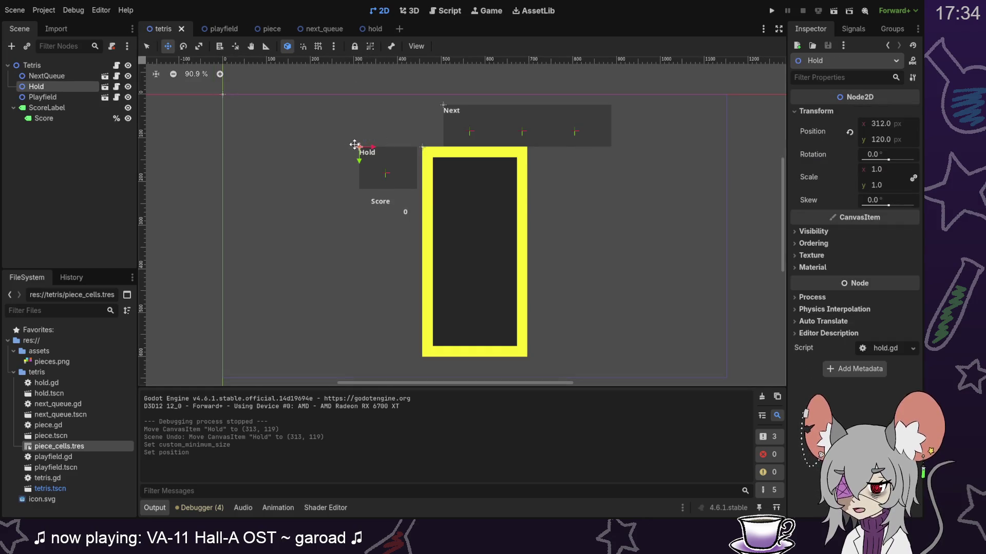
{"action": "left_click", "coordinate": [366, 29]}
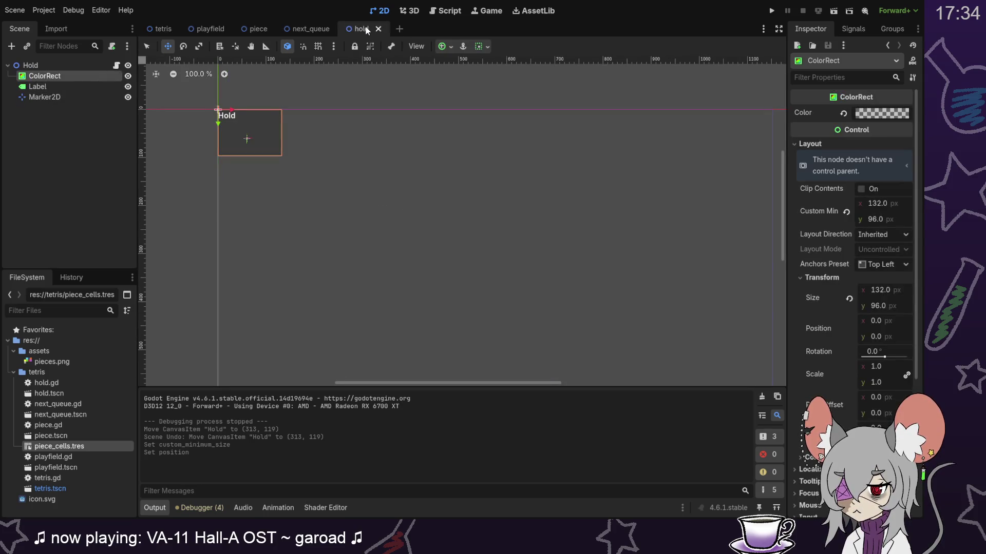
{"action": "left_click", "coordinate": [156, 30]}
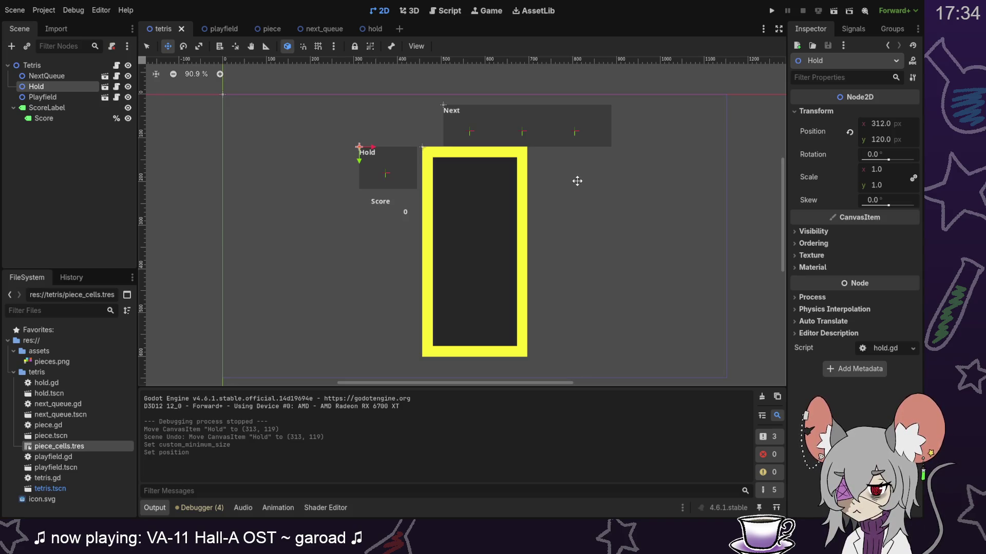
Step: Drag the Hold box right in small nudges to x 324, flush with the playfield, then run the game
{"action": "left_click_drag", "start_coordinate": [359, 147], "coordinate": [363, 147]}
{"action": "scroll", "coordinate": [403, 151], "scroll_direction": "up", "scroll_amount": 10}
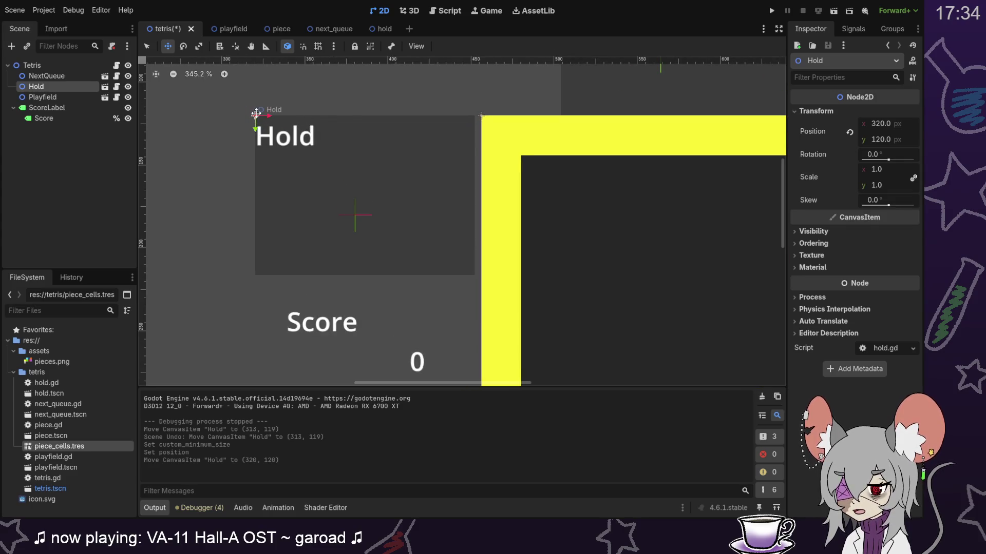
{"action": "left_click_drag", "start_coordinate": [256, 114], "coordinate": [262, 114]}
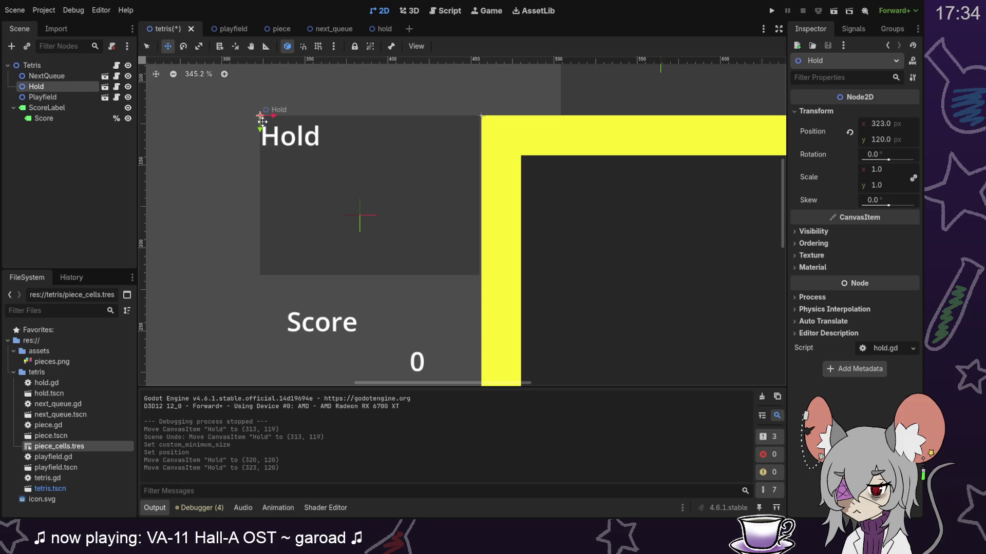
{"action": "left_click_drag", "start_coordinate": [258, 117], "coordinate": [260, 117]}
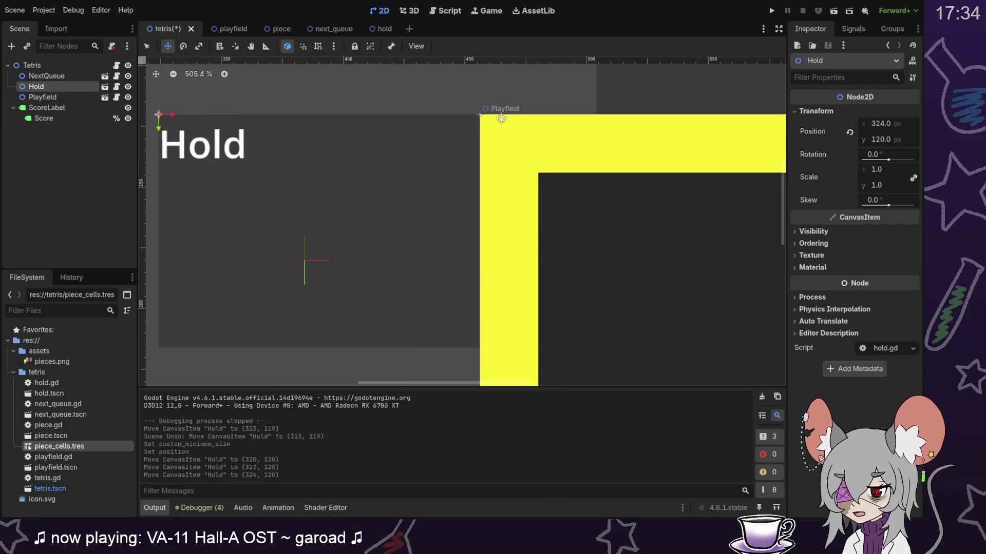
{"action": "scroll", "coordinate": [441, 126], "scroll_direction": "up", "scroll_amount": 4}
{"action": "scroll", "coordinate": [483, 163], "scroll_direction": "down", "scroll_amount": 5}
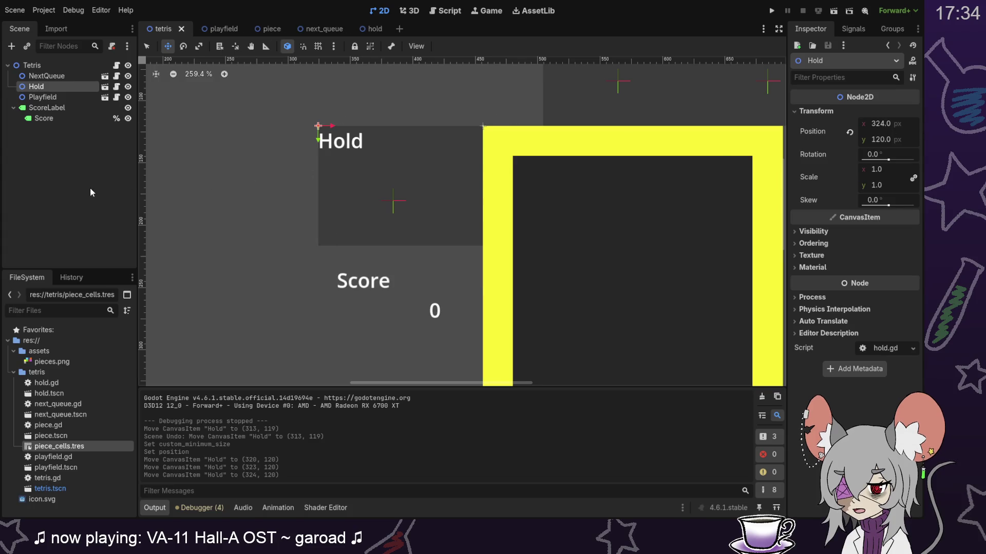
{"action": "left_click", "coordinate": [772, 11]}
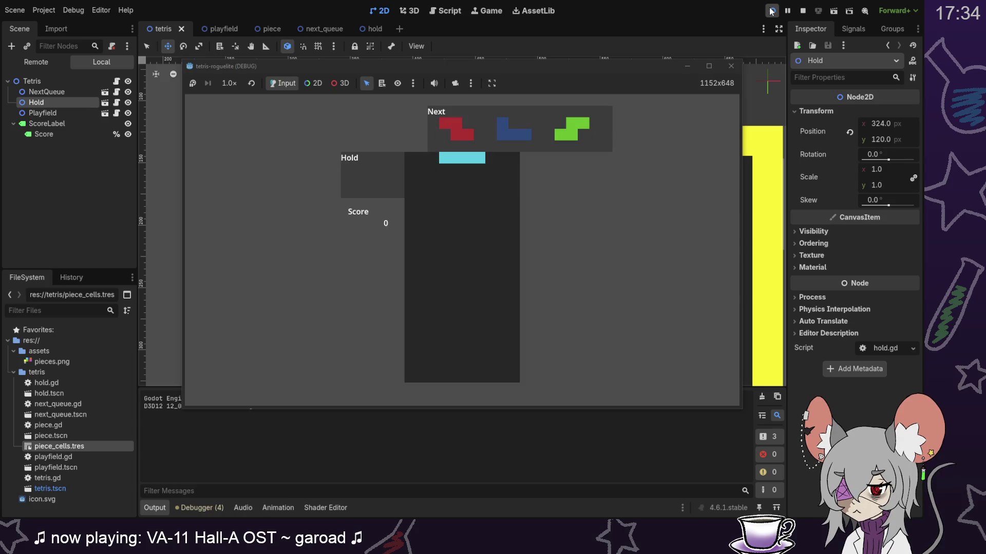
Step: Put the cyan I piece into the Hold box to test it, then stop the game
{"action": "key", "text": "c"}
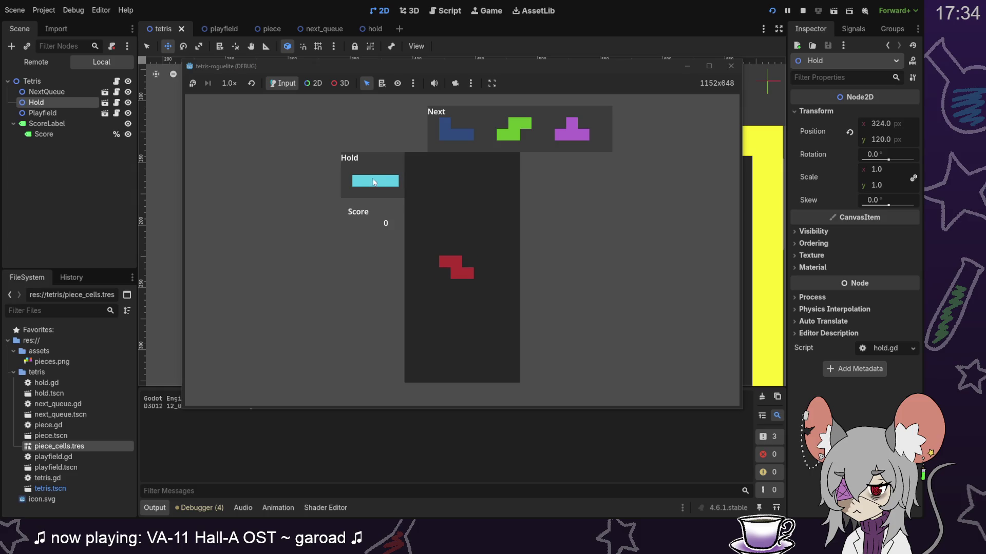
{"action": "left_click", "coordinate": [803, 10]}
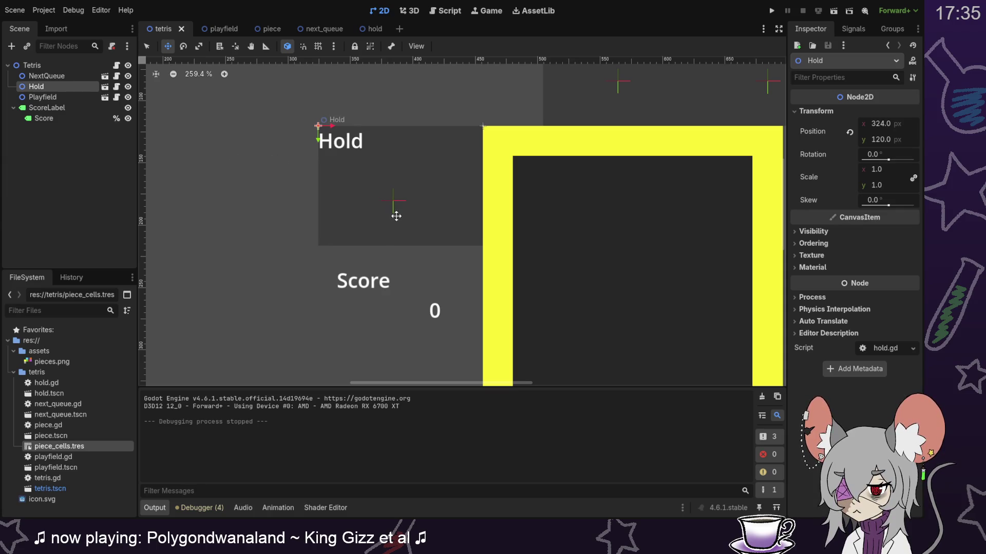
Step: Reopen the hold scene to check the 132×96 Hold box, then switch to the Calculator
{"action": "left_click", "coordinate": [370, 28]}
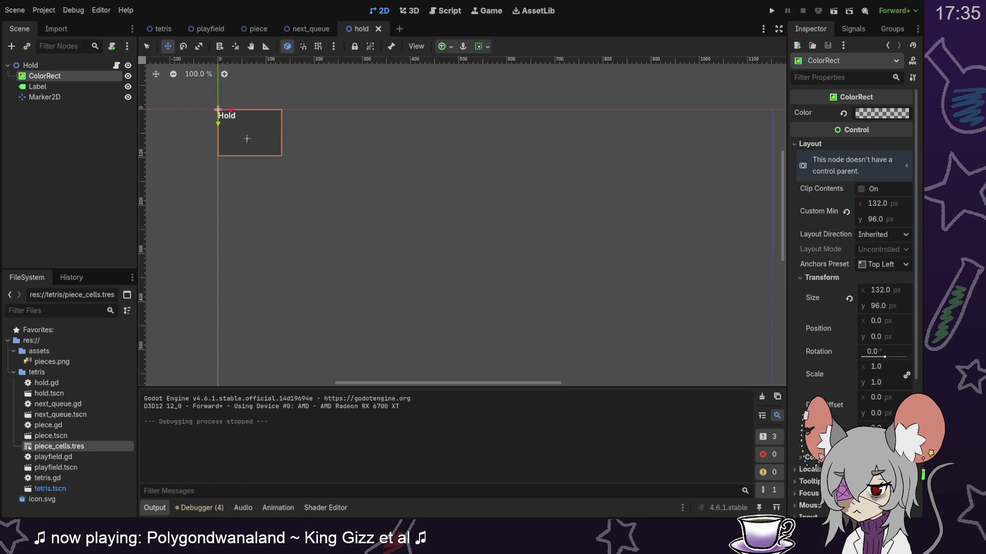
{"action": "key", "text": "alt+Tab"}
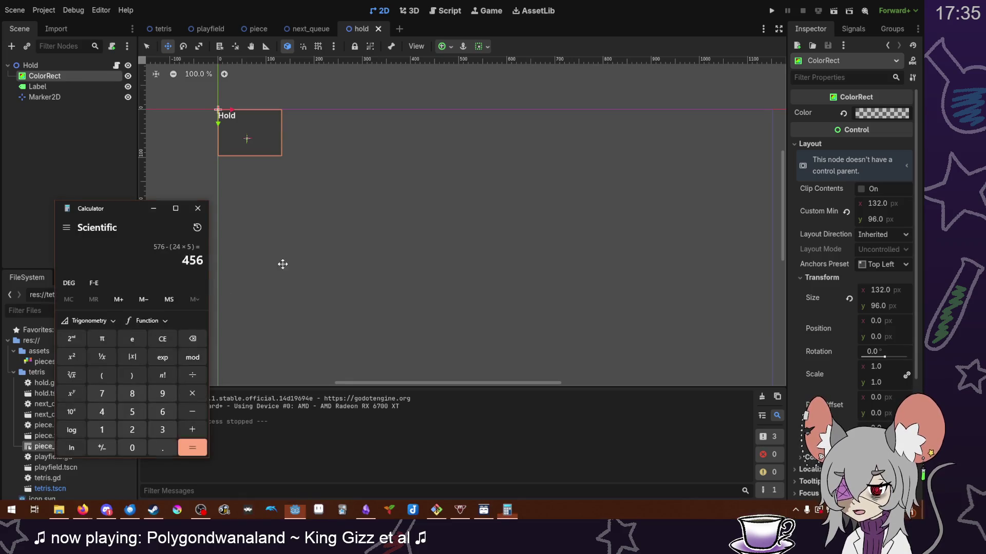
Step: Work out 132 ÷ 24 = 5.5 in Calculator and return to the Hold box's minimum width field
{"action": "type", "text": "132/"}
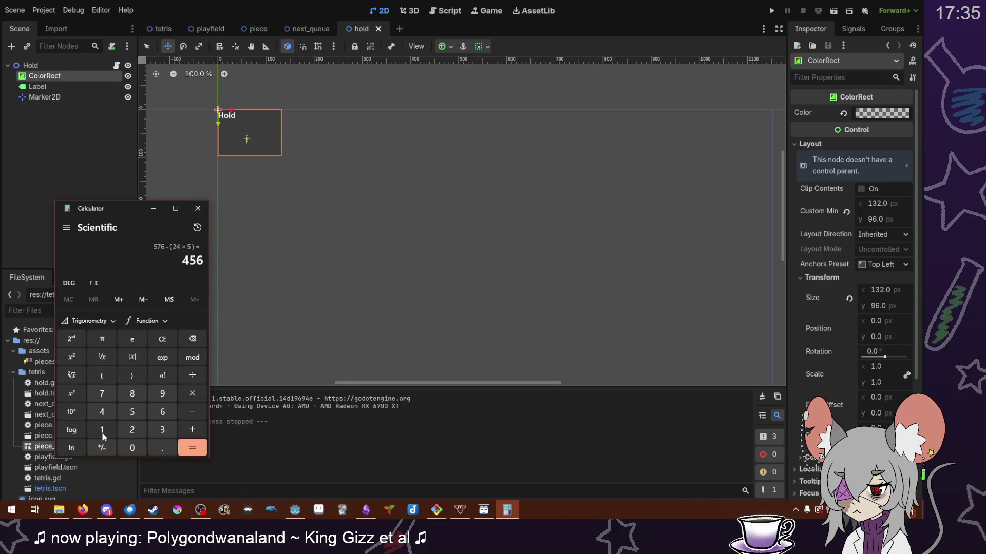
{"action": "type", "text": "24"}
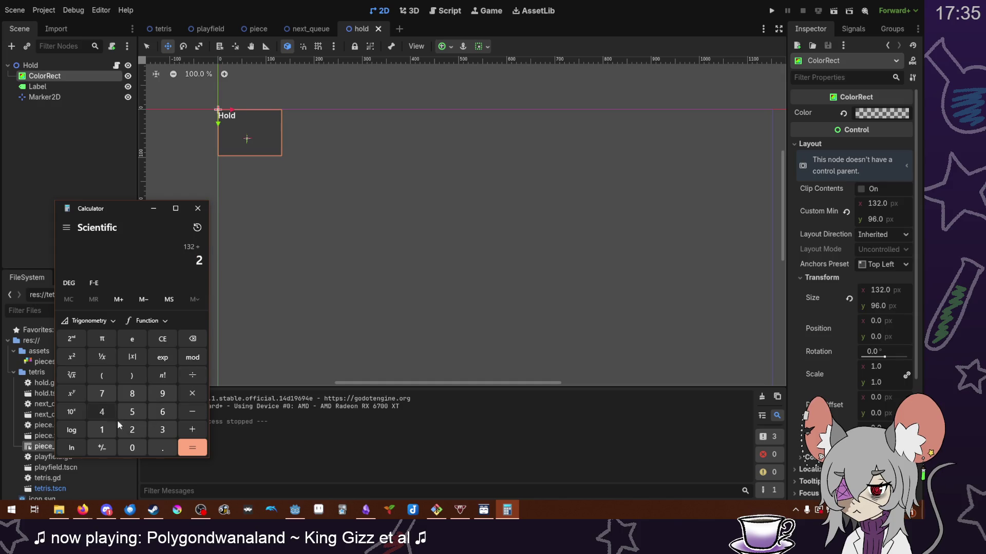
{"action": "left_click", "coordinate": [195, 450]}
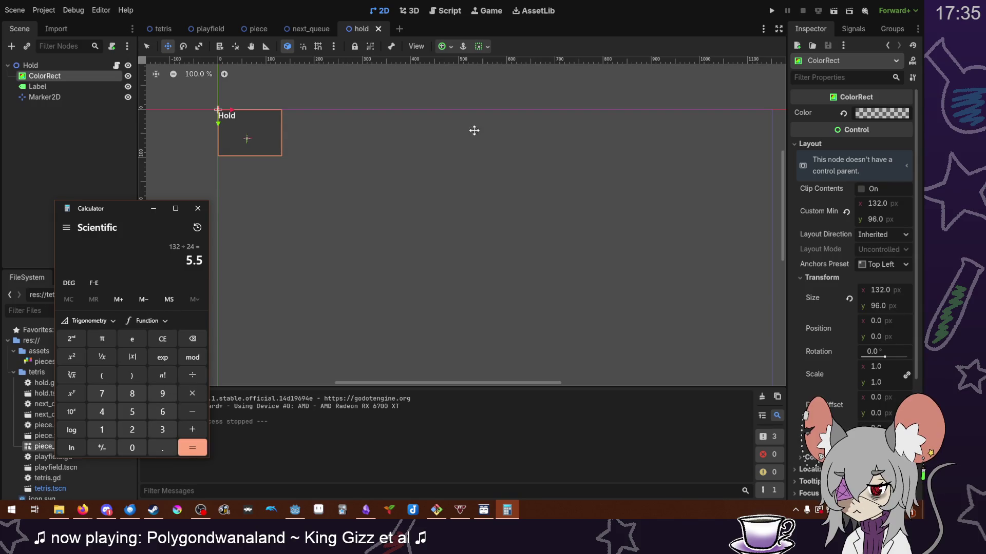
{"action": "left_click", "coordinate": [898, 203]}
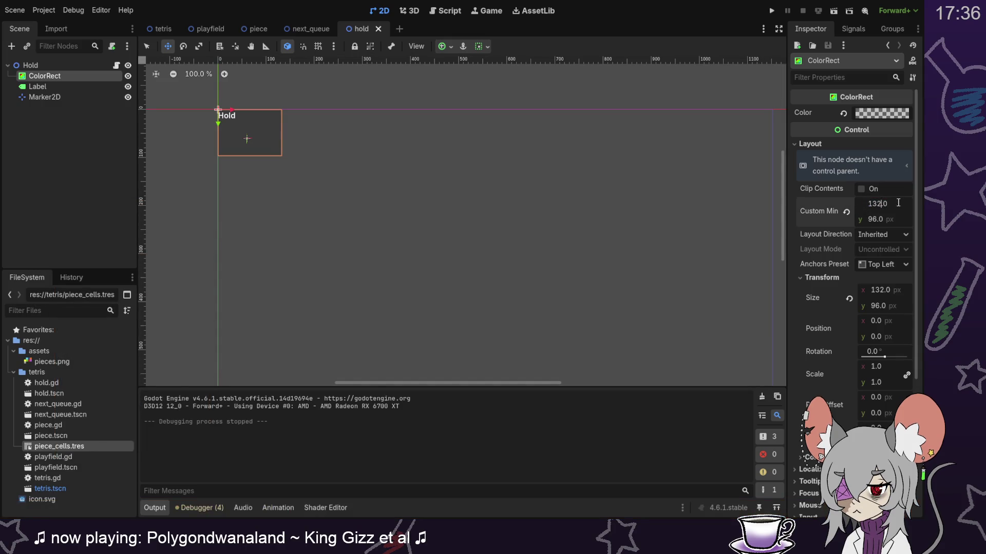
Step: Set the Hold ColorRect's minimum width to 144 and nudge the Hold node left in the tetris scene
{"action": "key", "text": "BackSpace"}
{"action": "key", "text": "BackSpace"}
{"action": "type", "text": "44"}
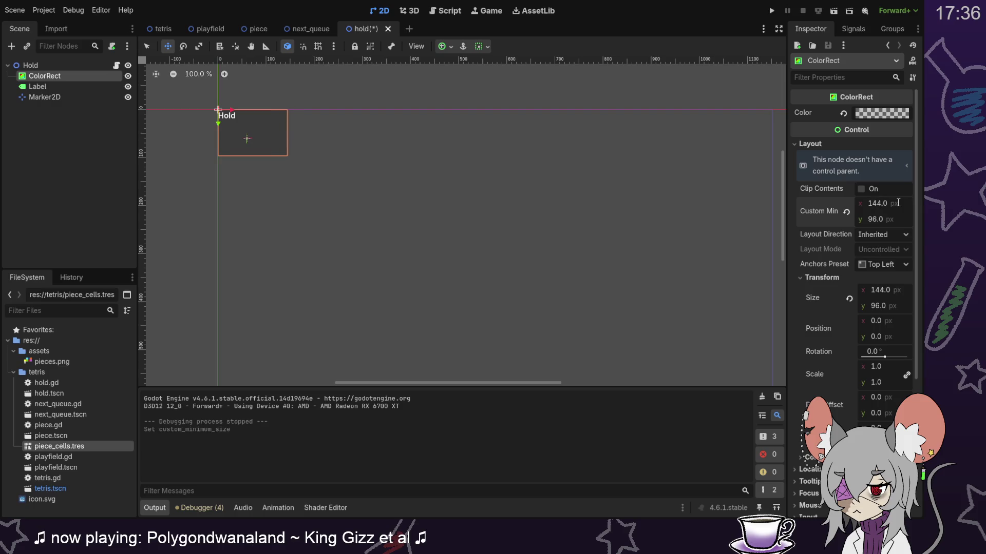
{"action": "left_click", "coordinate": [162, 30]}
{"action": "left_click_drag", "start_coordinate": [319, 125], "coordinate": [317, 125]}
Step: Drag the Hold node to (312, 120) flush with the playfield, save the scene, and run it
{"action": "left_click", "coordinate": [372, 29]}
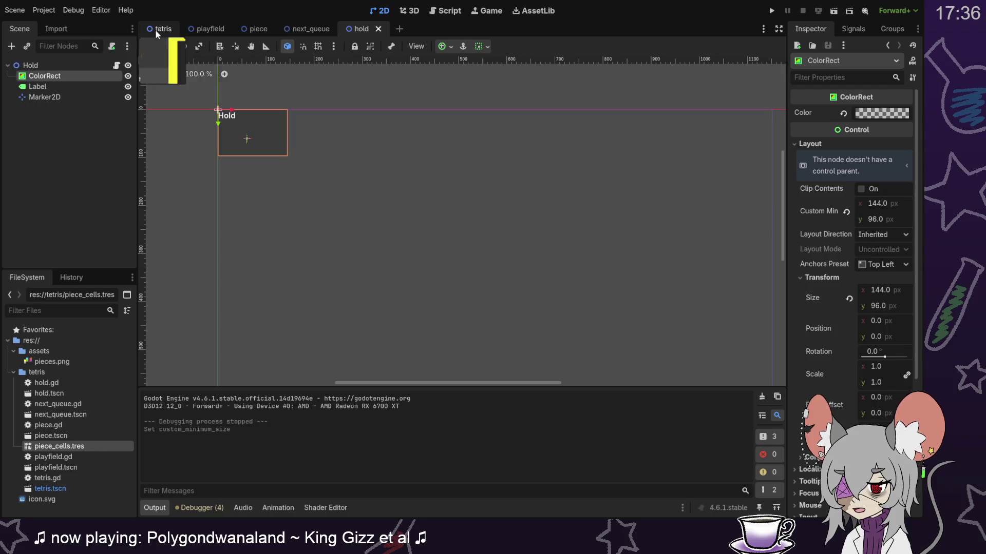
{"action": "left_click", "coordinate": [156, 29]}
{"action": "left_click_drag", "start_coordinate": [315, 125], "coordinate": [302, 126]}
{"action": "scroll", "coordinate": [457, 147], "scroll_direction": "up", "scroll_amount": 2}
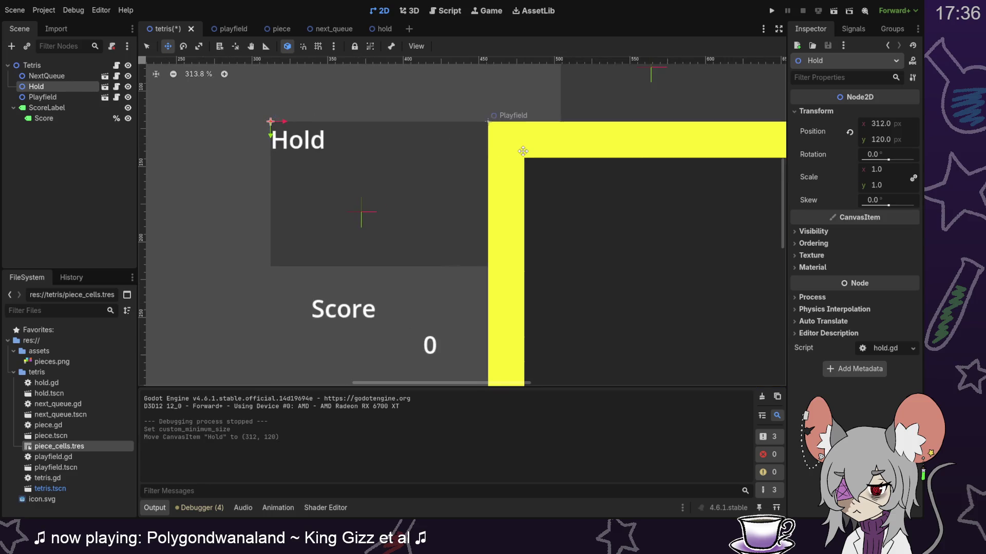
{"action": "scroll", "coordinate": [470, 166], "scroll_direction": "down", "scroll_amount": 4}
{"action": "key", "text": "ctrl+s"}
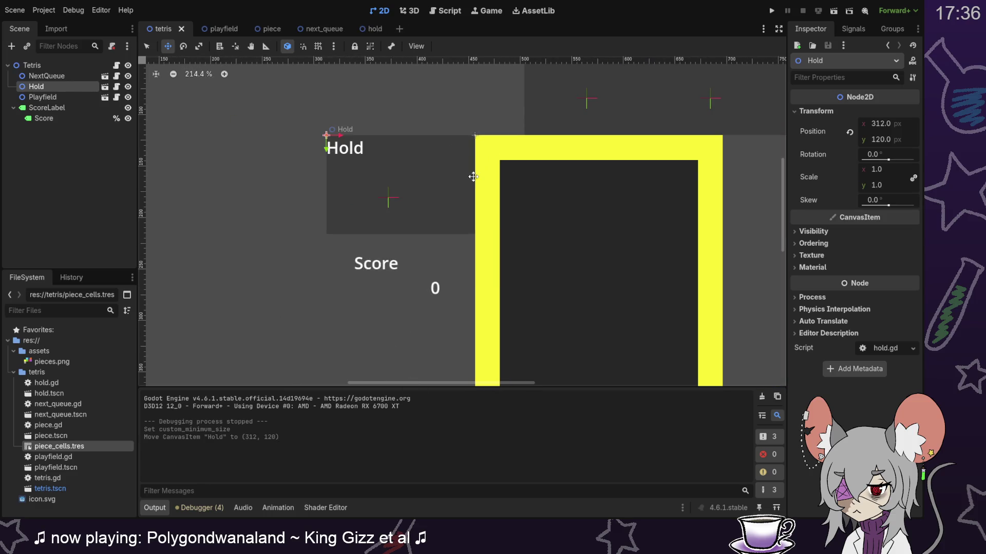
{"action": "left_click", "coordinate": [772, 11]}
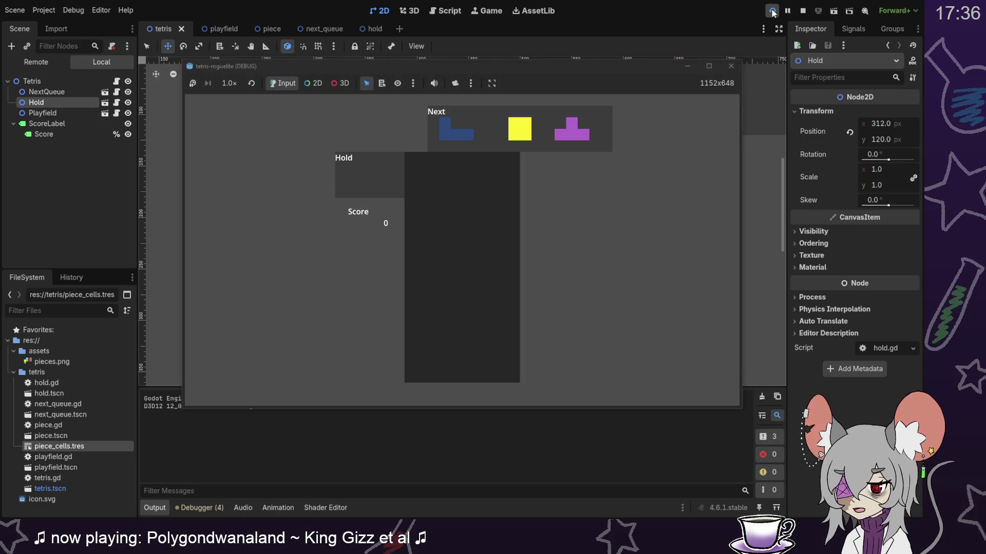
Step: Playtest by holding a piece, soft-dropping yellow, L, Z and S pieces, swapping in the cyan I, then stopping
{"action": "key", "text": "c"}
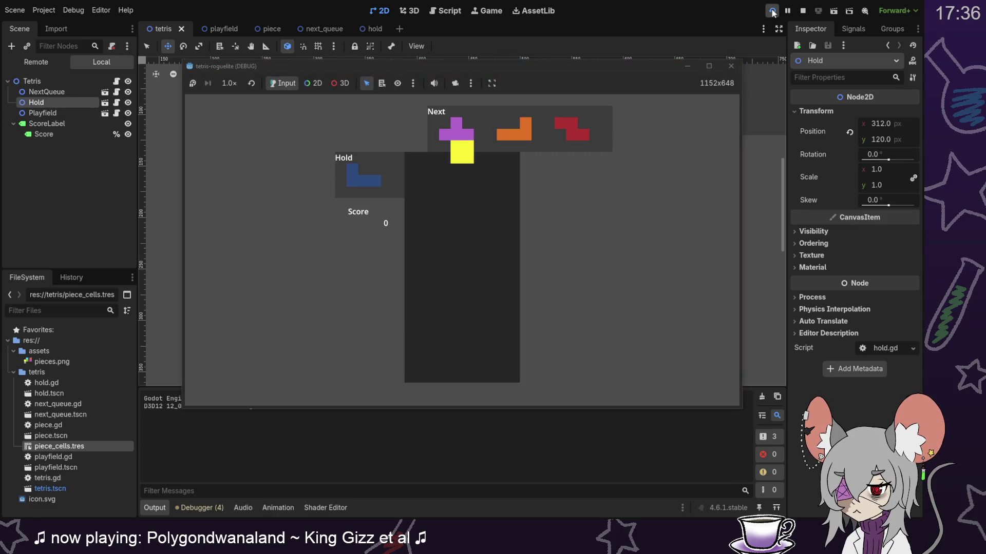
{"action": "key", "text": "Down"}
{"action": "key", "text": "Down"}
{"action": "key", "text": "Down"}
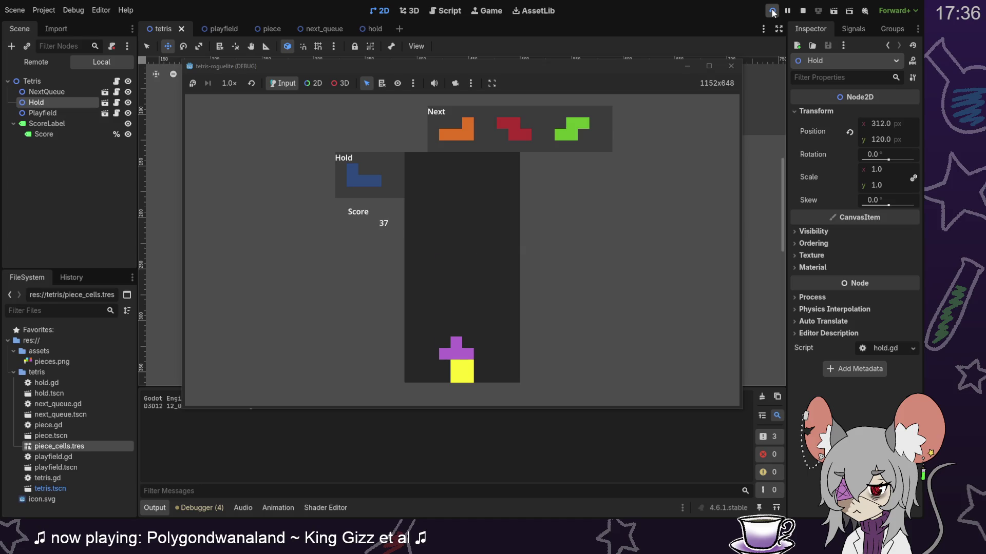
{"action": "key", "text": "Down"}
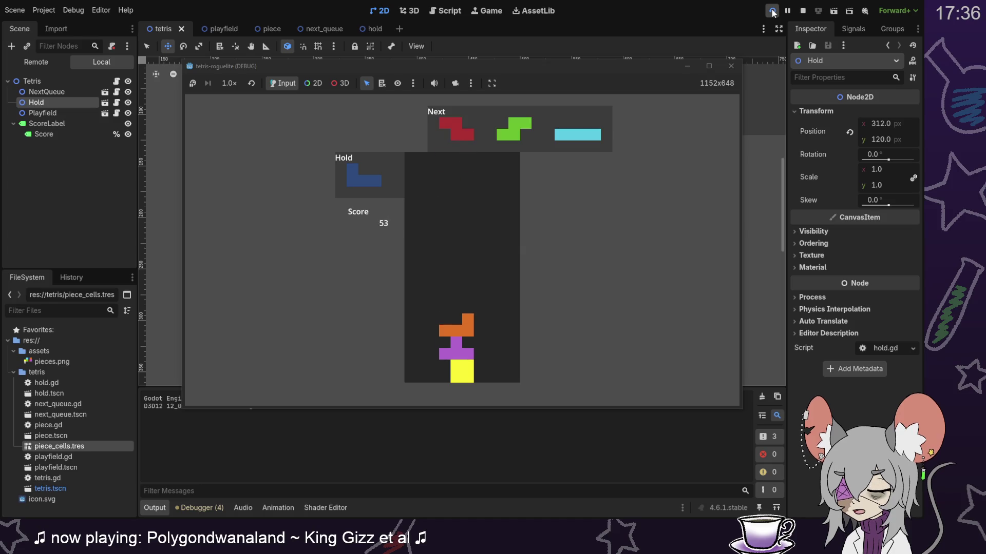
{"action": "key", "text": "Down"}
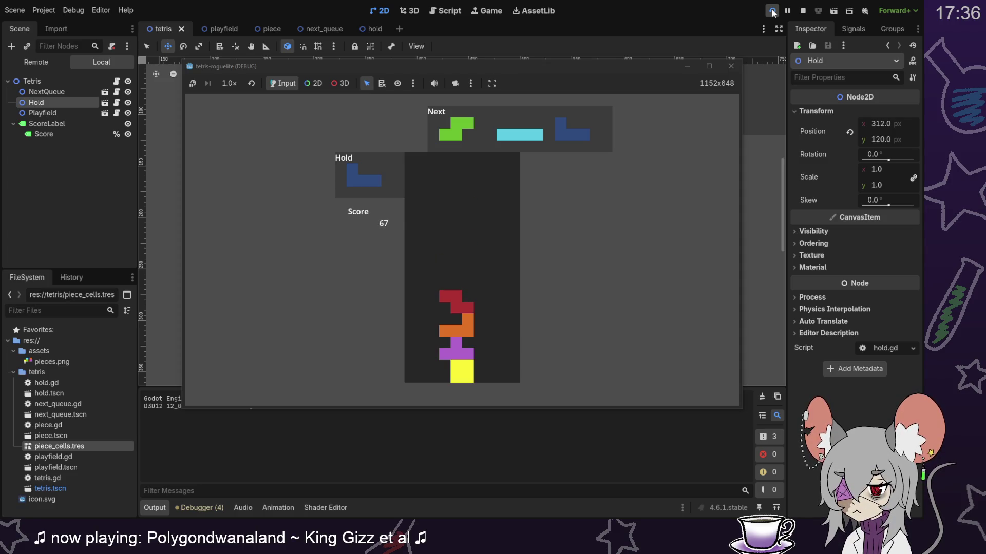
{"action": "key", "text": "Down"}
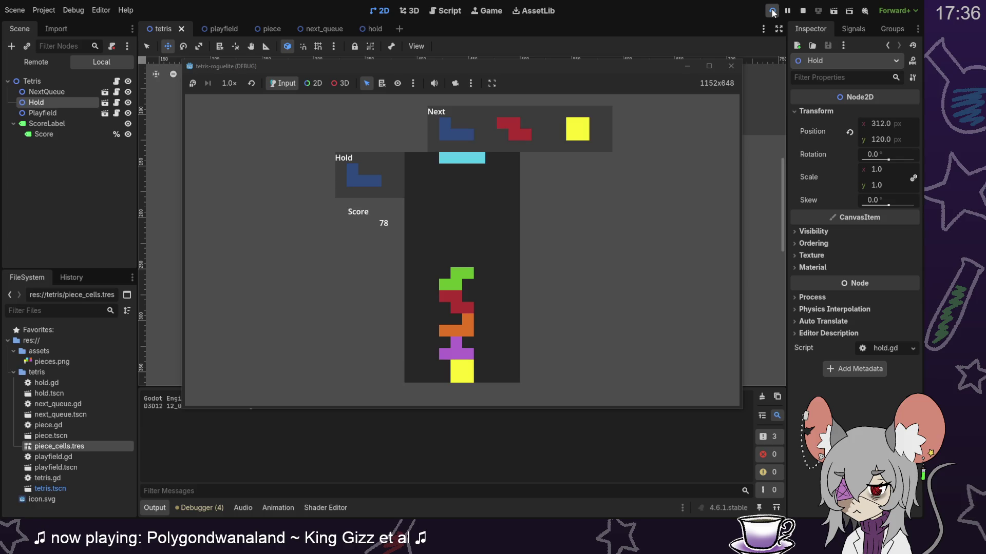
{"action": "key", "text": "c"}
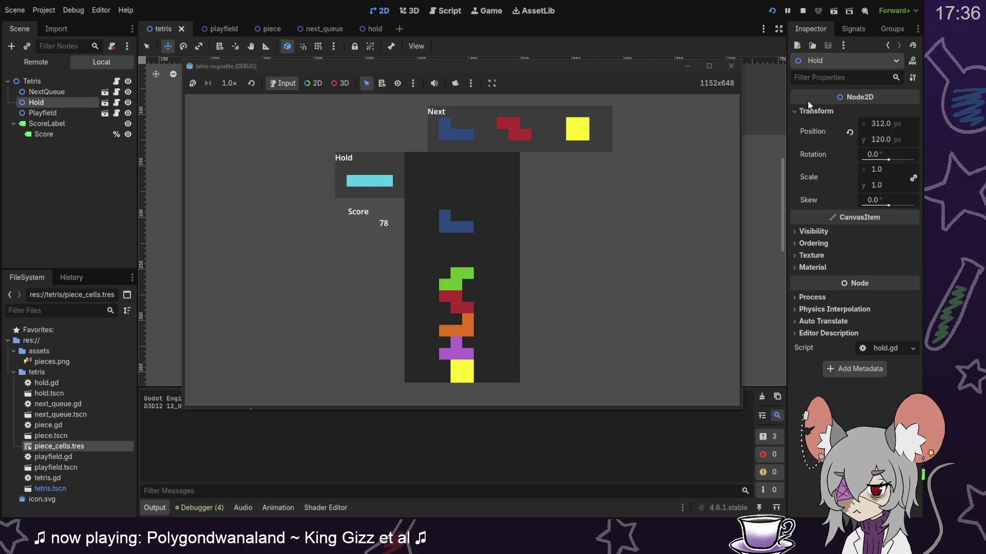
{"action": "left_click", "coordinate": [803, 10]}
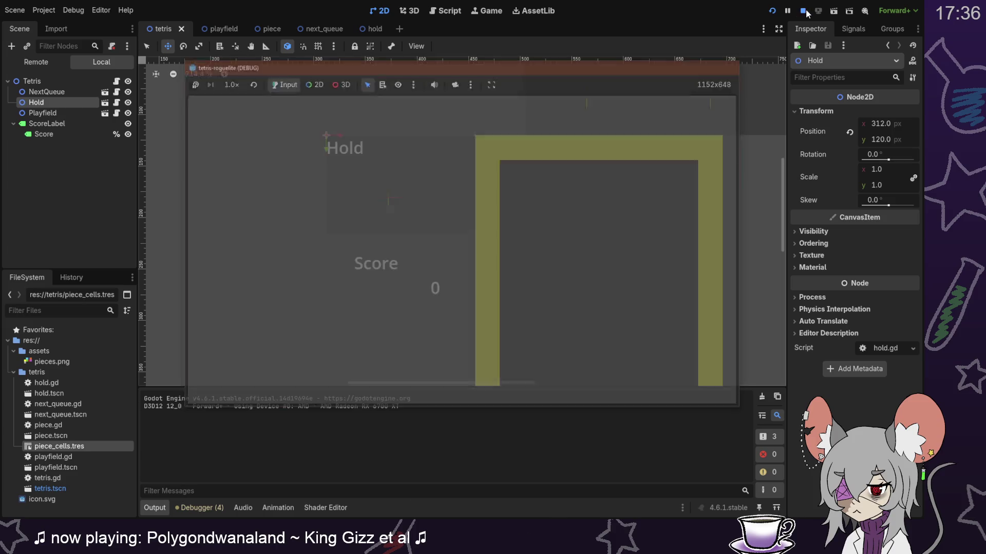
Step: Zoom out and pan the 2D viewport to view the tetris scene with the Hold box at (312, 120)
{"action": "scroll", "coordinate": [466, 306], "scroll_direction": "down", "scroll_amount": 3}
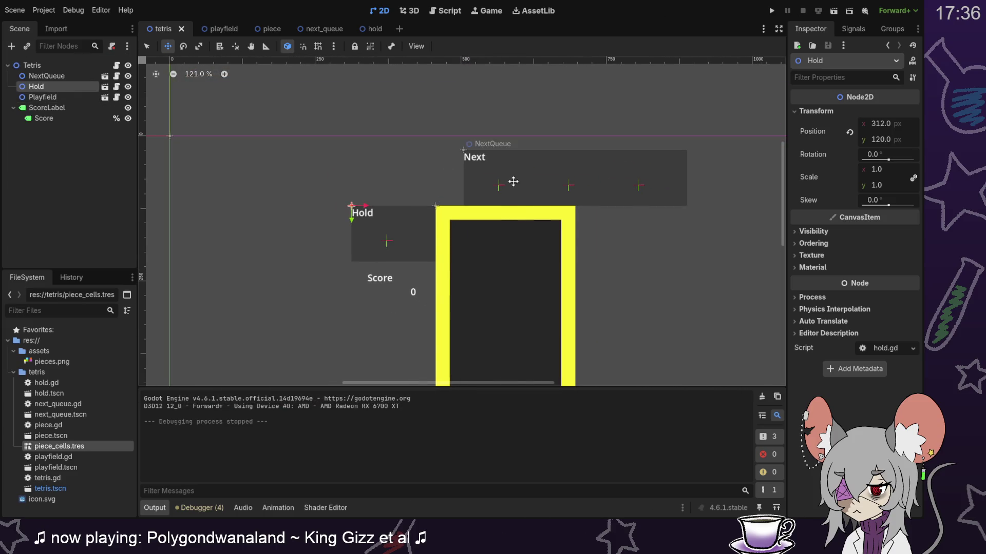
{"action": "scroll", "coordinate": [508, 312], "scroll_direction": "down", "scroll_amount": 4}
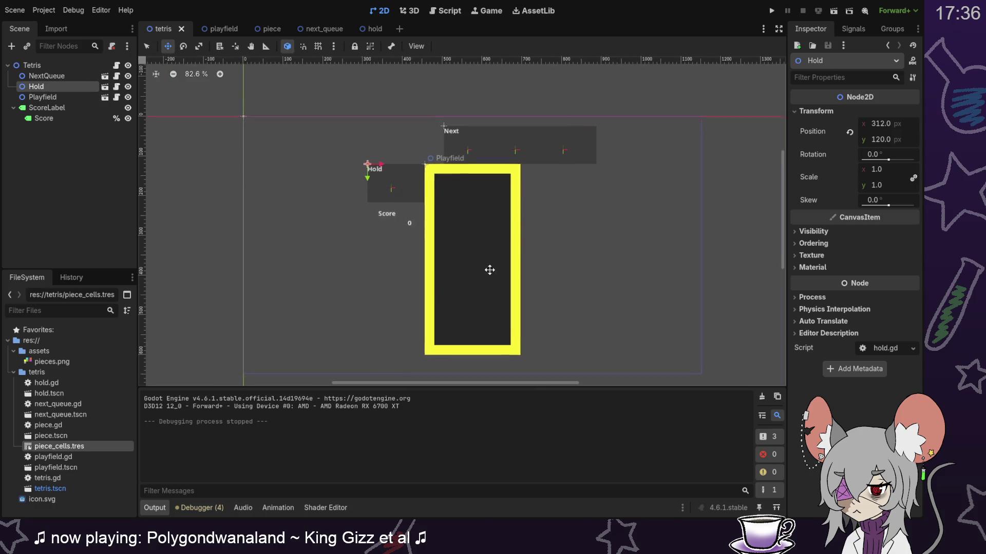
{"action": "scroll", "coordinate": [484, 246], "scroll_direction": "down", "scroll_amount": 2}
{"action": "scroll", "coordinate": [467, 275], "scroll_direction": "right", "scroll_amount": 2}
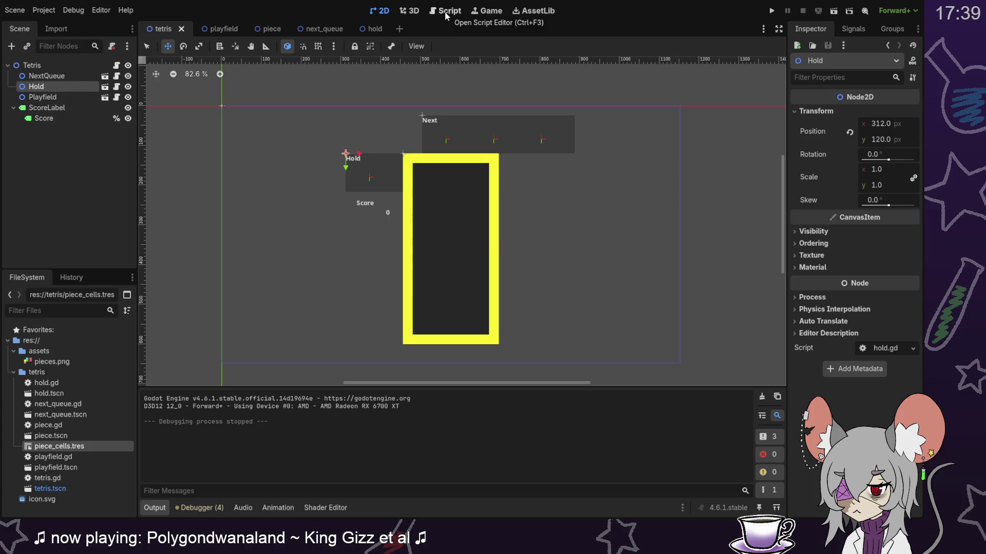
Step: Open tetris.gd in the script editor and scroll through its variable declarations
{"action": "left_click", "coordinate": [446, 15]}
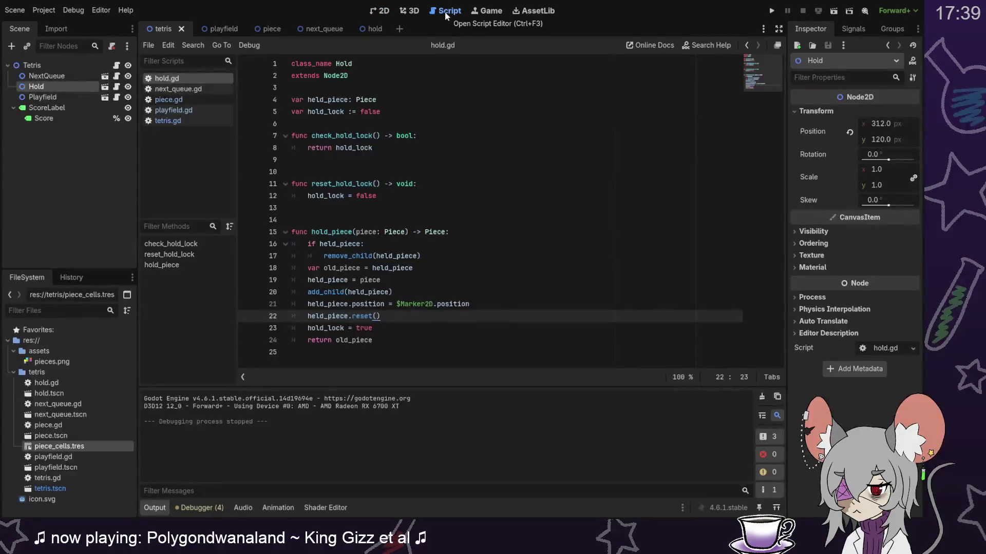
{"action": "left_click", "coordinate": [178, 121]}
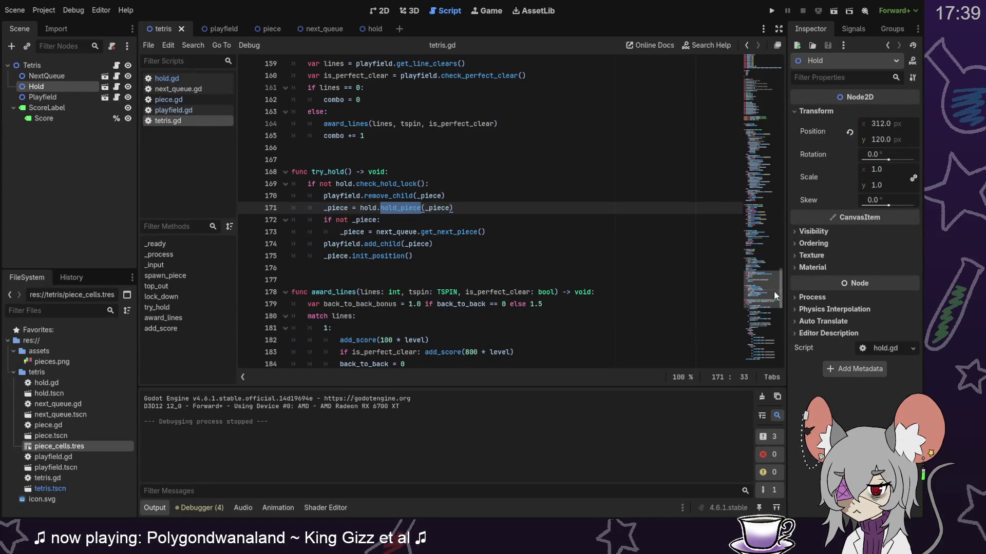
{"action": "scroll", "coordinate": [776, 306], "scroll_direction": "down", "scroll_amount": 3}
{"action": "mouse_move", "coordinate": [776, 307]}
{"action": "left_mouse_down"}
{"action": "mouse_move", "coordinate": [768, 123]}
{"action": "mouse_move", "coordinate": [773, 156]}
{"action": "left_mouse_up"}
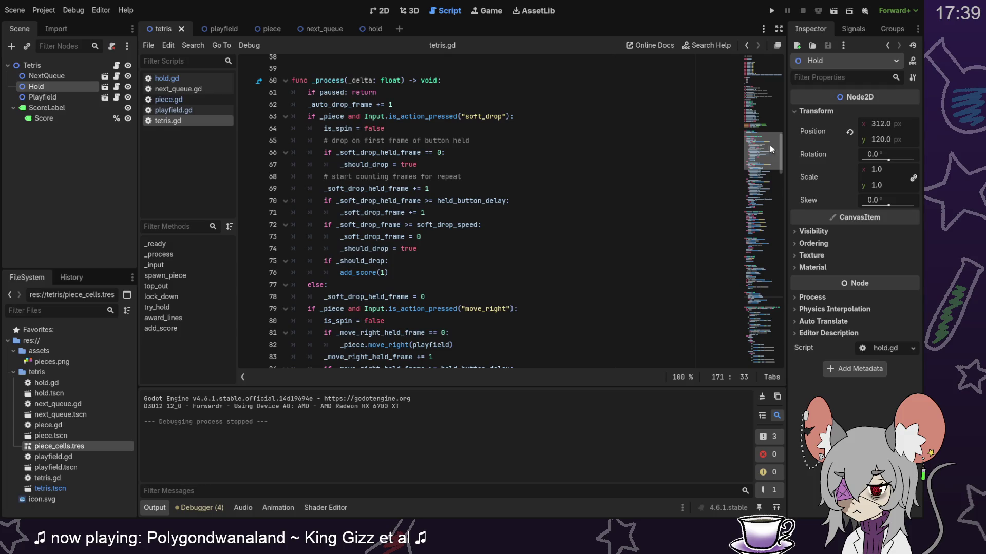
{"action": "scroll", "coordinate": [769, 145], "scroll_direction": "up", "scroll_amount": 8}
{"action": "left_click_drag", "start_coordinate": [293, 117], "coordinate": [376, 178]}
{"action": "scroll", "coordinate": [378, 145], "scroll_direction": "down", "scroll_amount": 6}
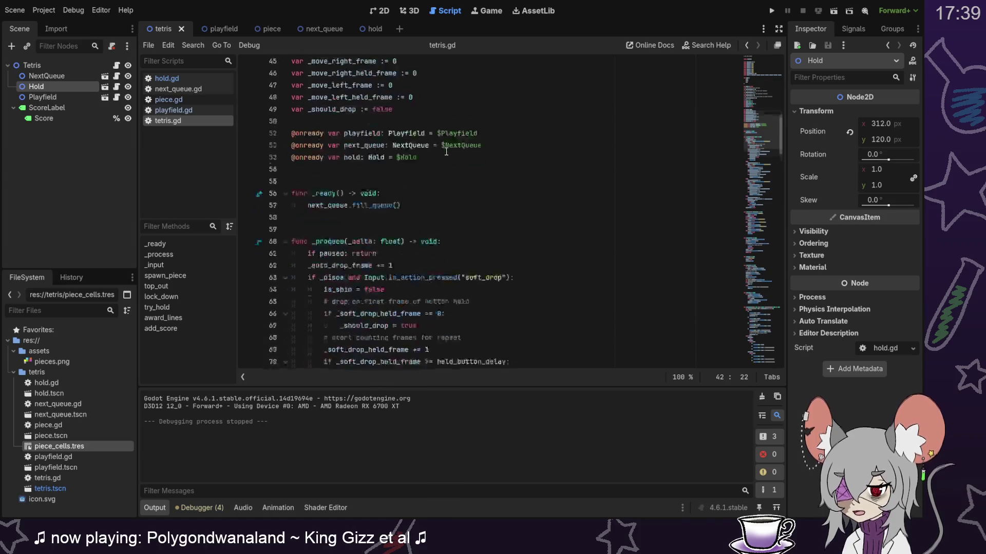
Step: Review the _process function in tetris.gd, then launch the game to test the hold box
{"action": "left_click", "coordinate": [465, 143]}
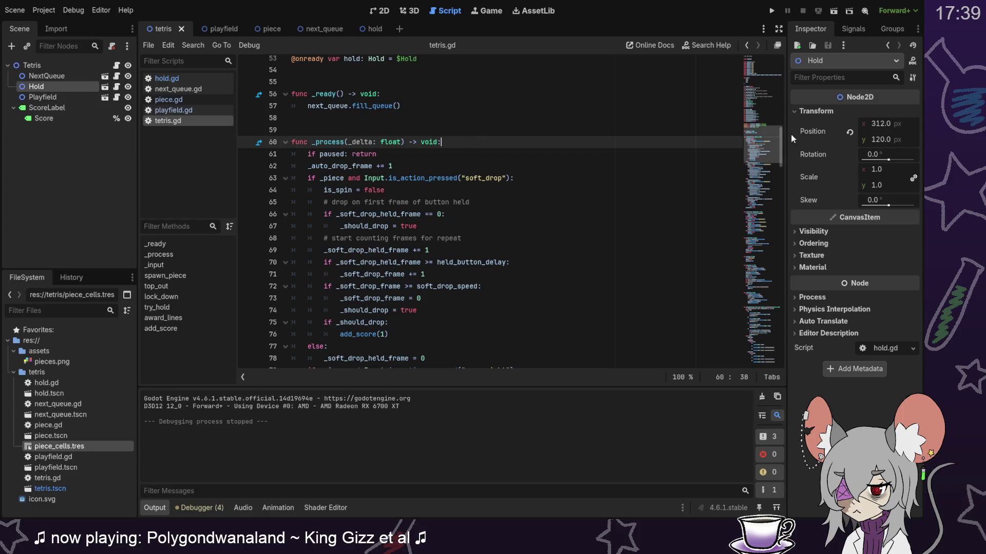
{"action": "scroll", "coordinate": [768, 188], "scroll_direction": "down", "scroll_amount": 9}
{"action": "left_click_drag", "start_coordinate": [768, 183], "coordinate": [768, 199]}
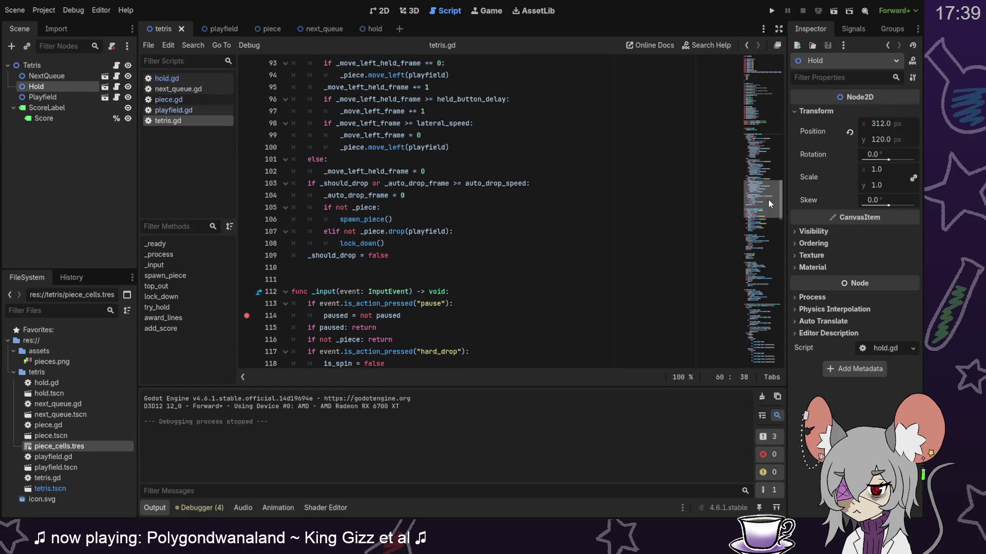
{"action": "left_click_drag", "start_coordinate": [768, 199], "coordinate": [763, 149]}
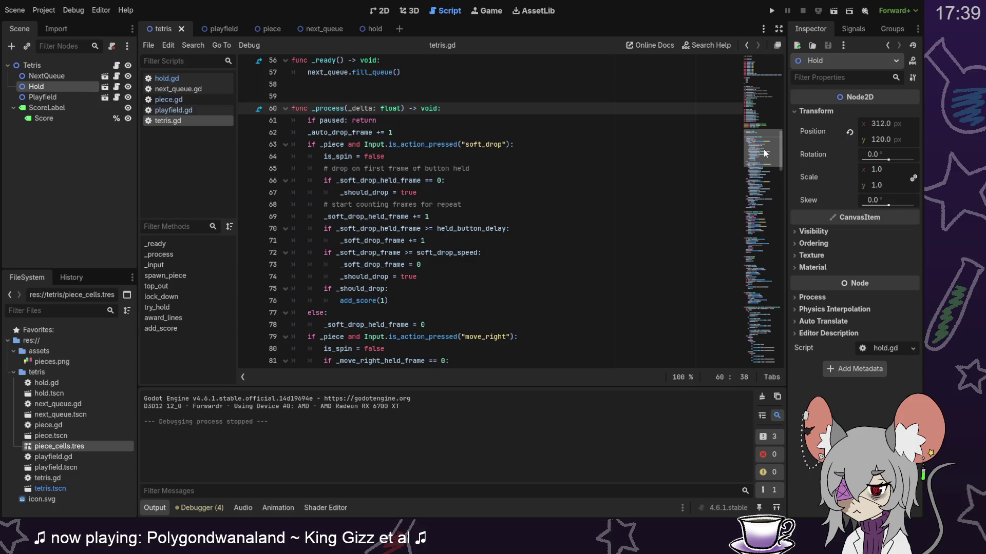
{"action": "left_click_drag", "start_coordinate": [763, 150], "coordinate": [765, 141]}
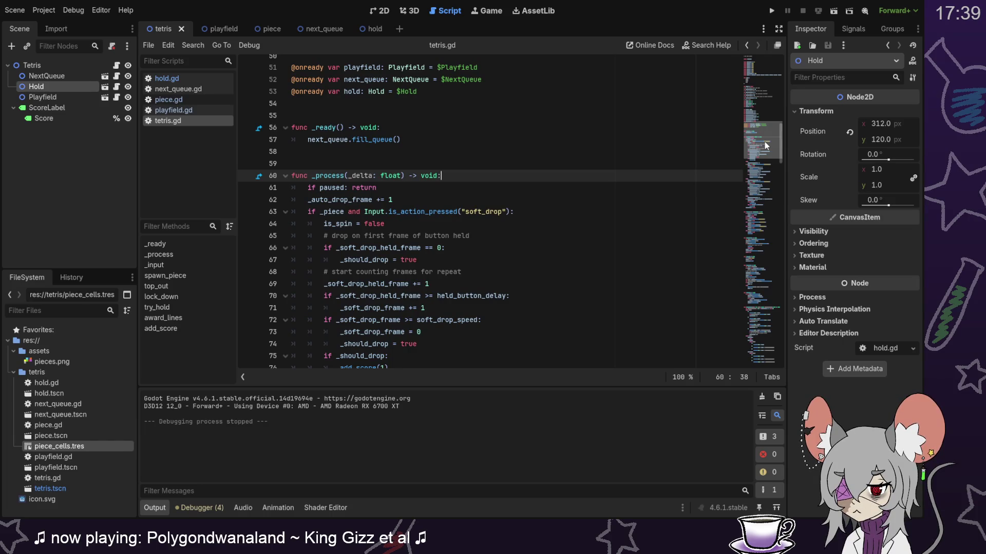
{"action": "left_click_drag", "start_coordinate": [765, 143], "coordinate": [765, 120]}
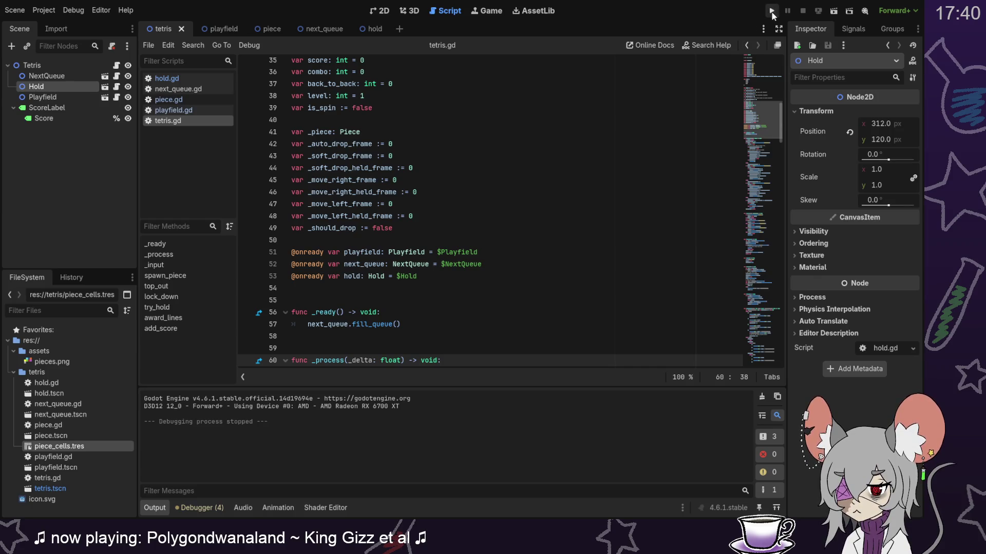
{"action": "left_click", "coordinate": [771, 10]}
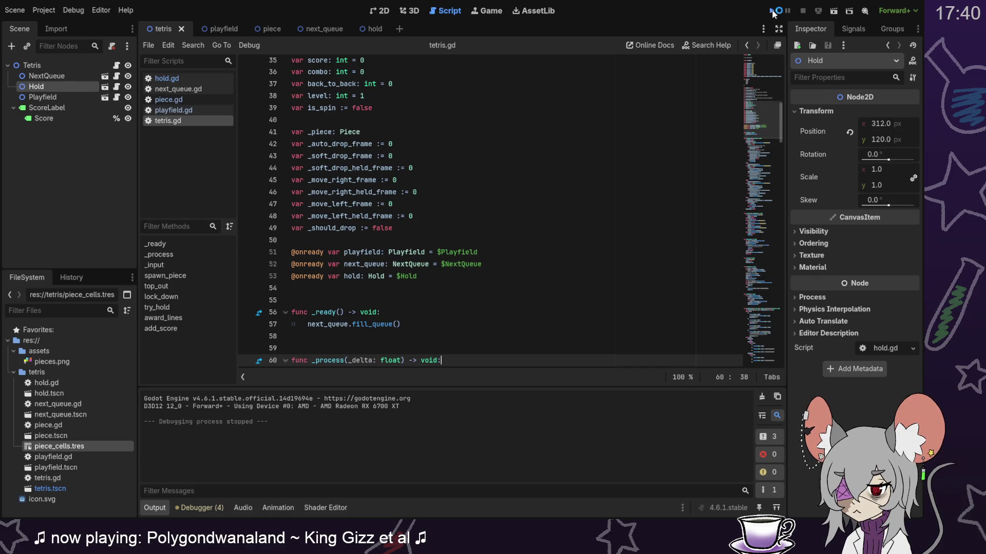
Step: Drop the first green piece, hold the cyan I, and stack the orange and red Z pieces
{"action": "key", "text": "Down"}
{"action": "key", "text": "Down"}
{"action": "key", "text": "Down"}
{"action": "key", "text": "Left"}
{"action": "key", "text": "Left"}
{"action": "key", "text": "Down"}
{"action": "key", "text": "Down"}
{"action": "key", "text": "Down"}
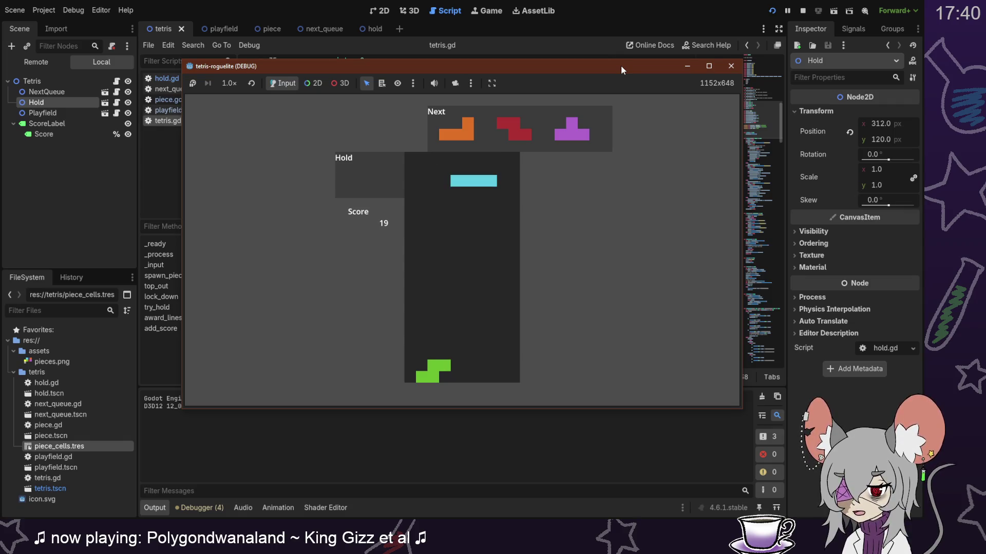
{"action": "key", "text": "c"}
{"action": "key", "text": "Down"}
{"action": "key", "text": "Down"}
{"action": "key", "text": "Down"}
{"action": "key", "text": "Right"}
{"action": "key", "text": "Down"}
{"action": "key", "text": "Down"}
{"action": "key", "text": "Down"}
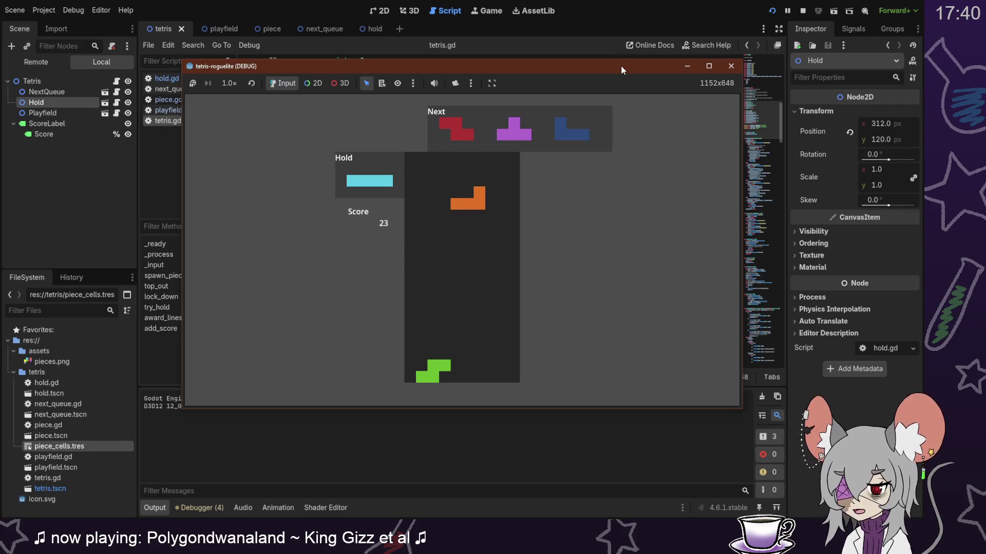
{"action": "key", "text": "Down"}
{"action": "key", "text": "Down"}
{"action": "key", "text": "Left"}
{"action": "key", "text": "Up"}
{"action": "key", "text": "Left"}
{"action": "key", "text": "Left"}
{"action": "key", "text": "Down"}
{"action": "key", "text": "Left"}
{"action": "key", "text": "Down"}
{"action": "key", "text": "Down"}
{"action": "key", "text": "Down"}
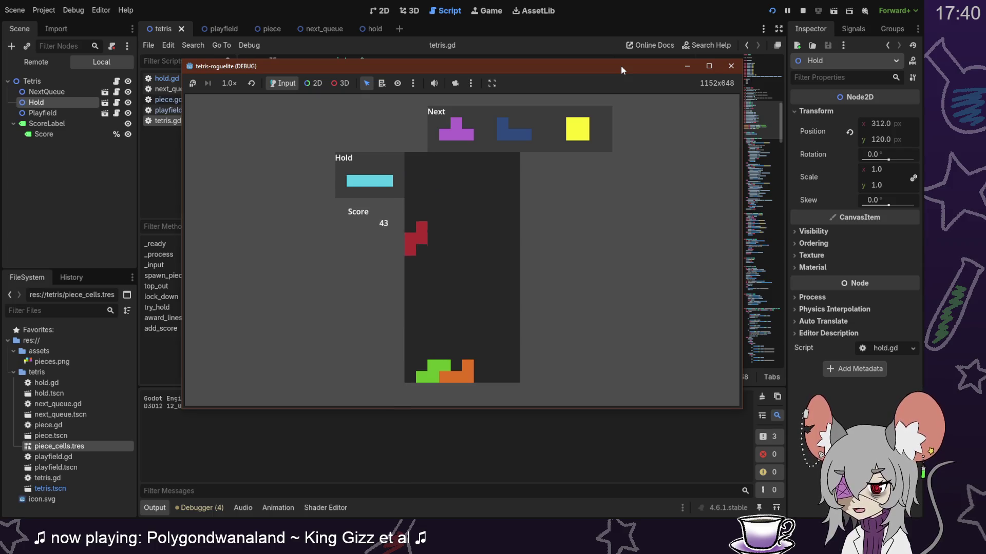
{"action": "key", "text": "Right"}
{"action": "key", "text": "Right"}
{"action": "key", "text": "Right"}
{"action": "key", "text": "Down"}
{"action": "key", "text": "Down"}
{"action": "key", "text": "Down"}
{"action": "key", "text": "Down"}
{"action": "key", "text": "Down"}
{"action": "key", "text": "Down"}
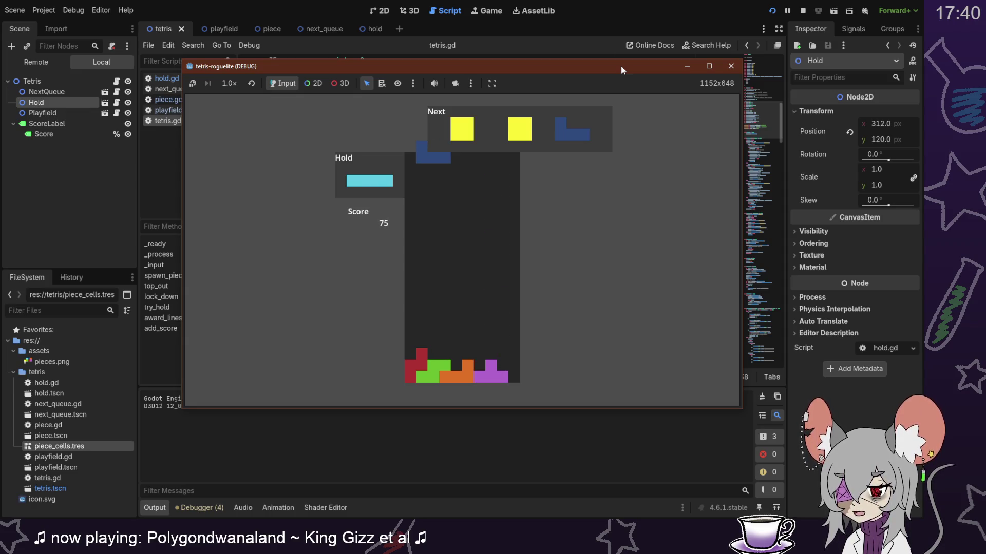
Step: Place the blue J and two yellow O pieces, then swap in the cyan I upright on the left
{"action": "key", "text": "Right"}
{"action": "key", "text": "Right"}
{"action": "key", "text": "Up"}
{"action": "key", "text": "Up"}
{"action": "key", "text": "Left"}
{"action": "key", "text": "Down"}
{"action": "key", "text": "Right"}
{"action": "key", "text": "Down"}
{"action": "key", "text": "Down"}
{"action": "key", "text": "Down"}
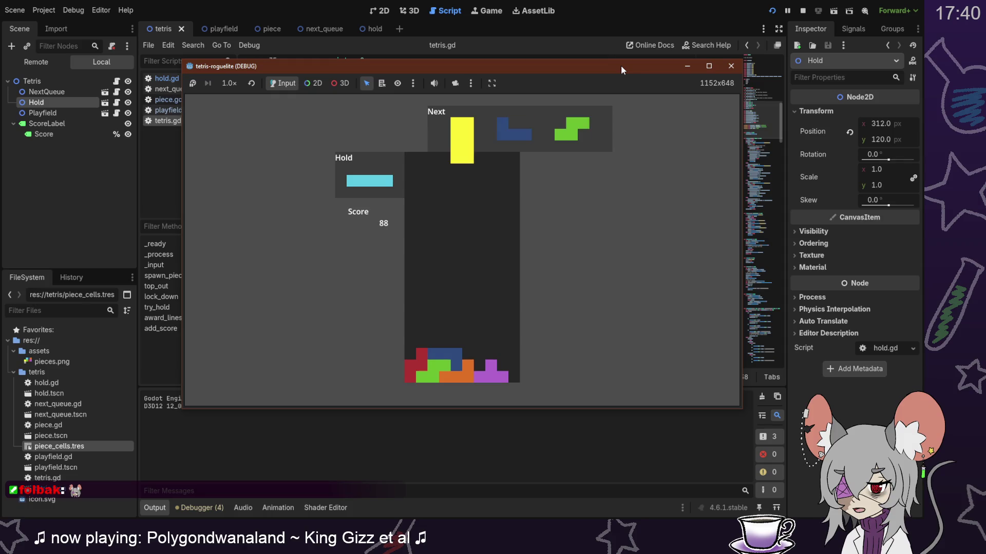
{"action": "key", "text": "Left"}
{"action": "key", "text": "Down"}
{"action": "key", "text": "Down"}
{"action": "key", "text": "Down"}
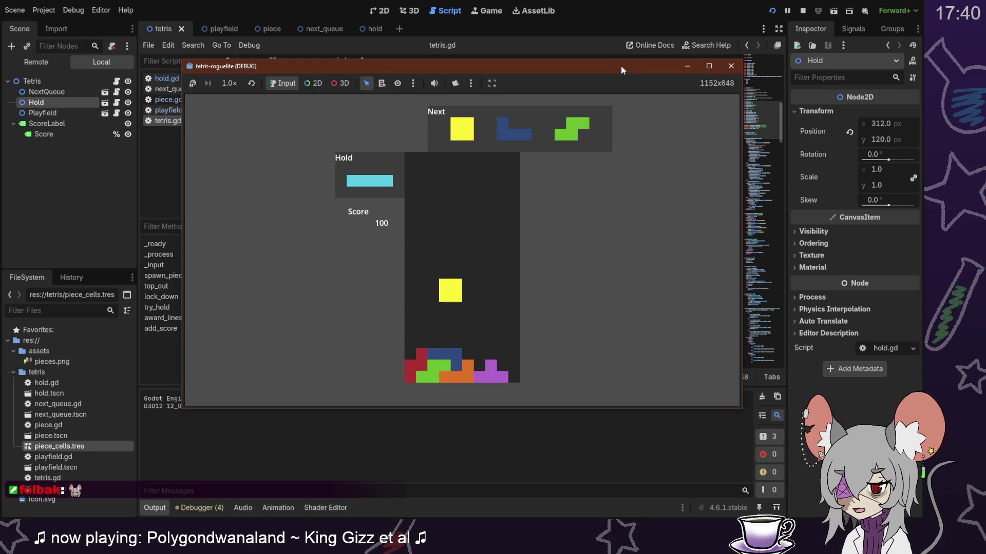
{"action": "key", "text": "Left"}
{"action": "key", "text": "Left"}
{"action": "key", "text": "Left"}
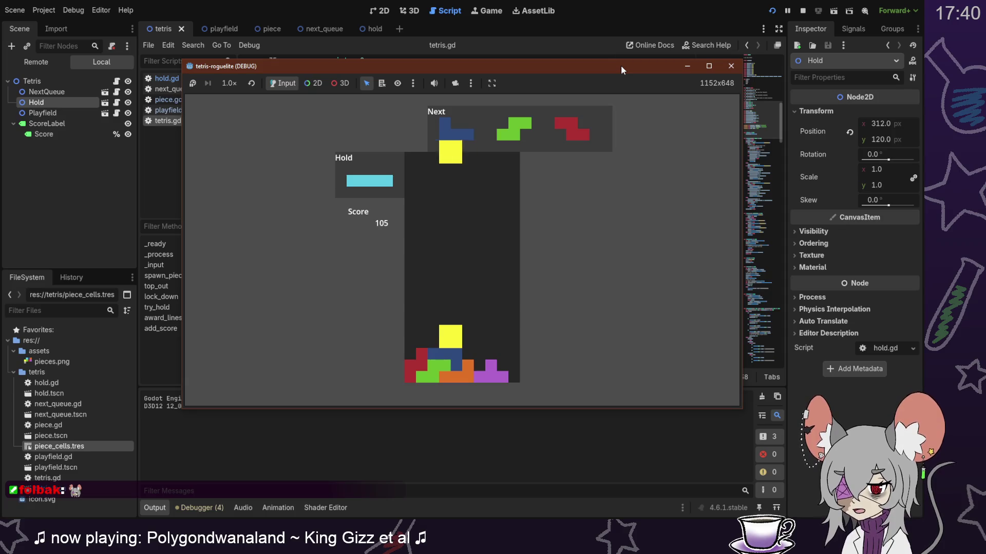
{"action": "key", "text": "Down"}
{"action": "key", "text": "Down"}
{"action": "key", "text": "Down"}
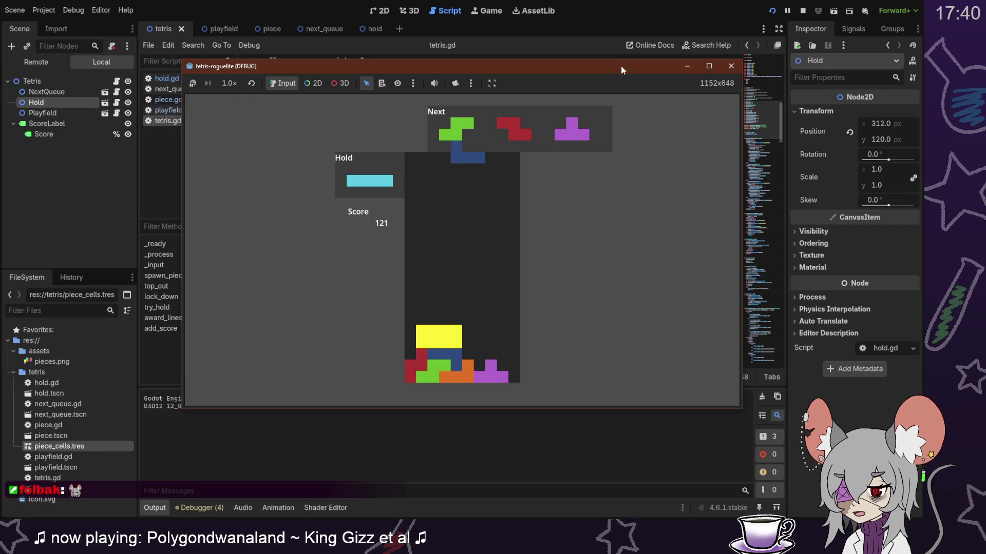
{"action": "key", "text": "c"}
{"action": "key", "text": "Left"}
{"action": "key", "text": "Left"}
{"action": "key", "text": "Left"}
{"action": "key", "text": "Up"}
{"action": "key", "text": "Left"}
{"action": "key", "text": "Down"}
{"action": "key", "text": "Down"}
{"action": "key", "text": "Down"}
{"action": "key", "text": "Down"}
{"action": "key", "text": "Down"}
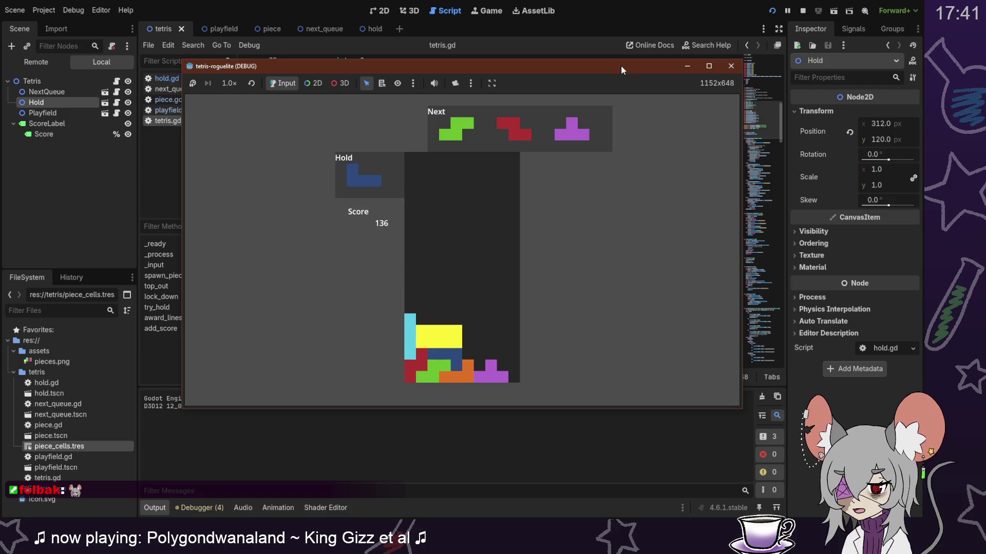
Step: Stack the green S, red Z, purple T and orange L, and drop a cyan I down the right wall
{"action": "key", "text": "Up"}
{"action": "key", "text": "Down"}
{"action": "key", "text": "Down"}
{"action": "key", "text": "Down"}
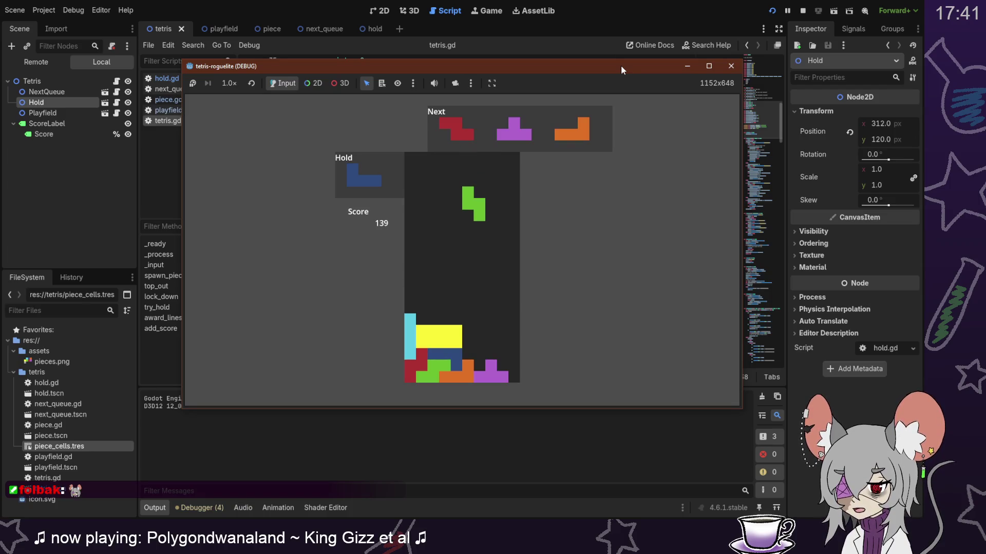
{"action": "key", "text": "Down"}
{"action": "key", "text": "Down"}
{"action": "key", "text": "Down"}
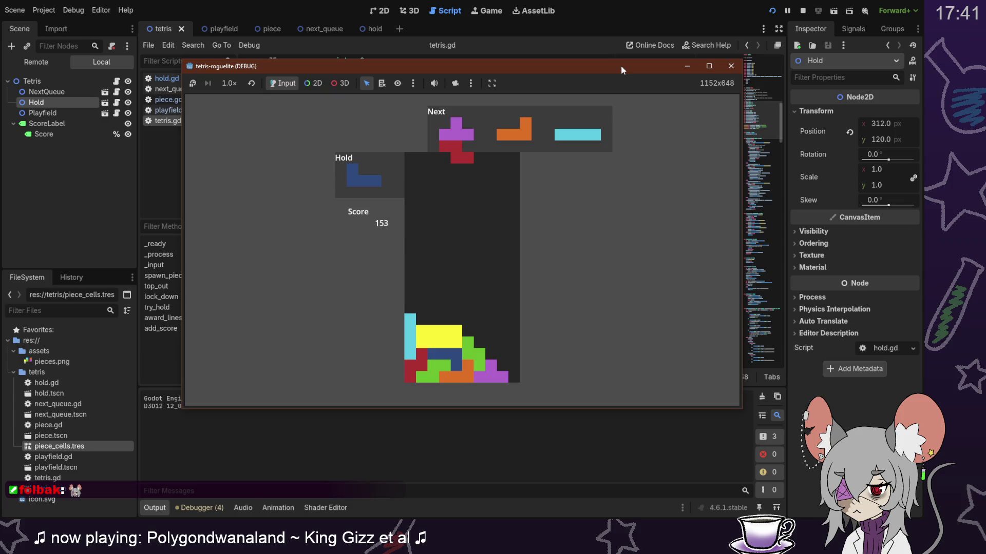
{"action": "key", "text": "Down"}
{"action": "key", "text": "Down"}
{"action": "key", "text": "Down"}
{"action": "key", "text": "Right"}
{"action": "key", "text": "Down"}
{"action": "key", "text": "Down"}
{"action": "key", "text": "Down"}
{"action": "key", "text": "Down"}
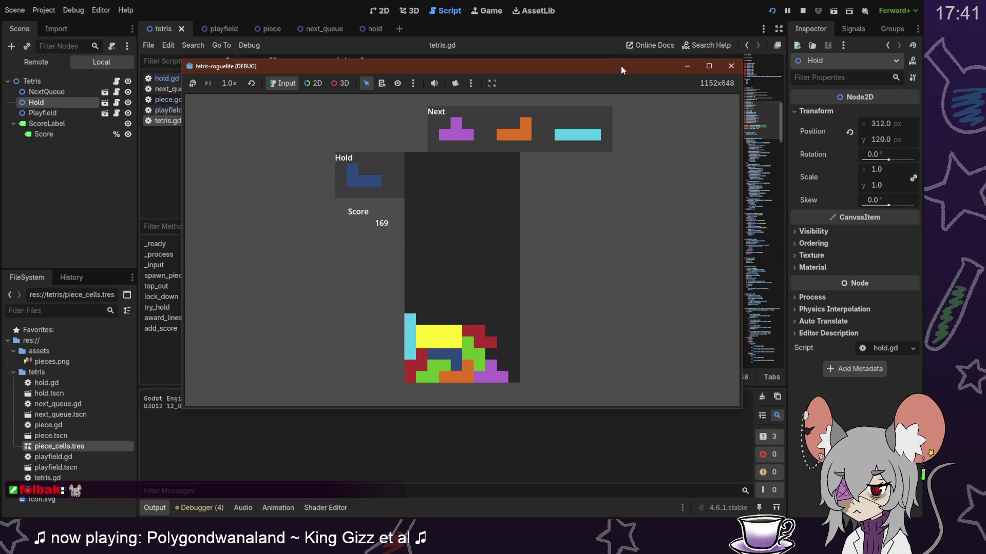
{"action": "key", "text": "Right"}
{"action": "key", "text": "Right"}
{"action": "key", "text": "Up"}
{"action": "key", "text": "Right"}
{"action": "key", "text": "Down"}
{"action": "key", "text": "Down"}
{"action": "key", "text": "Down"}
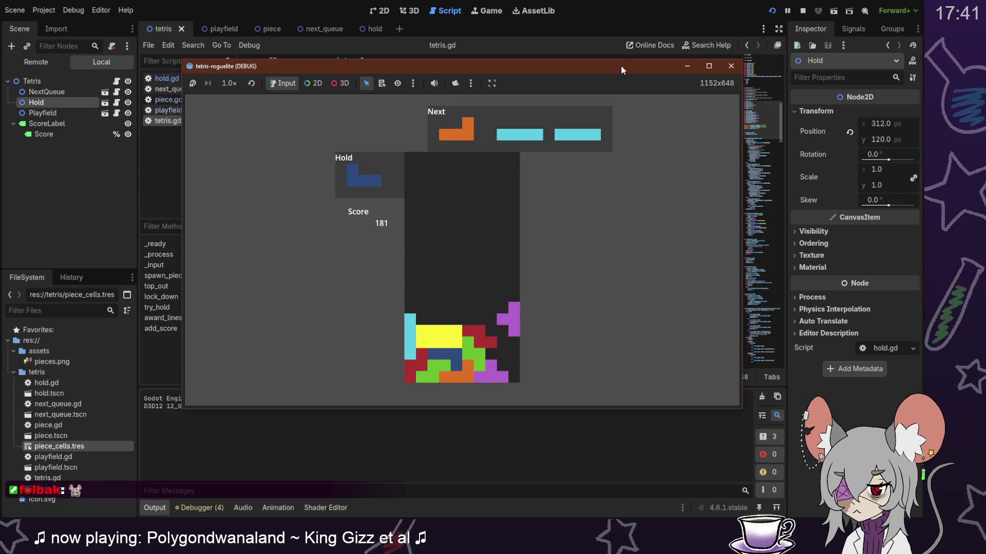
{"action": "key", "text": "Left"}
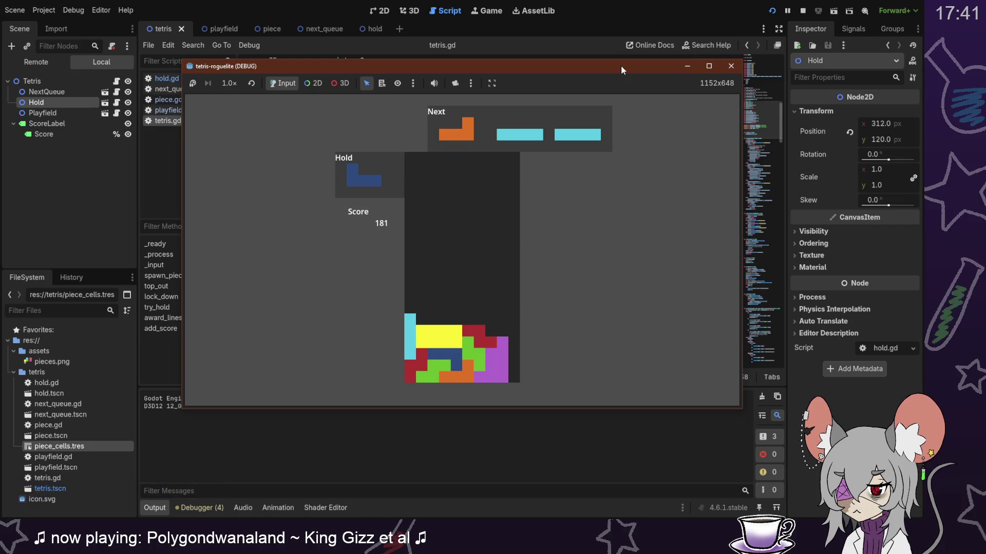
{"action": "key", "text": "Right"}
{"action": "key", "text": "Right"}
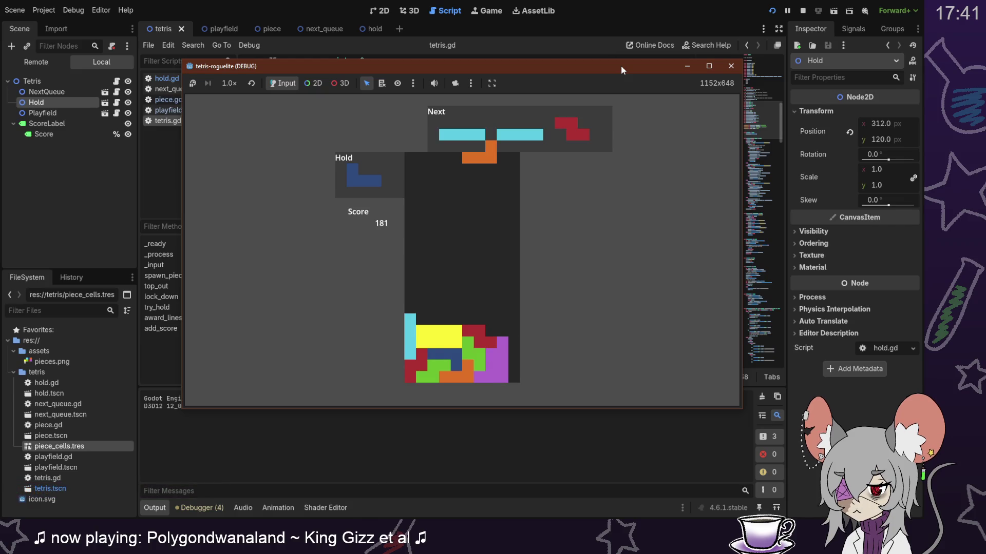
{"action": "key", "text": "Left"}
{"action": "key", "text": "Left"}
{"action": "key", "text": "Down"}
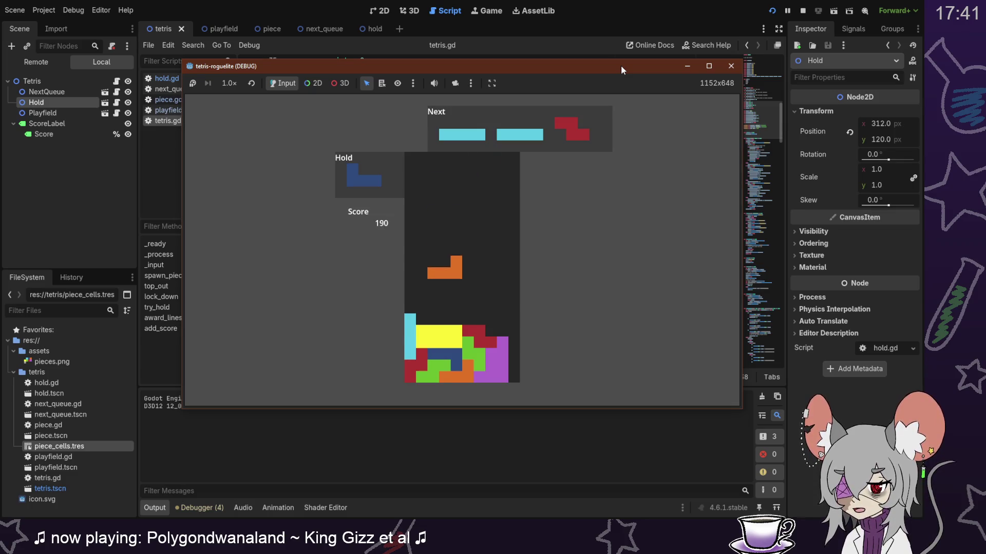
{"action": "key", "text": "Right"}
{"action": "key", "text": "Right"}
{"action": "key", "text": "Up"}
{"action": "key", "text": "Right"}
{"action": "key", "text": "Down"}
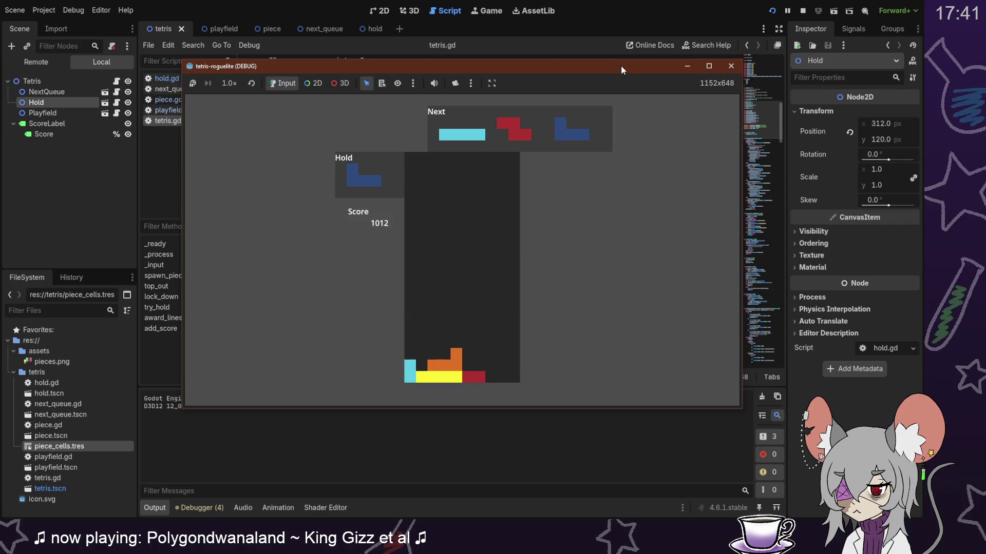
Step: Hold the cyan I, then drop blue J, red Z, purple T and yellow O pieces to clear a line
{"action": "key", "text": "Right"}
{"action": "key", "text": "Left"}
{"action": "key", "text": "Left"}
{"action": "key", "text": "Right"}
{"action": "key", "text": "c"}
{"action": "key", "text": "Right"}
{"action": "key", "text": "Right"}
{"action": "key", "text": "Right"}
{"action": "key", "text": "Right"}
{"action": "key", "text": "Down"}
{"action": "key", "text": "Down"}
{"action": "key", "text": "Down"}
{"action": "key", "text": "Down"}
{"action": "key", "text": "Down"}
{"action": "key", "text": "Down"}
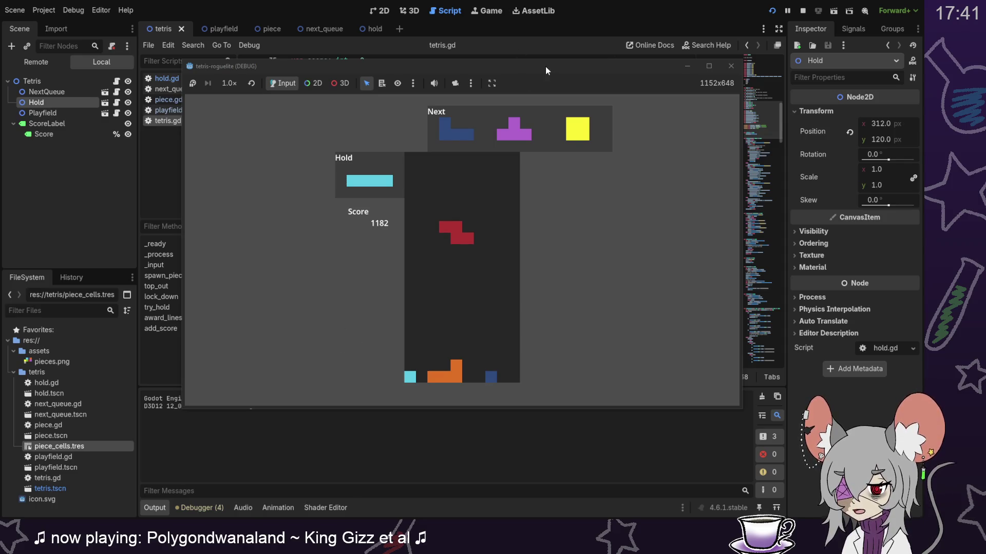
{"action": "key", "text": "Right"}
{"action": "key", "text": "Right"}
{"action": "key", "text": "Right"}
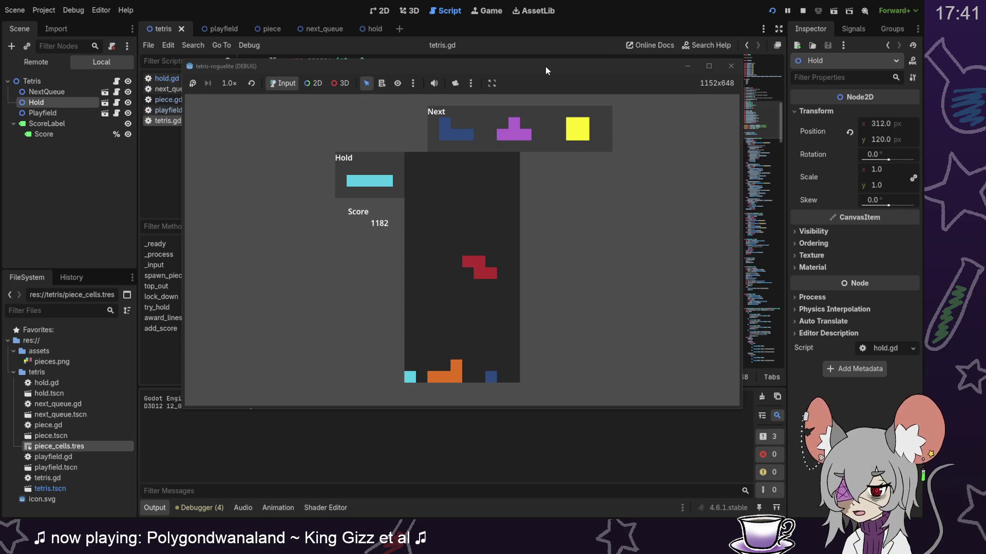
{"action": "key", "text": "Down"}
{"action": "key", "text": "Down"}
{"action": "key", "text": "Down"}
{"action": "key", "text": "Down"}
{"action": "key", "text": "Down"}
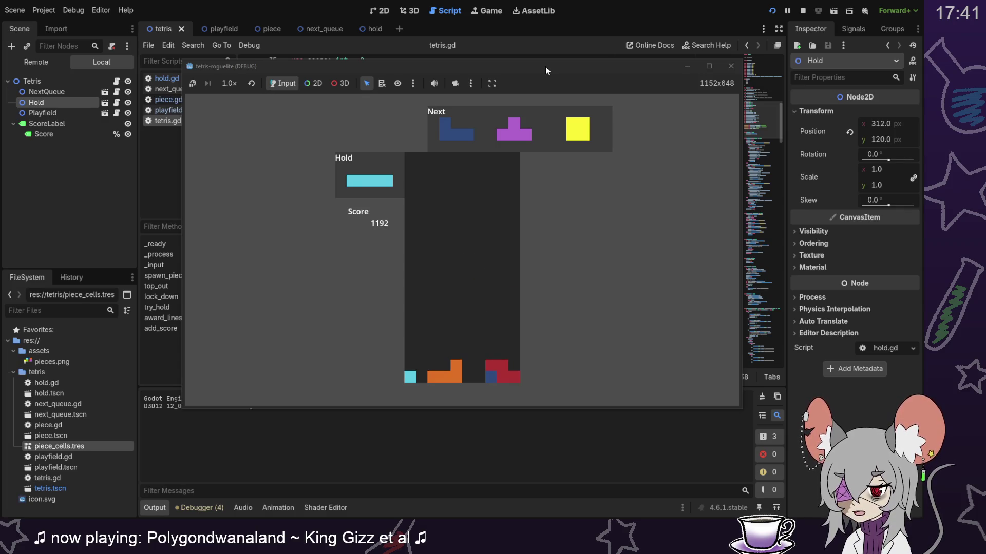
{"action": "key", "text": "Up"}
{"action": "key", "text": "Up"}
{"action": "key", "text": "Right"}
{"action": "key", "text": "Right"}
{"action": "key", "text": "Right"}
{"action": "key", "text": "Down"}
{"action": "key", "text": "Down"}
{"action": "key", "text": "Down"}
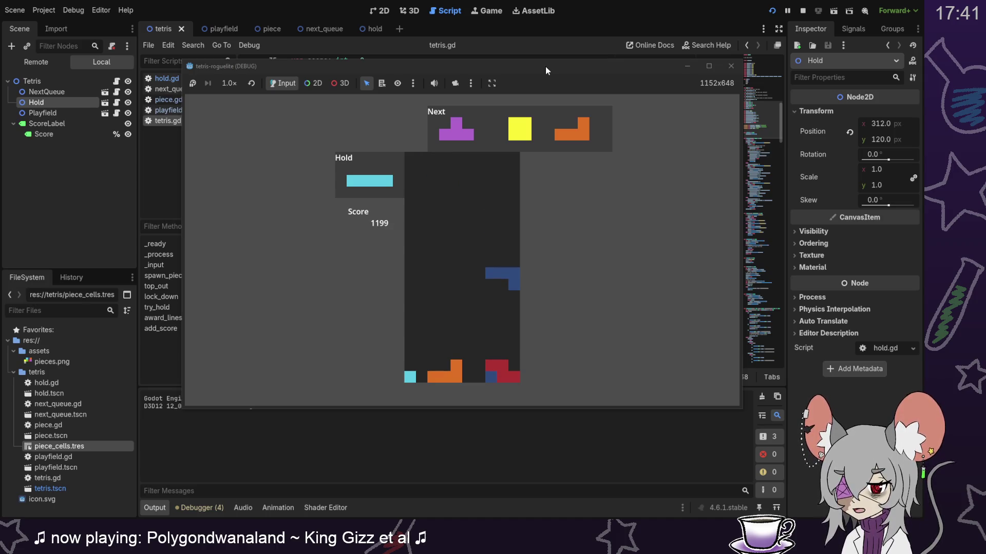
{"action": "key", "text": "Down"}
{"action": "key", "text": "Left"}
{"action": "key", "text": "Left"}
{"action": "key", "text": "Left"}
{"action": "key", "text": "Up"}
{"action": "key", "text": "Up"}
{"action": "key", "text": "Down"}
{"action": "key", "text": "Down"}
{"action": "key", "text": "Down"}
{"action": "key", "text": "Down"}
{"action": "key", "text": "Down"}
{"action": "key", "text": "Down"}
{"action": "key", "text": "Down"}
{"action": "key", "text": "Down"}
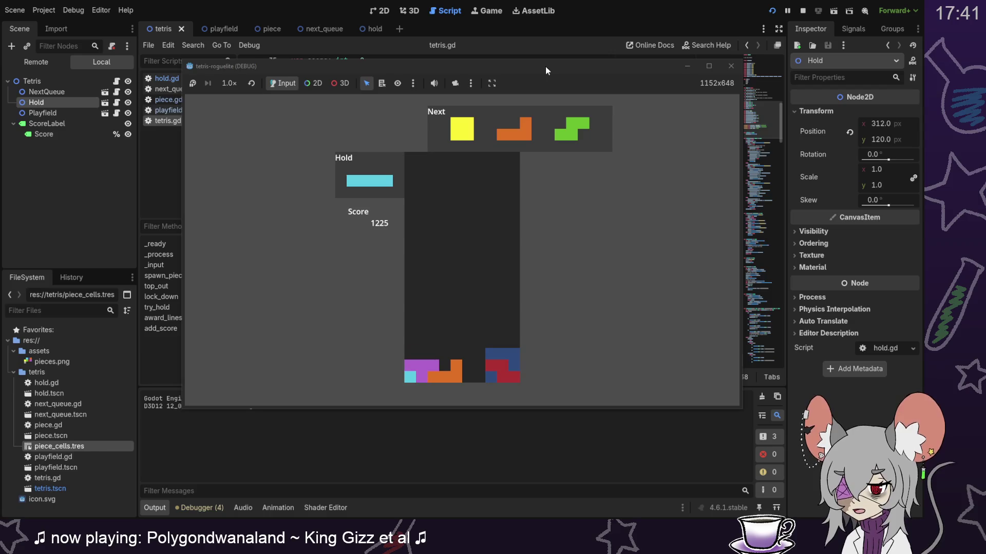
{"action": "key", "text": "Right"}
{"action": "key", "text": "Down"}
{"action": "key", "text": "Down"}
{"action": "key", "text": "Down"}
{"action": "key", "text": "Down"}
{"action": "key", "text": "Down"}
{"action": "key", "text": "Down"}
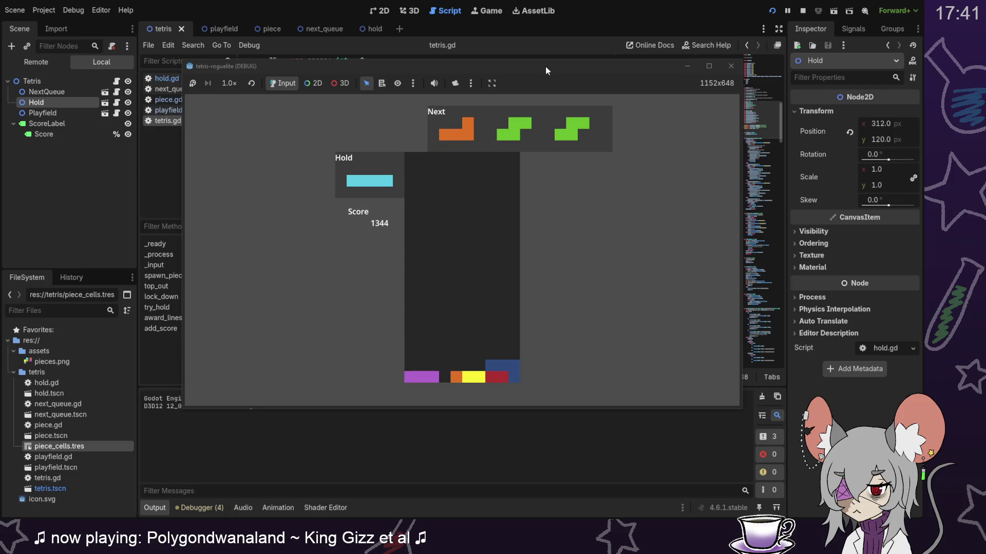
{"action": "key", "text": "Up"}
{"action": "key", "text": "Up"}
{"action": "key", "text": "Down"}
{"action": "key", "text": "Down"}
{"action": "key", "text": "Down"}
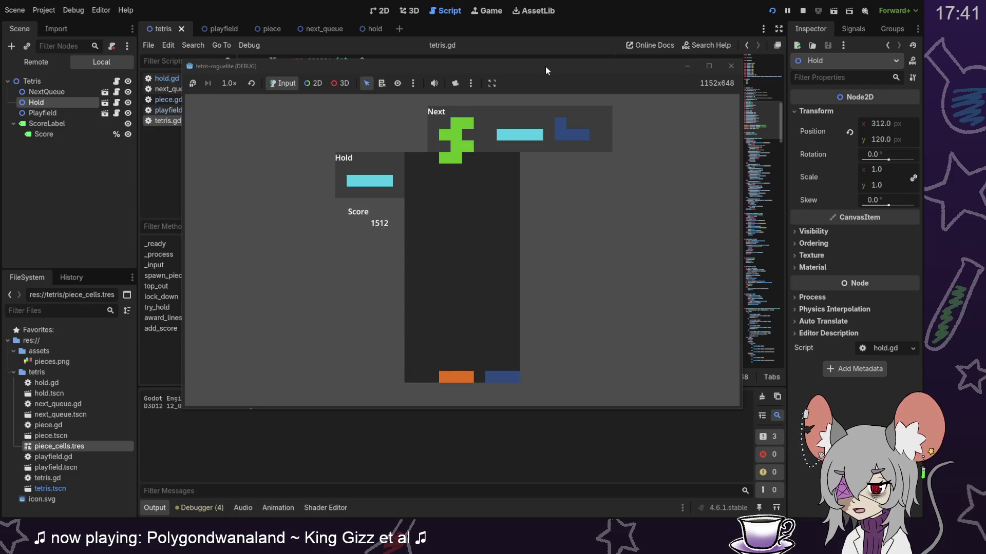
Step: Swap the held cyan I in for the green S, place it, and stop the game at score 1552
{"action": "key", "text": "Left"}
{"action": "key", "text": "Left"}
{"action": "key", "text": "Left"}
{"action": "key", "text": "Down"}
{"action": "key", "text": "Right"}
{"action": "key", "text": "Down"}
{"action": "key", "text": "Down"}
{"action": "key", "text": "Down"}
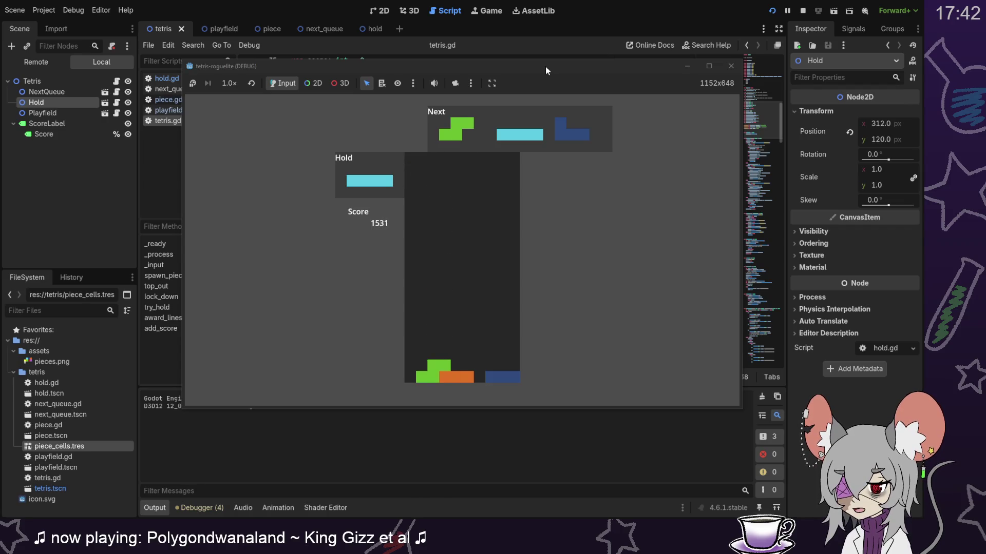
{"action": "key", "text": "Up"}
{"action": "key", "text": "c"}
{"action": "key", "text": "Down"}
{"action": "key", "text": "Right"}
{"action": "key", "text": "Down"}
{"action": "key", "text": "Down"}
{"action": "key", "text": "Down"}
{"action": "key", "text": "Down"}
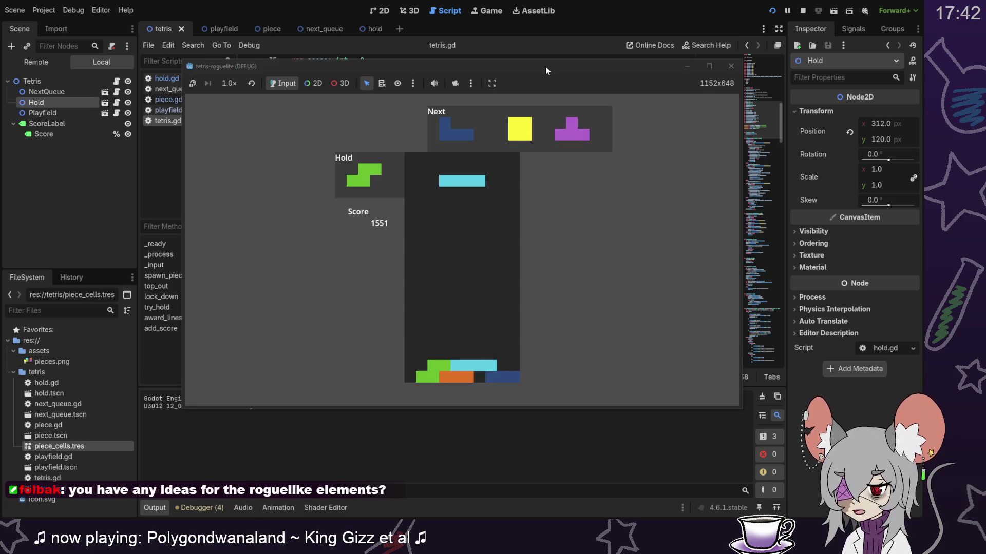
{"action": "key", "text": "Left"}
{"action": "key", "text": "Right"}
{"action": "key", "text": "Down"}
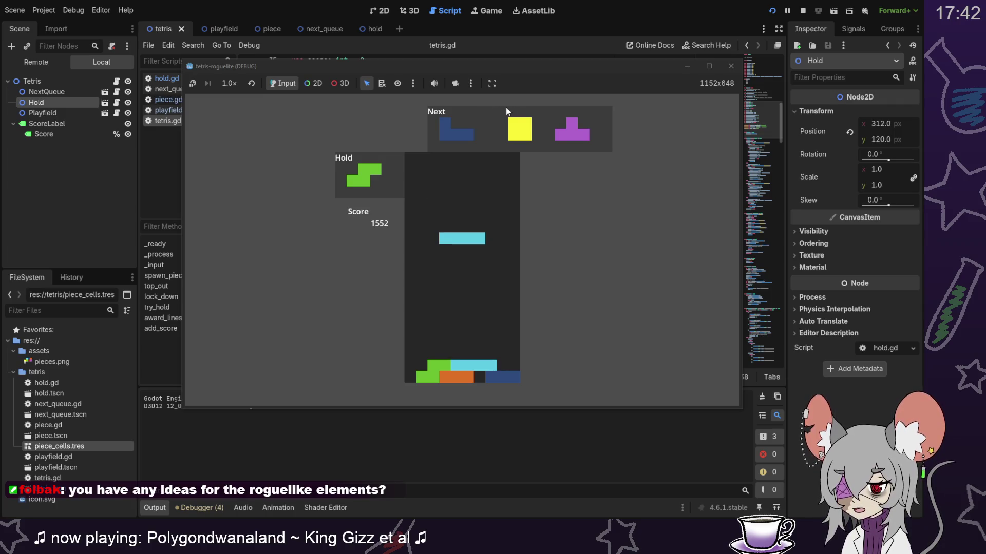
{"action": "left_click", "coordinate": [802, 11]}
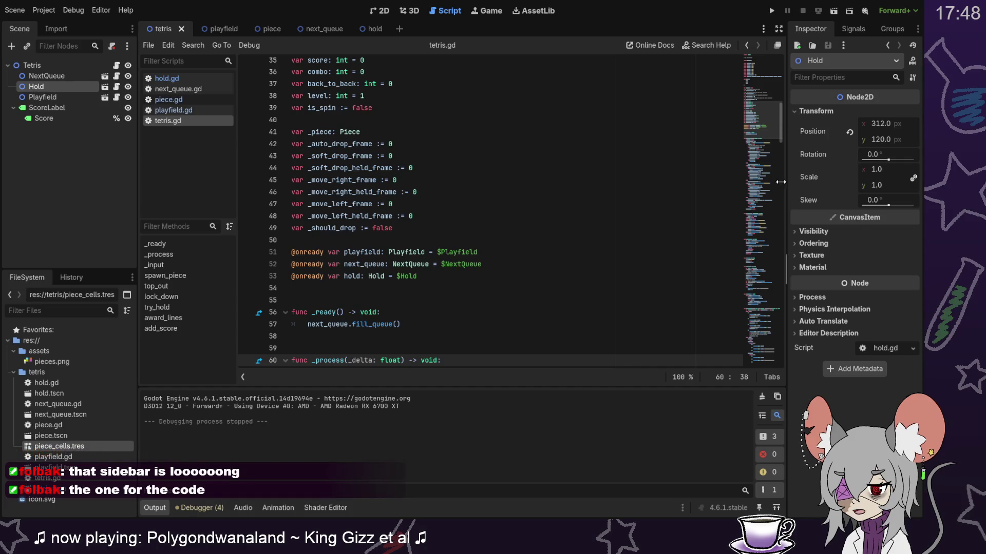
{"action": "mouse_move", "coordinate": [754, 123]}
{"action": "left_mouse_down"}
{"action": "mouse_move", "coordinate": [756, 345]}
{"action": "mouse_move", "coordinate": [756, 103]}
{"action": "mouse_move", "coordinate": [756, 352]}
{"action": "mouse_move", "coordinate": [755, 57]}
{"action": "mouse_move", "coordinate": [754, 340]}
{"action": "left_mouse_up"}
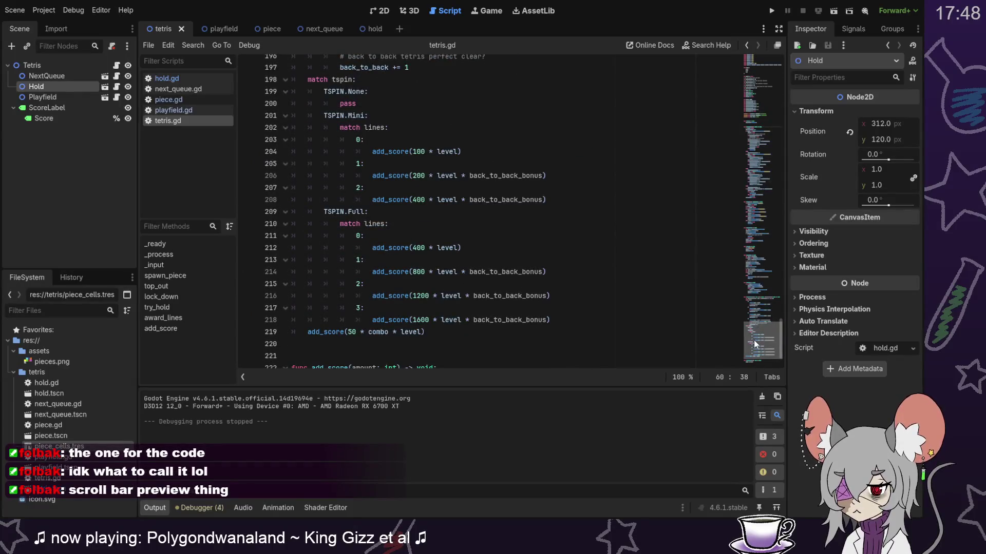
{"action": "scroll", "coordinate": [753, 340], "scroll_direction": "up", "scroll_amount": 5}
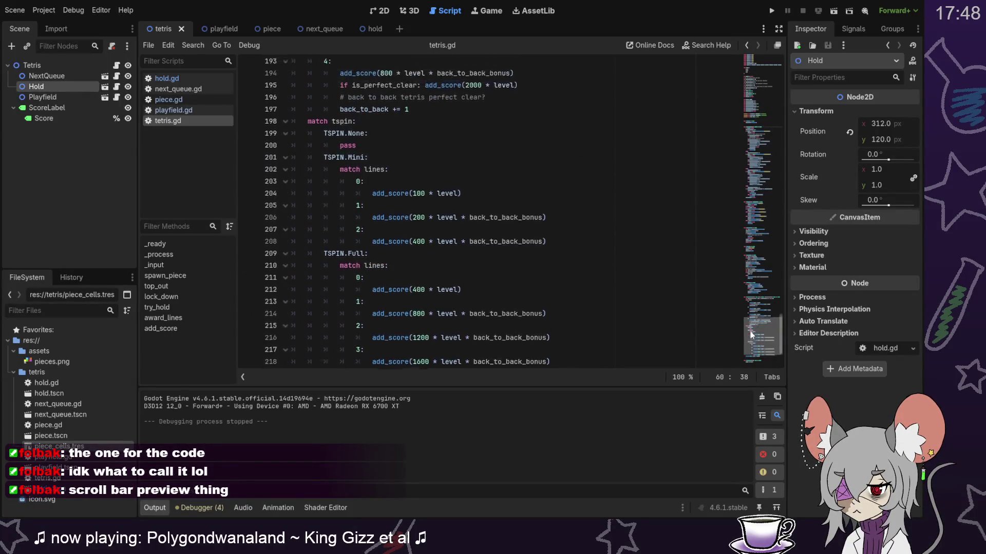
{"action": "mouse_move", "coordinate": [353, 77]}
{"action": "left_mouse_down"}
{"action": "mouse_move", "coordinate": [359, 211]}
{"action": "mouse_move", "coordinate": [410, 329]}
{"action": "mouse_move", "coordinate": [442, 288]}
{"action": "mouse_move", "coordinate": [438, 330]}
{"action": "mouse_move", "coordinate": [438, 320]}
{"action": "left_mouse_up"}
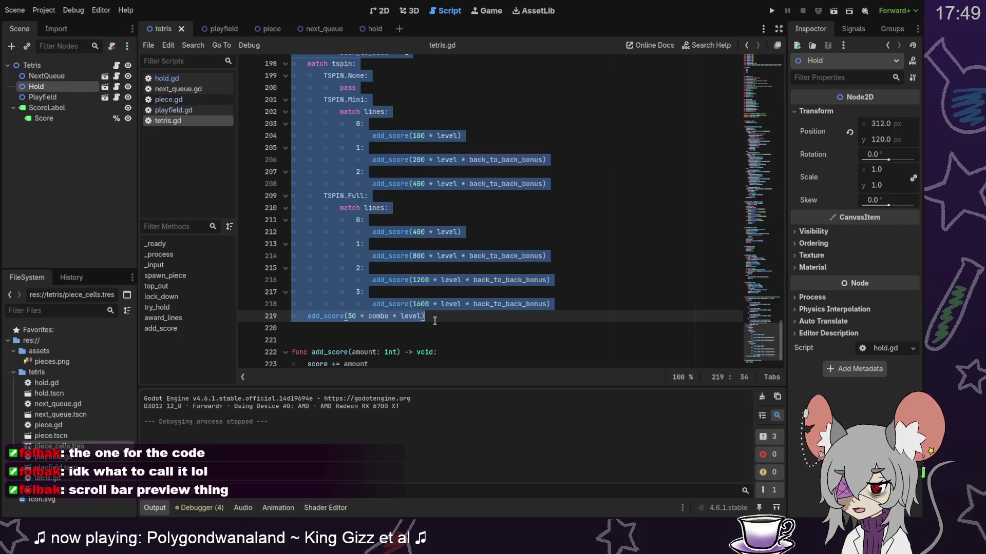
{"action": "scroll", "coordinate": [433, 208], "scroll_direction": "up", "scroll_amount": 2}
{"action": "left_click", "coordinate": [433, 207]}
{"action": "left_click", "coordinate": [472, 283]}
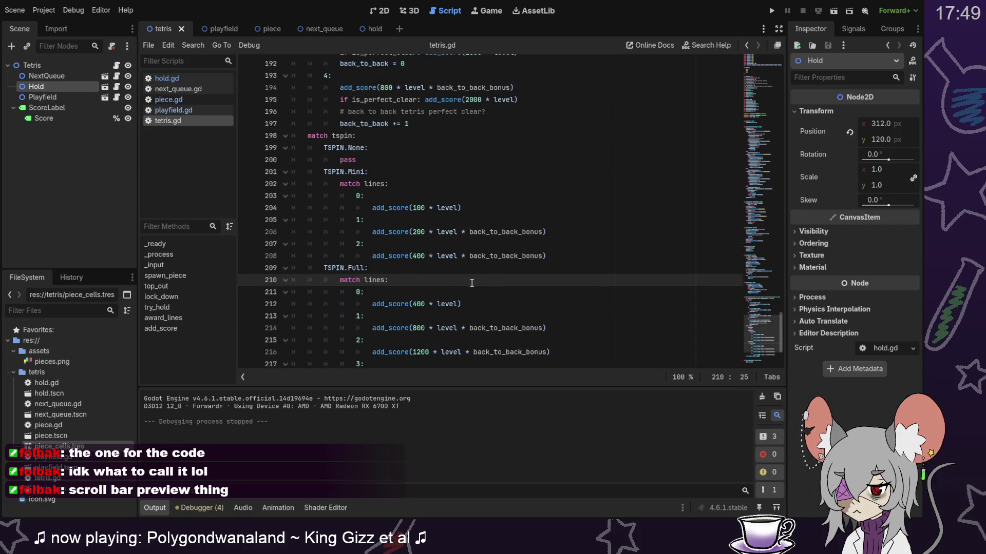
{"action": "scroll", "coordinate": [493, 302], "scroll_direction": "up", "scroll_amount": 5}
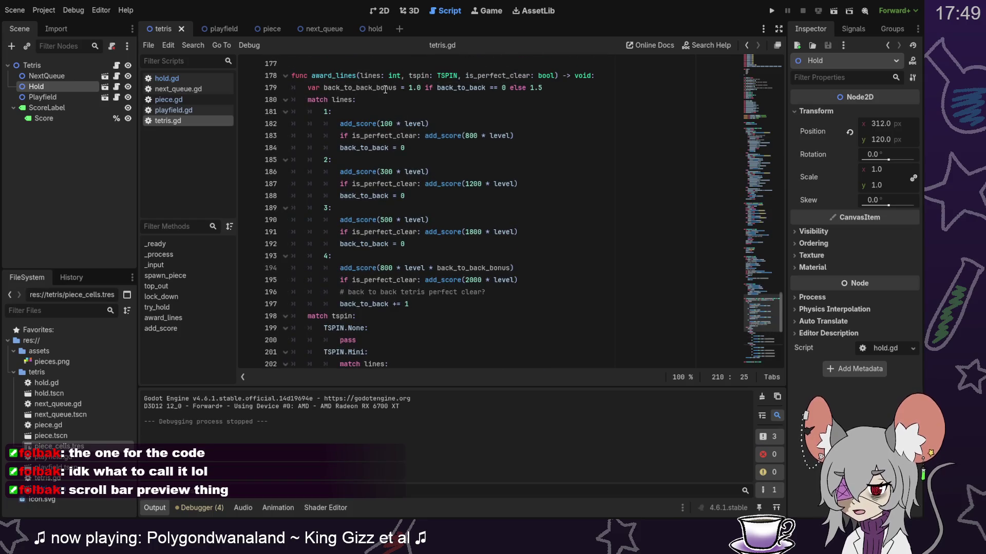
{"action": "left_click_drag", "start_coordinate": [385, 87], "coordinate": [456, 280]}
{"action": "left_click", "coordinate": [479, 315]}
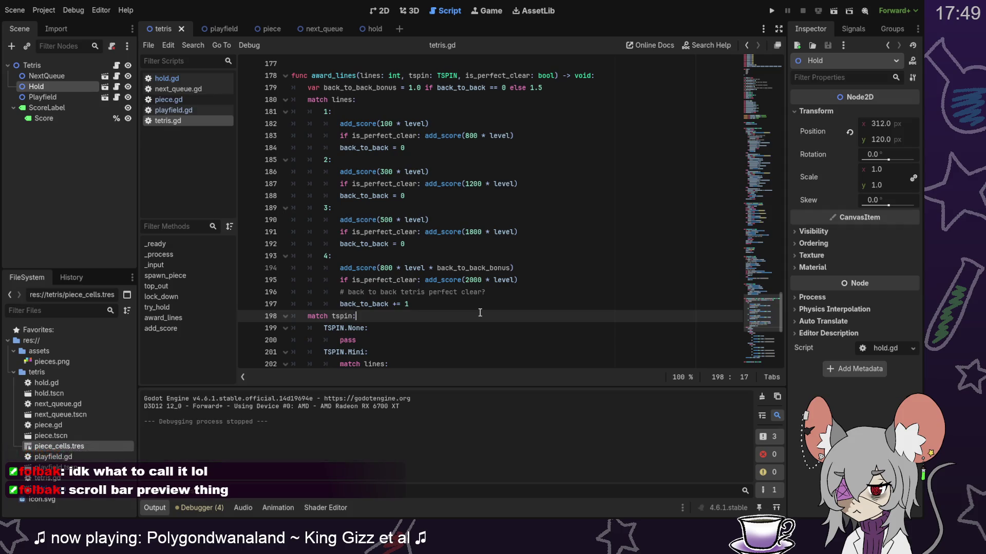
{"action": "scroll", "coordinate": [480, 312], "scroll_direction": "down", "scroll_amount": 6}
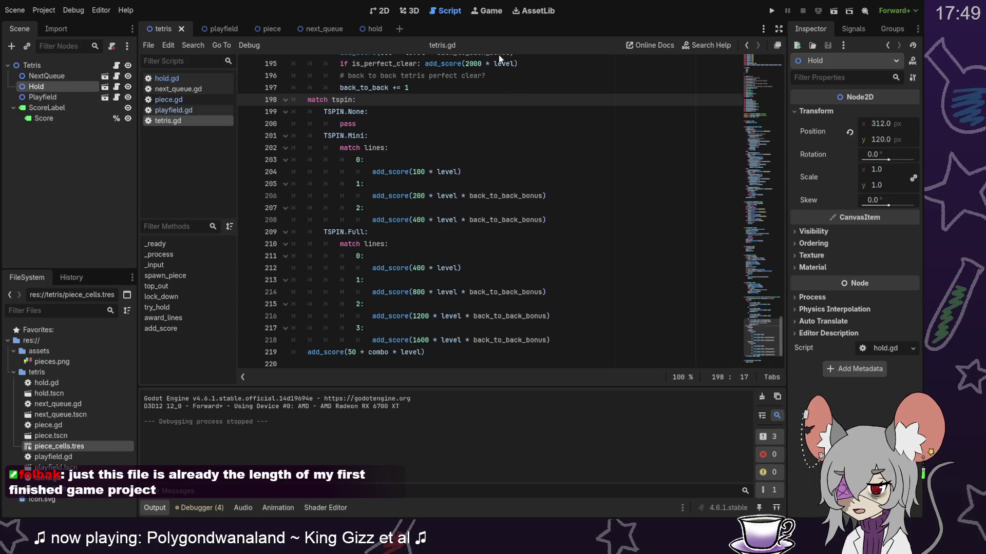
Step: Jump via the minimap to the frame-timing variables and place the caret after held_button_delay
{"action": "left_click", "coordinate": [766, 285]}
{"action": "left_click", "coordinate": [766, 154]}
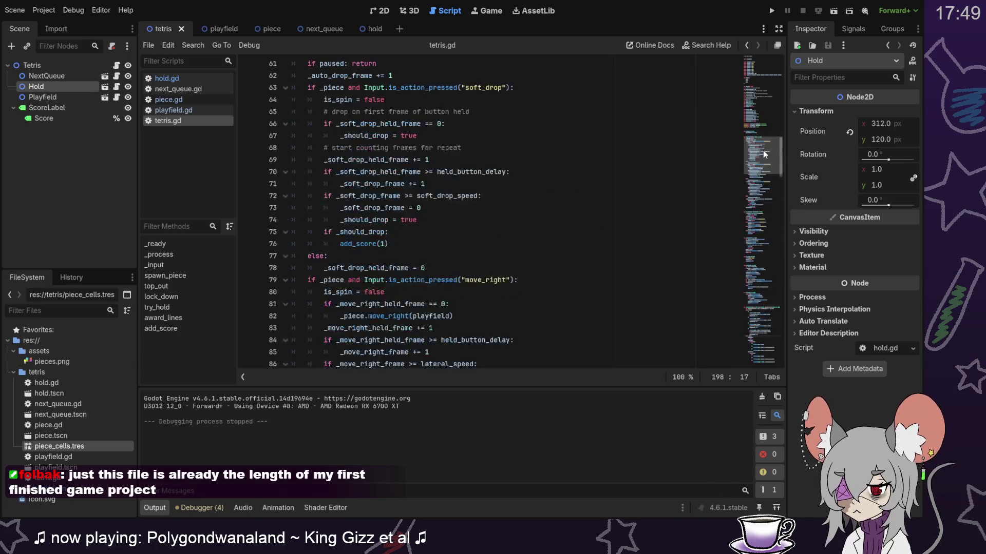
{"action": "left_click", "coordinate": [763, 127]}
{"action": "left_click", "coordinate": [763, 309]}
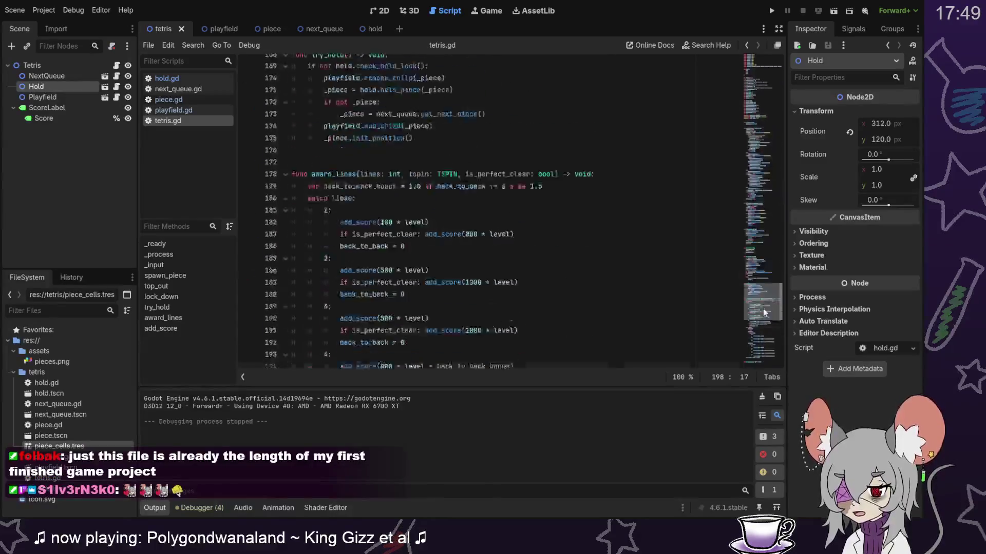
{"action": "left_click", "coordinate": [763, 326]}
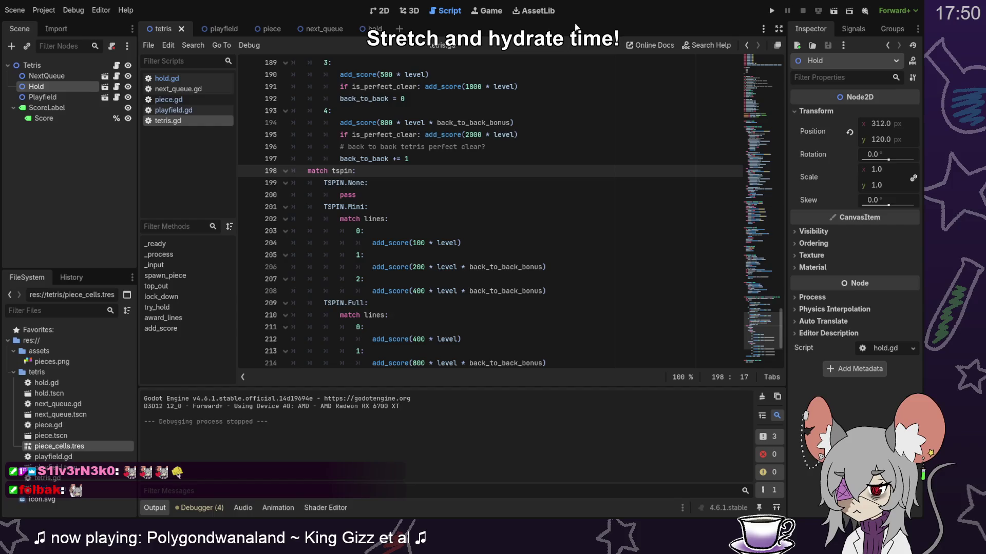
{"action": "left_click_drag", "start_coordinate": [768, 342], "coordinate": [768, 132]}
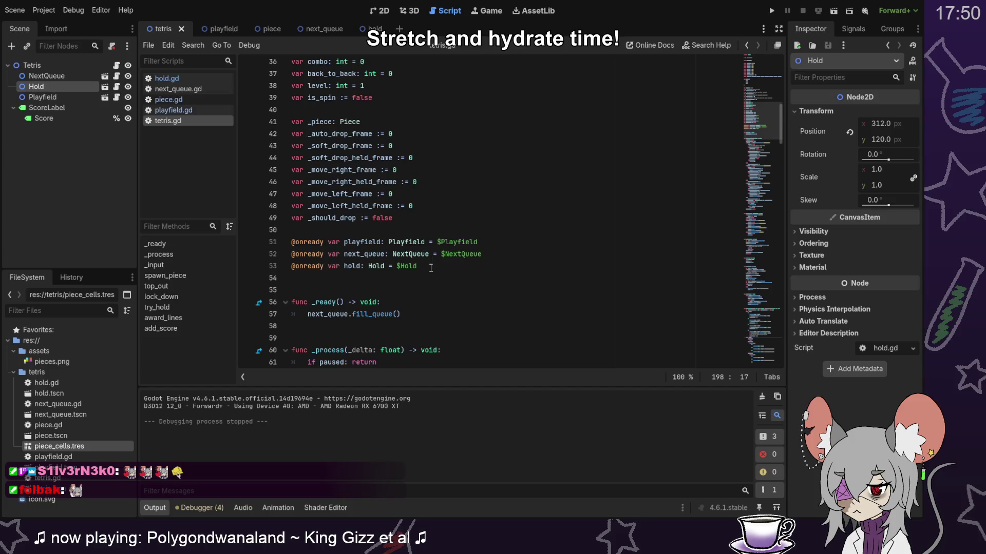
{"action": "scroll", "coordinate": [435, 266], "scroll_direction": "up", "scroll_amount": 3}
{"action": "scroll", "coordinate": [426, 218], "scroll_direction": "up", "scroll_amount": 2}
{"action": "scroll", "coordinate": [443, 228], "scroll_direction": "down", "scroll_amount": 1}
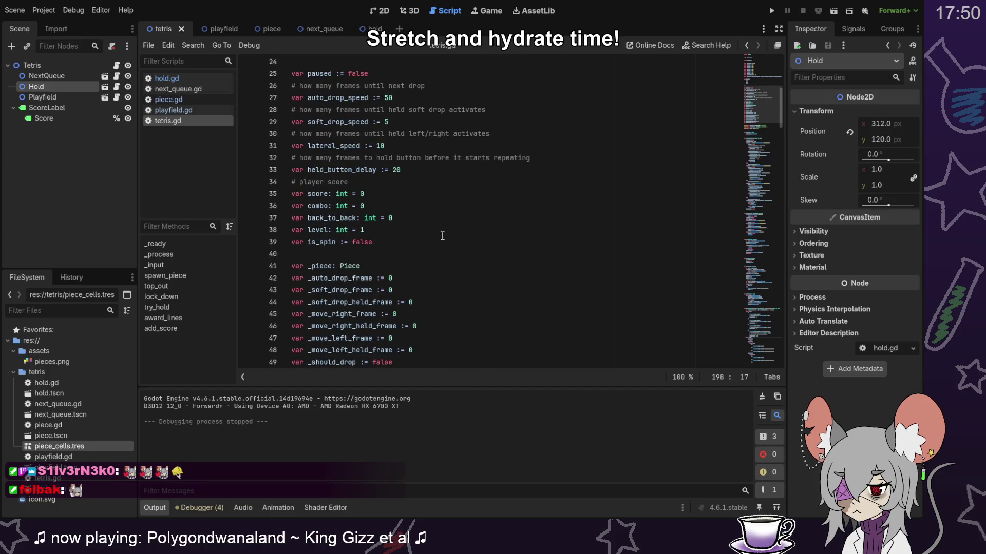
{"action": "left_click", "coordinate": [448, 171]}
Step: Add 'var entry_delay := 30' below held_button_delay, commented 'how many frames to wait before next piece'
{"action": "key", "text": "Return"}
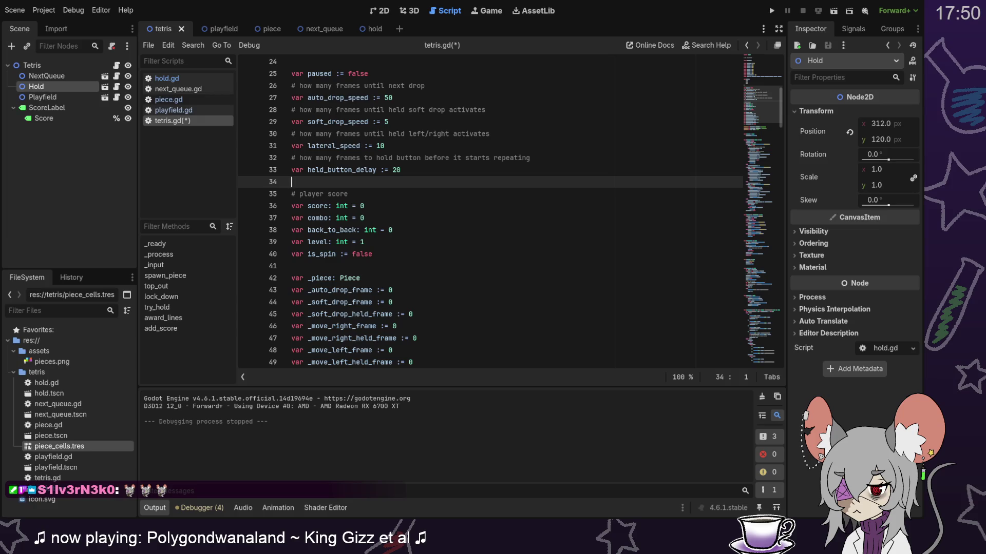
{"action": "type", "text": "var entry_delay :="}
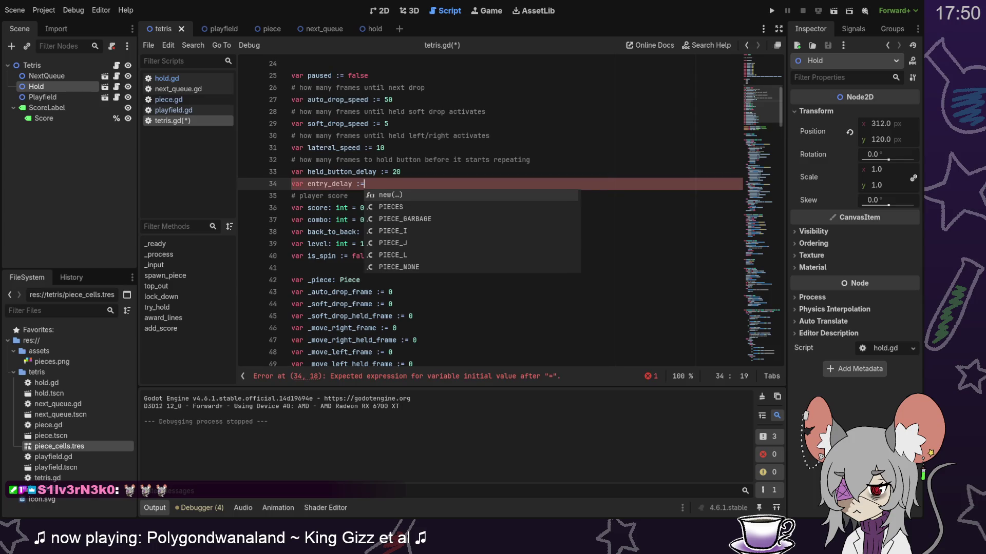
{"action": "type", "text": " 20"}
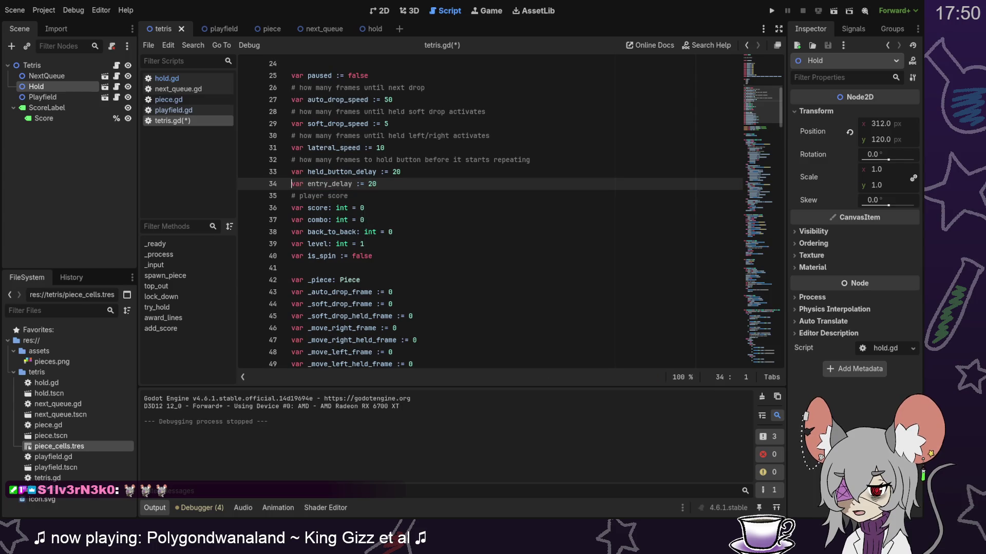
{"action": "key", "text": "ctrl+shift+Return"}
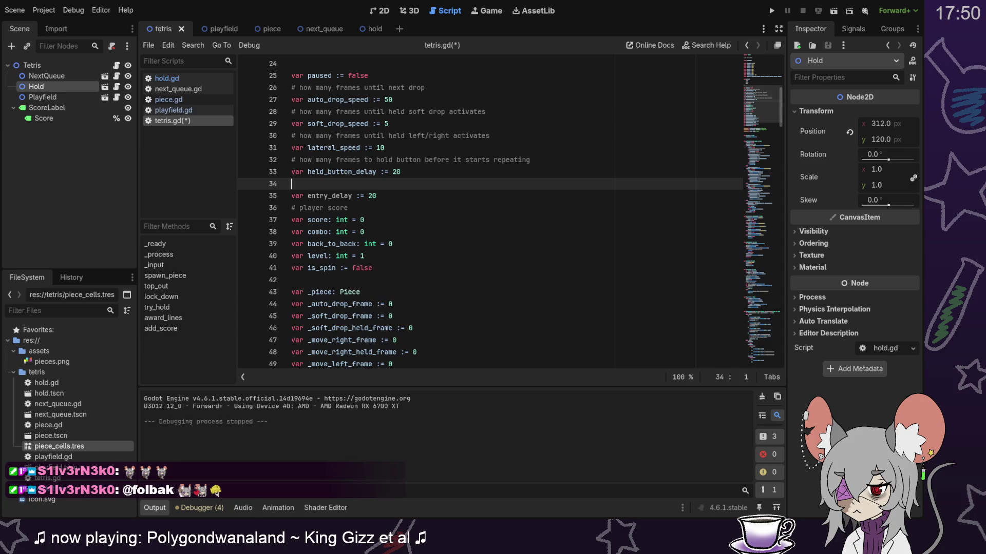
{"action": "left_click", "coordinate": [291, 196]}
{"action": "type", "text": "3"}
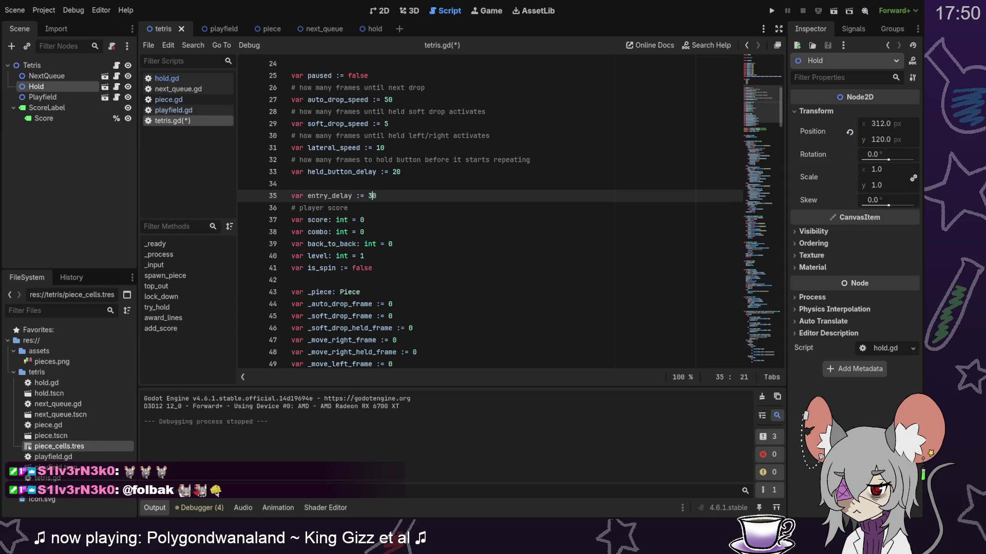
{"action": "key", "text": "ctrl+z"}
{"action": "type", "text": "how many "}
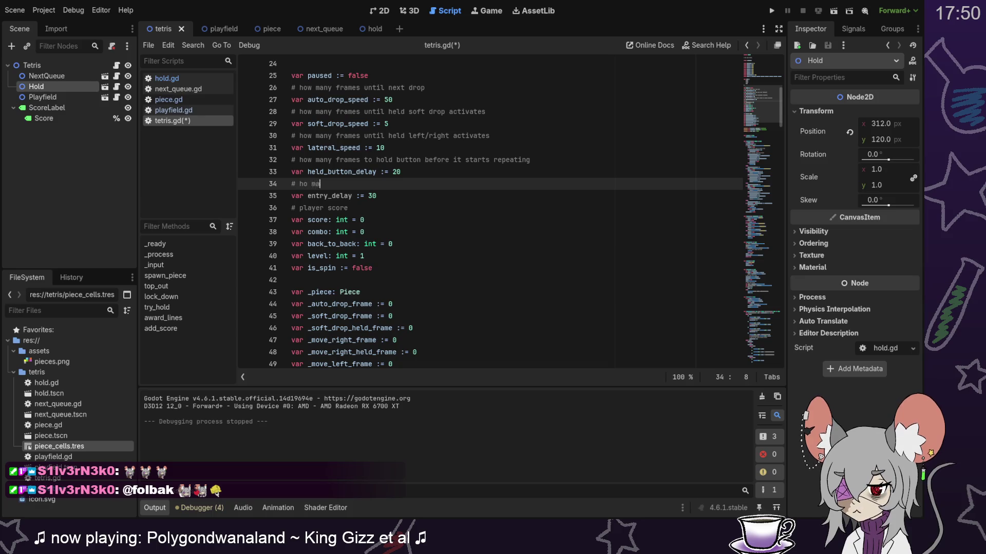
{"action": "type", "text": "fram"}
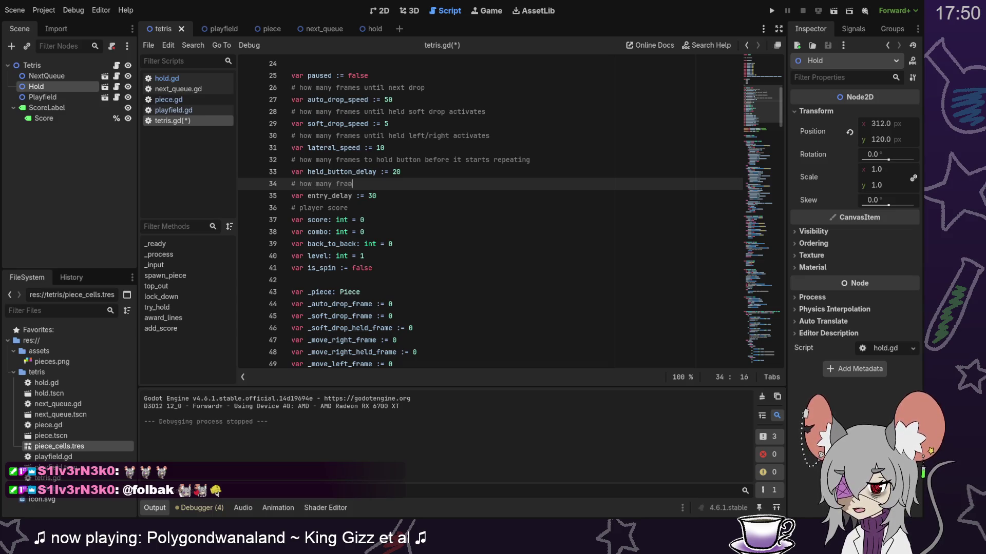
{"action": "type", "text": "es to wait before next piece"}
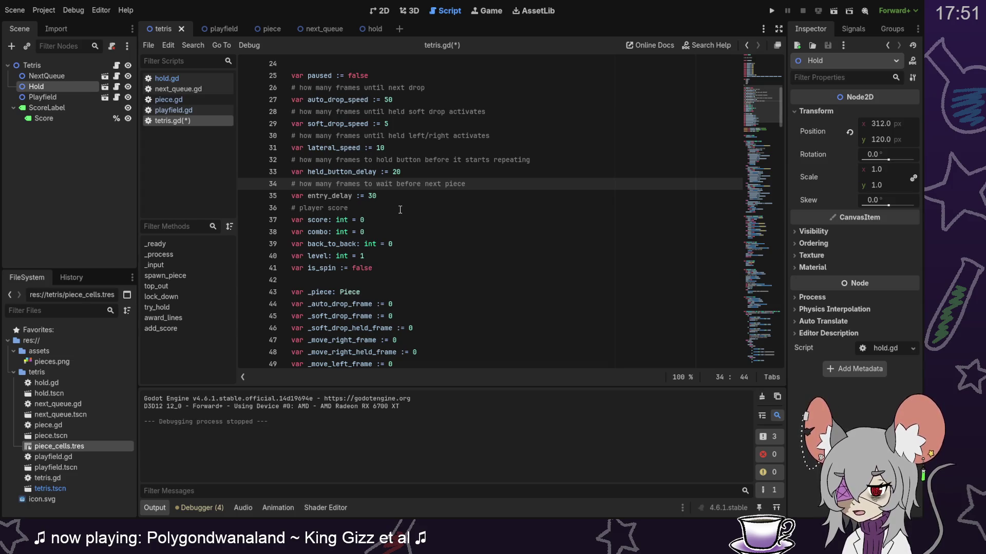
{"action": "left_click", "coordinate": [424, 200]}
Step: Add 'var _entry_delay_frame := 0' on a new line below the _move_left_held_frame declaration in tetris.gd
{"action": "scroll", "coordinate": [426, 203], "scroll_direction": "down", "scroll_amount": 3}
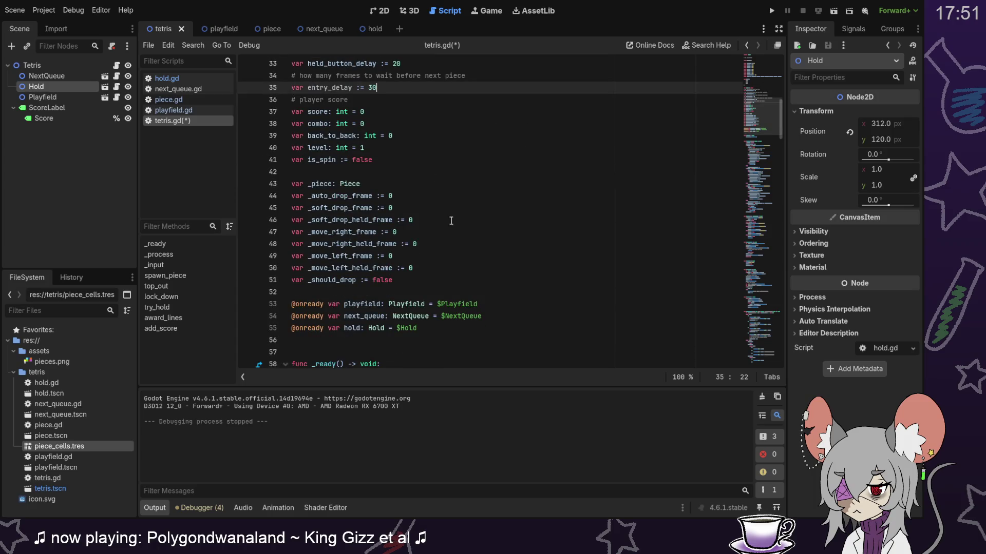
{"action": "left_click", "coordinate": [464, 269]}
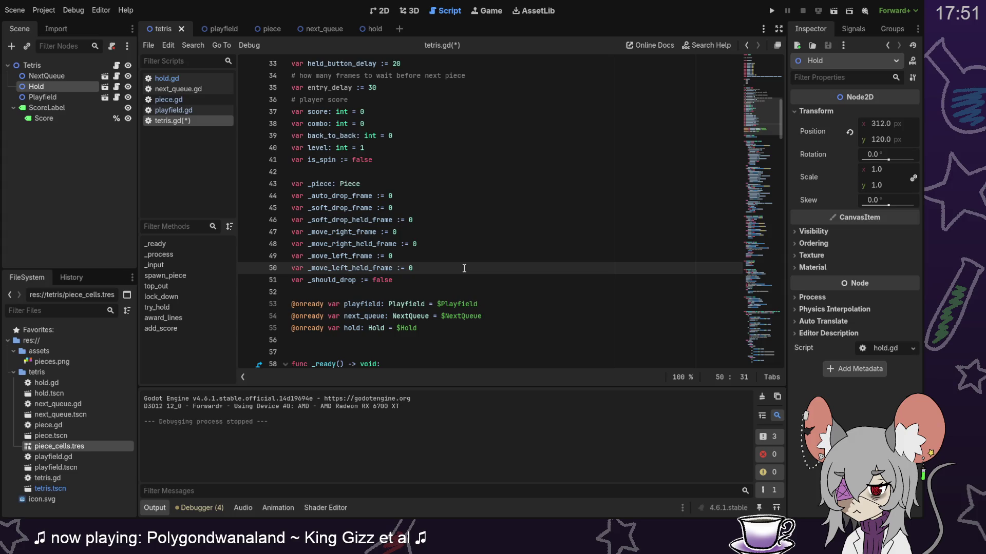
{"action": "key", "text": "Return"}
{"action": "type", "text": "var"}
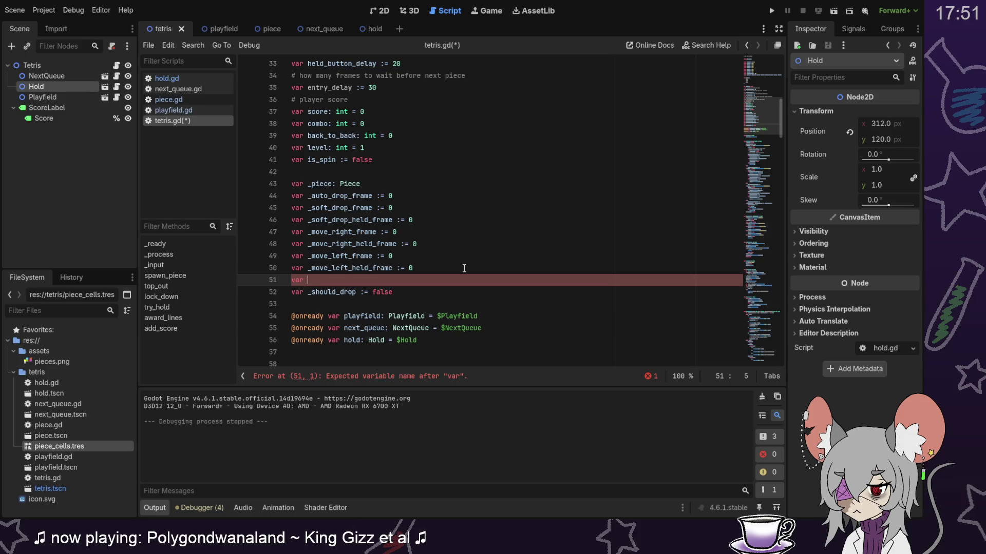
{"action": "type", "text": "_entry _"}
{"action": "key", "text": "BackSpace"}
{"action": "key", "text": "BackSpace"}
{"action": "type", "text": "_delay_"}
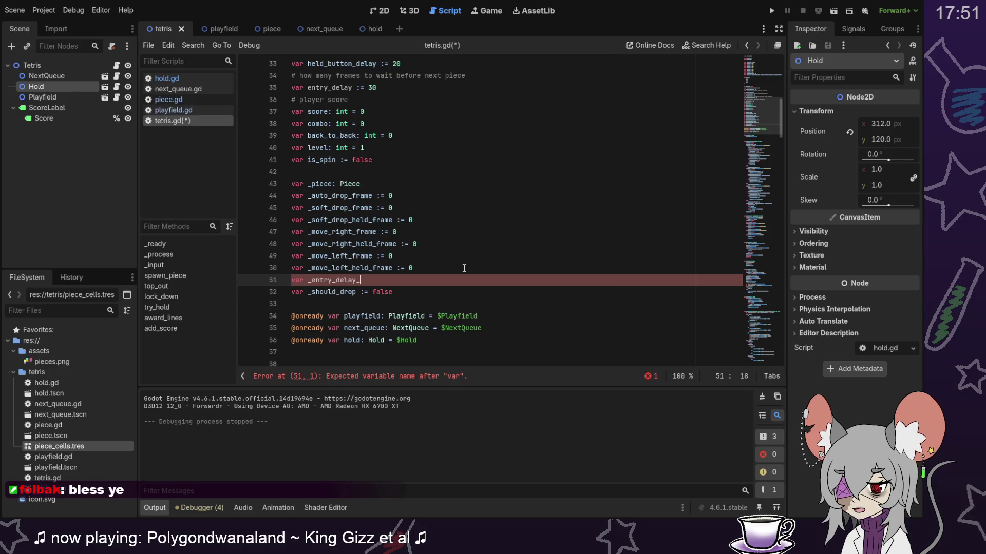
{"action": "type", "text": "frame := 0"}
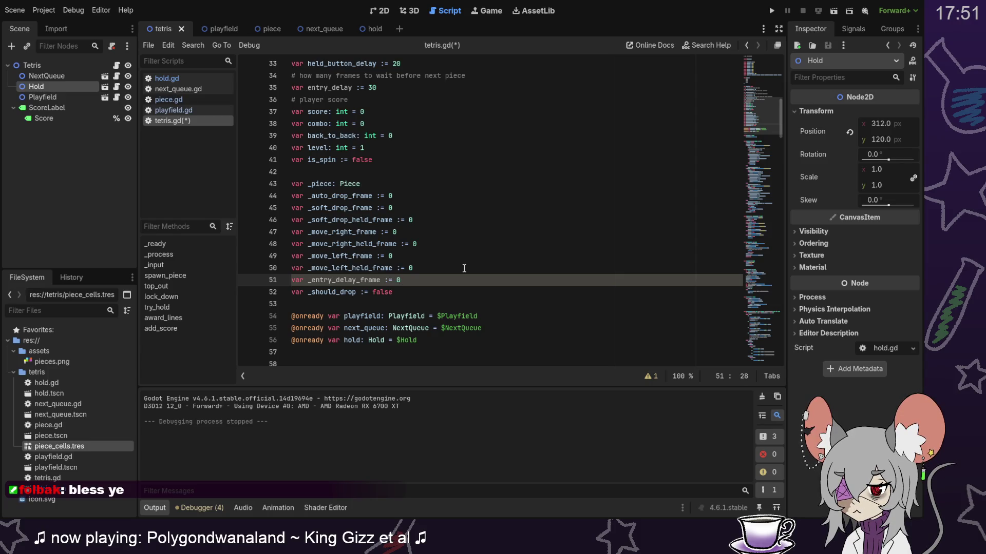
{"action": "scroll", "coordinate": [464, 268], "scroll_direction": "down", "scroll_amount": 6}
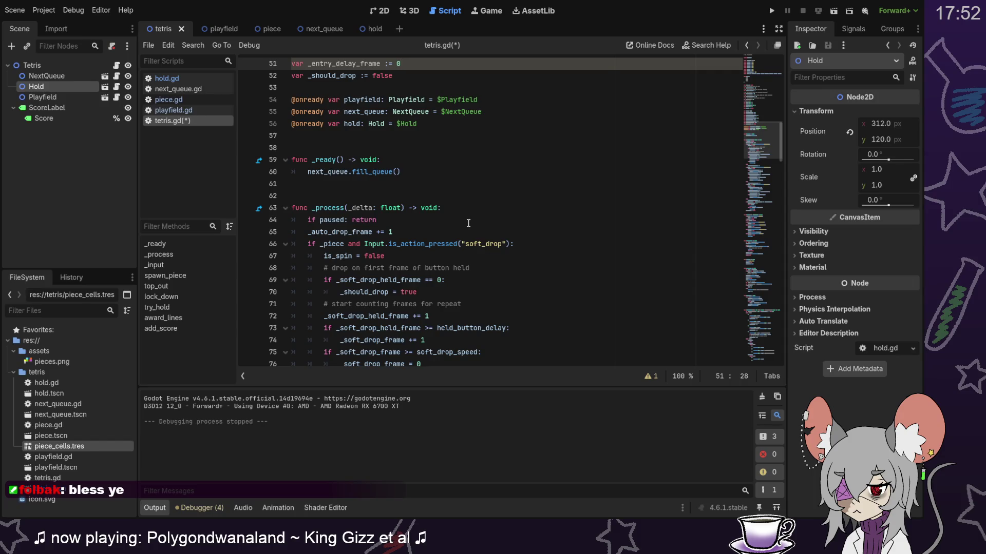
{"action": "scroll", "coordinate": [464, 225], "scroll_direction": "down", "scroll_amount": 10}
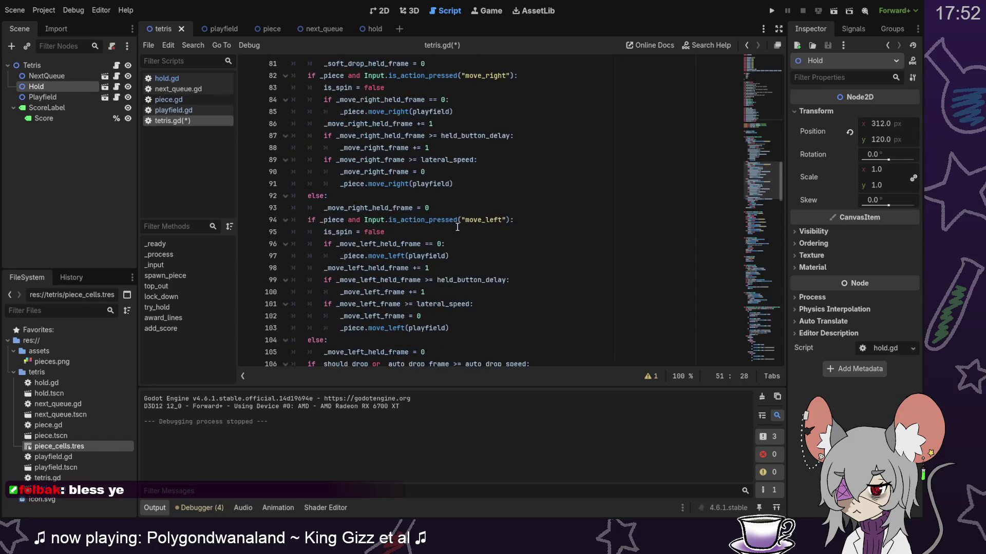
{"action": "scroll", "coordinate": [458, 227], "scroll_direction": "down", "scroll_amount": 3}
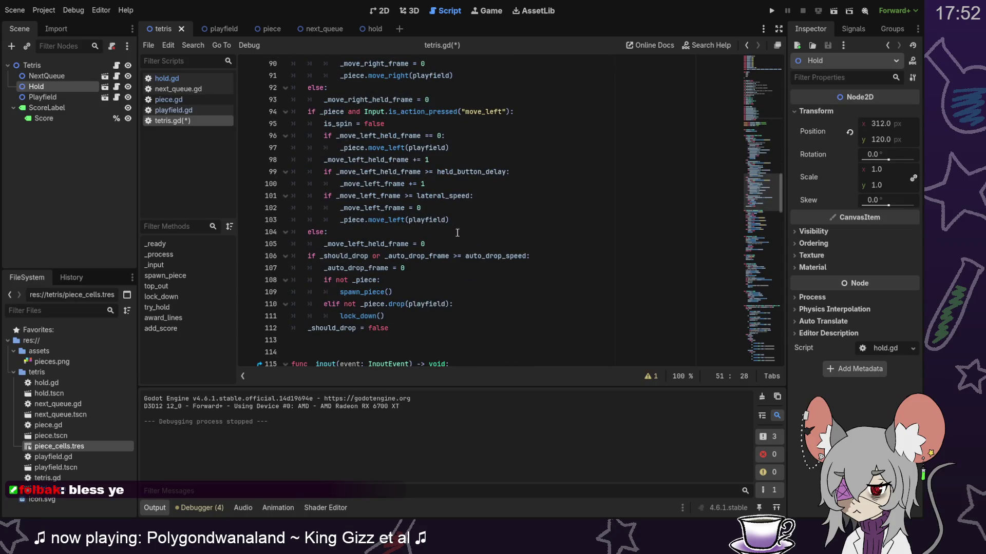
{"action": "scroll", "coordinate": [458, 233], "scroll_direction": "up", "scroll_amount": 9}
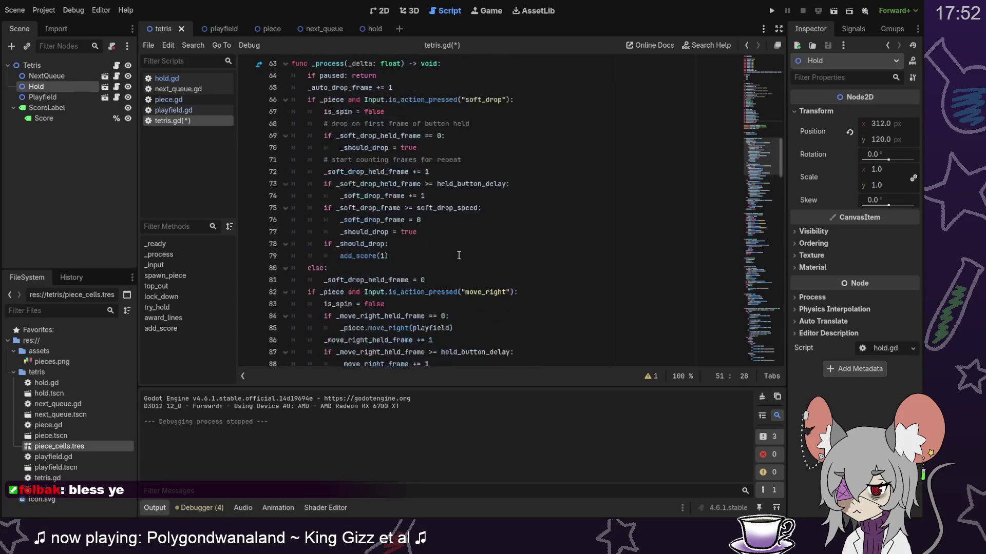
{"action": "scroll", "coordinate": [458, 255], "scroll_direction": "up", "scroll_amount": 4}
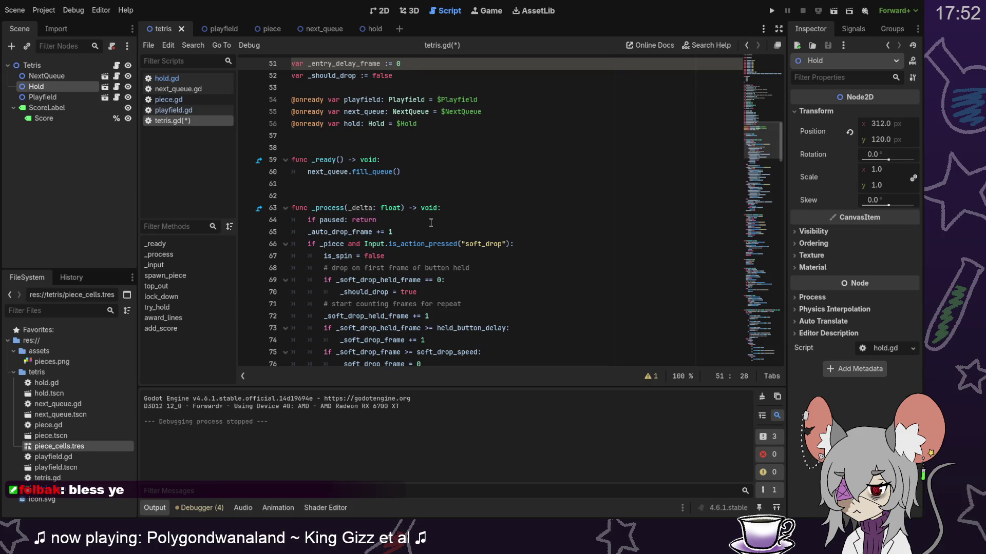
{"action": "left_click", "coordinate": [431, 222]}
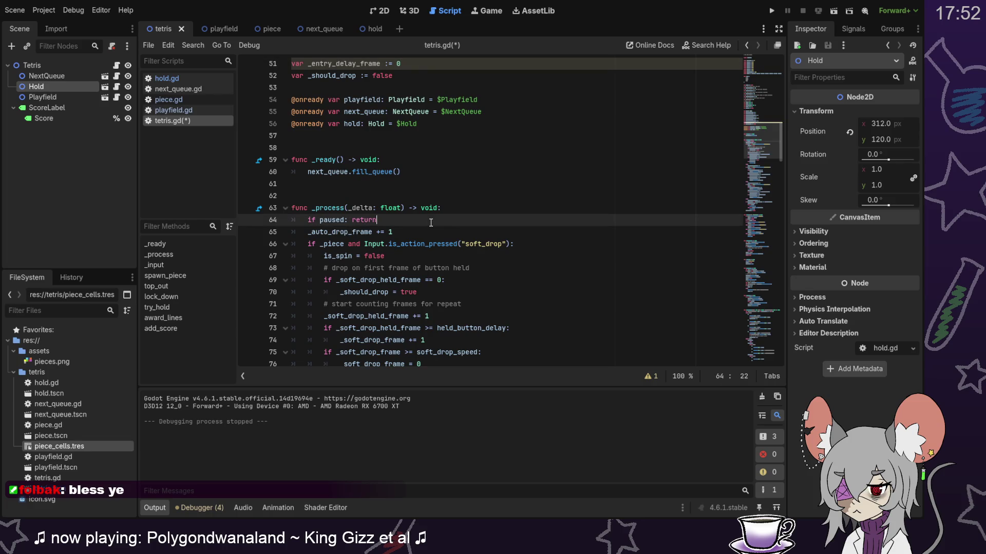